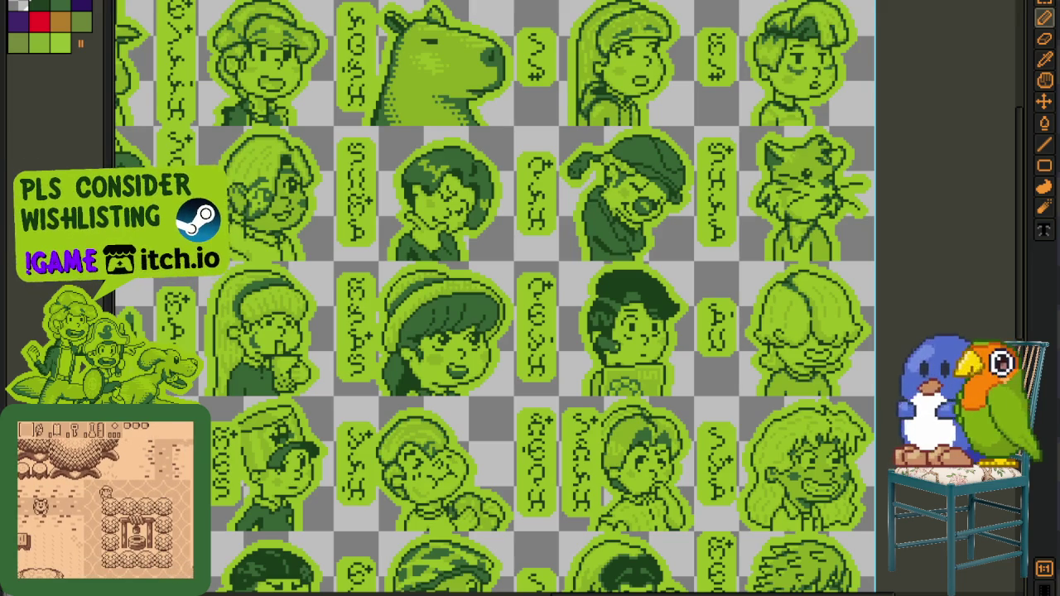
- Zoom and pan the view to frame the green sprite's bottom corners
{"action": "scroll", "coordinate": [288, 348], "scroll_direction": "up", "scroll_amount": 4}
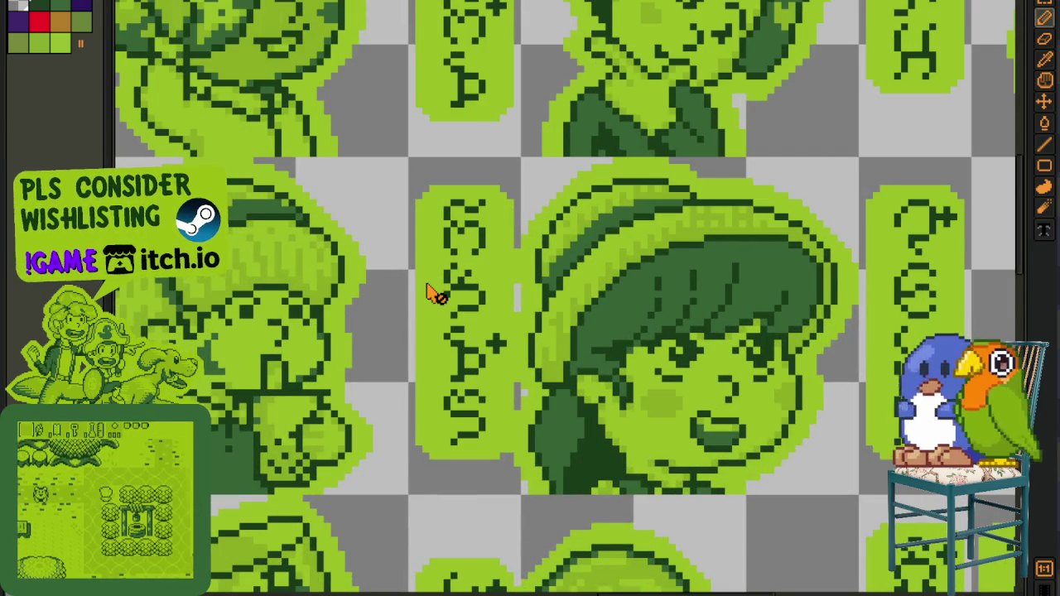
{"action": "scroll", "coordinate": [432, 291], "scroll_direction": "down", "scroll_amount": 1}
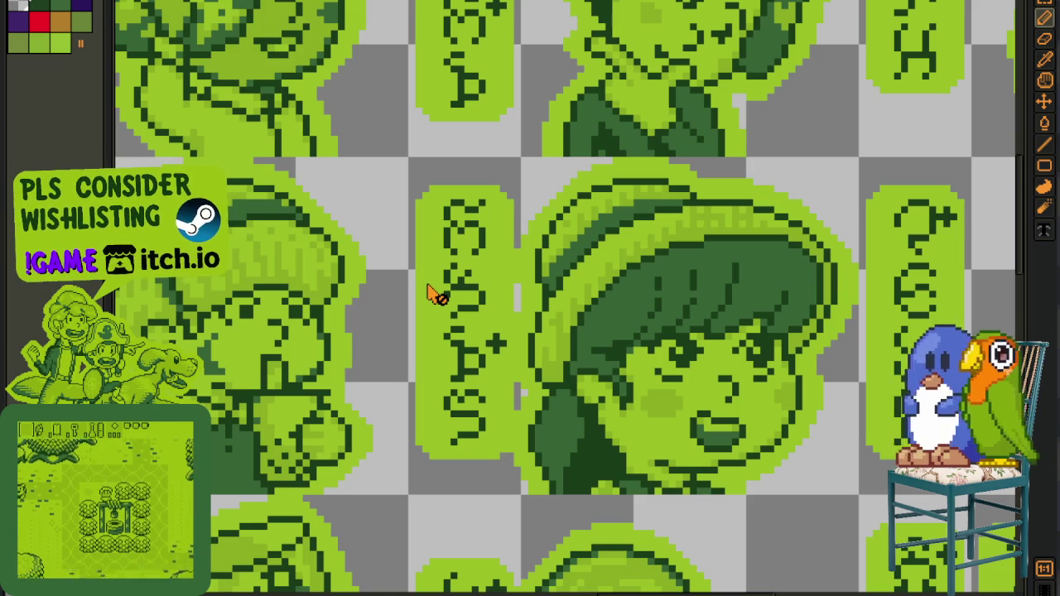
{"action": "scroll", "coordinate": [432, 292], "scroll_direction": "down", "scroll_amount": 2}
{"action": "scroll", "coordinate": [437, 303], "scroll_direction": "down", "scroll_amount": 2}
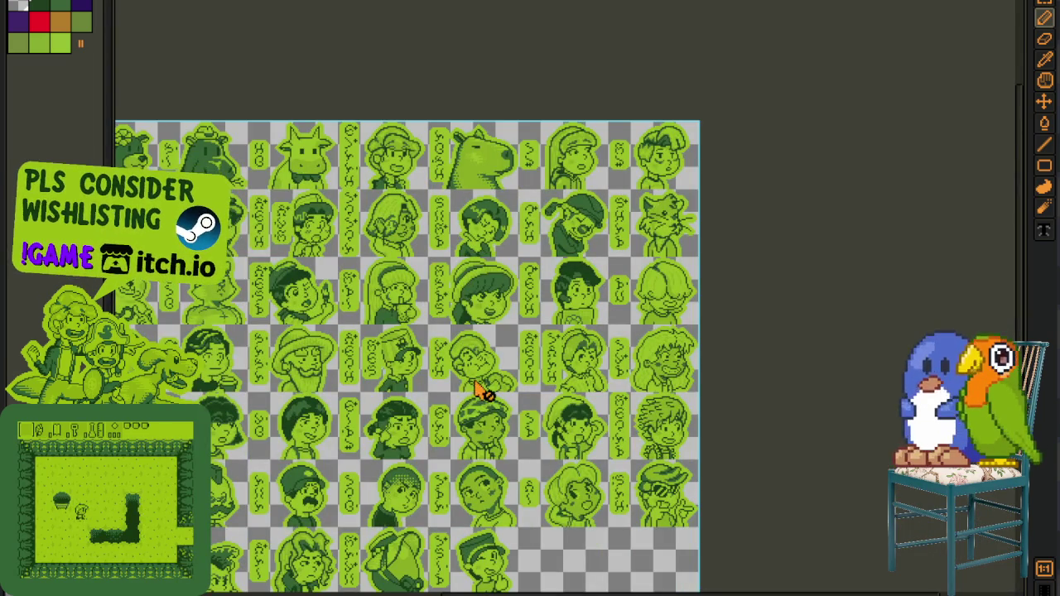
{"action": "left_click_drag", "start_coordinate": [476, 378], "coordinate": [573, 433]}
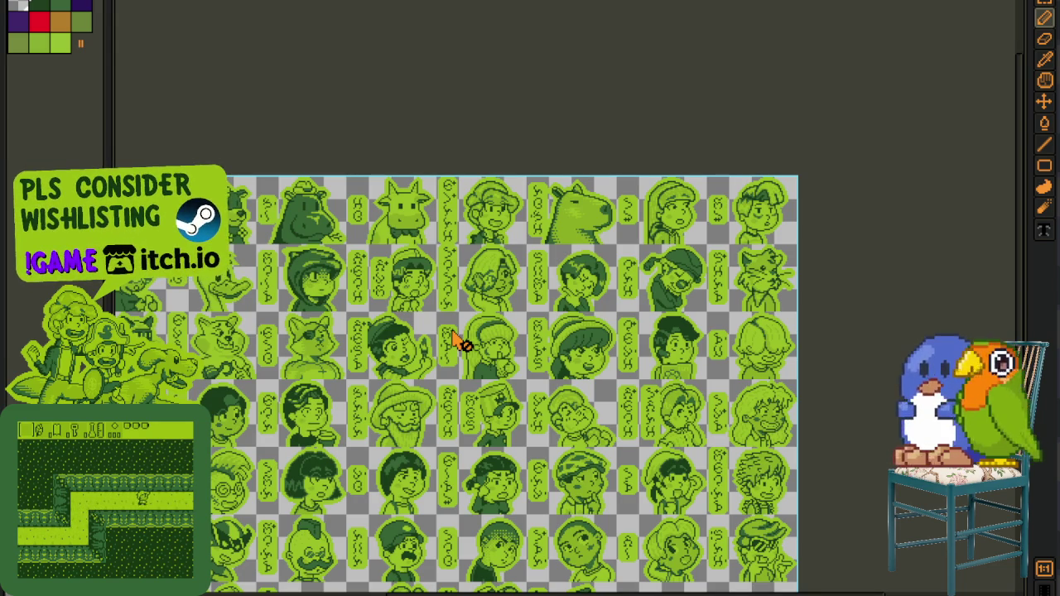
{"action": "scroll", "coordinate": [454, 339], "scroll_direction": "up", "scroll_amount": 2}
{"action": "scroll", "coordinate": [454, 339], "scroll_direction": "up", "scroll_amount": 2}
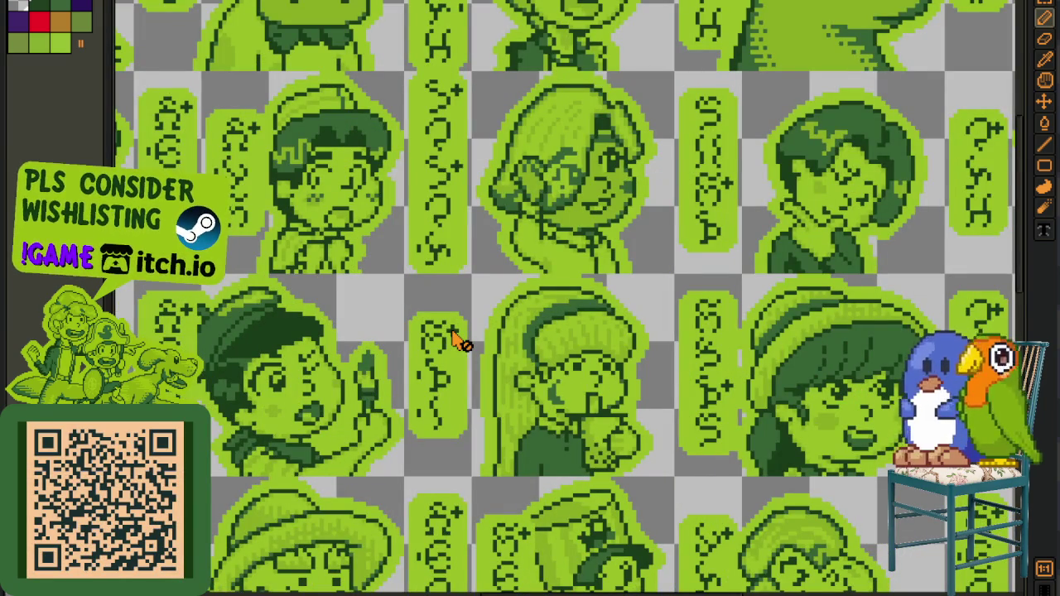
{"action": "scroll", "coordinate": [454, 340], "scroll_direction": "up", "scroll_amount": 1}
{"action": "scroll", "coordinate": [453, 340], "scroll_direction": "down", "scroll_amount": 1}
{"action": "scroll", "coordinate": [454, 340], "scroll_direction": "down", "scroll_amount": 1}
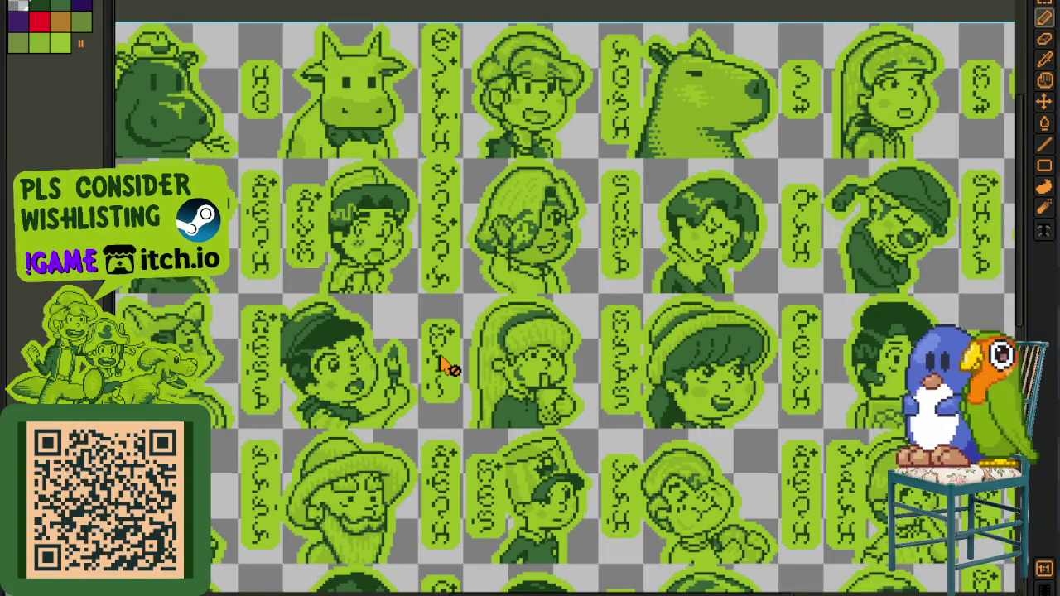
{"action": "mouse_move", "coordinate": [420, 418]}
{"action": "left_mouse_down"}
{"action": "mouse_move", "coordinate": [512, 389]}
{"action": "mouse_move", "coordinate": [491, 318]}
{"action": "left_mouse_up"}
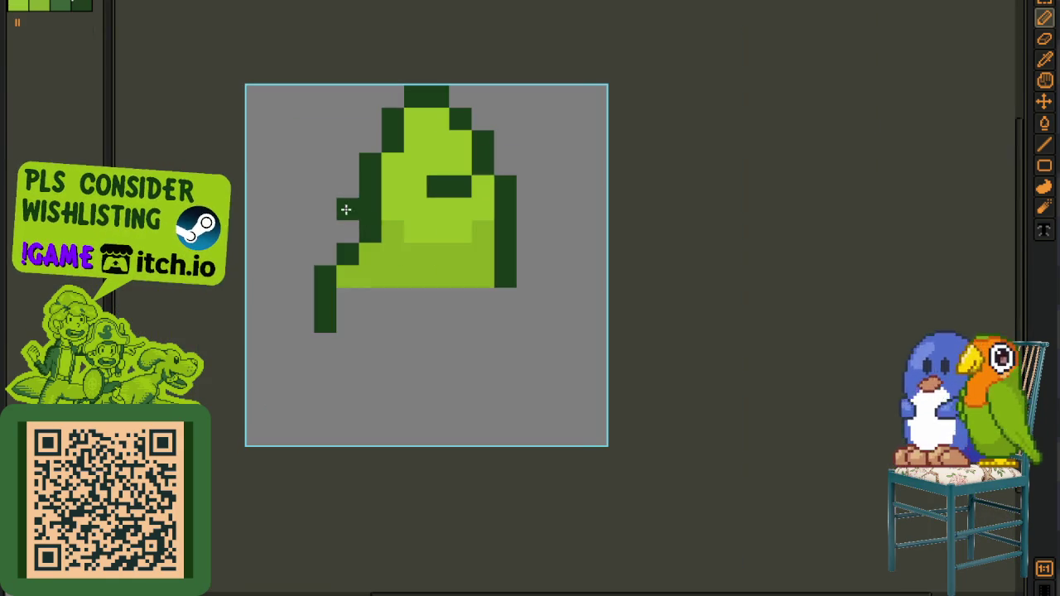
- Draw a dark-green right leg hanging down from the sprite's lower-right corner
{"action": "left_click", "coordinate": [543, 280]}
{"action": "scroll", "coordinate": [547, 275], "scroll_direction": "up", "scroll_amount": 1}
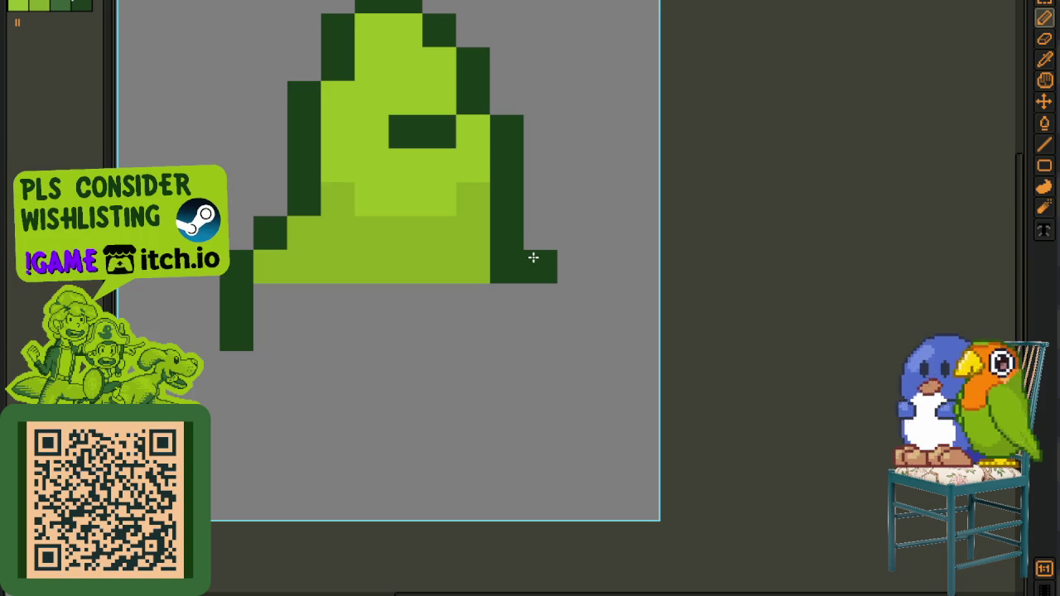
{"action": "left_click", "coordinate": [540, 233]}
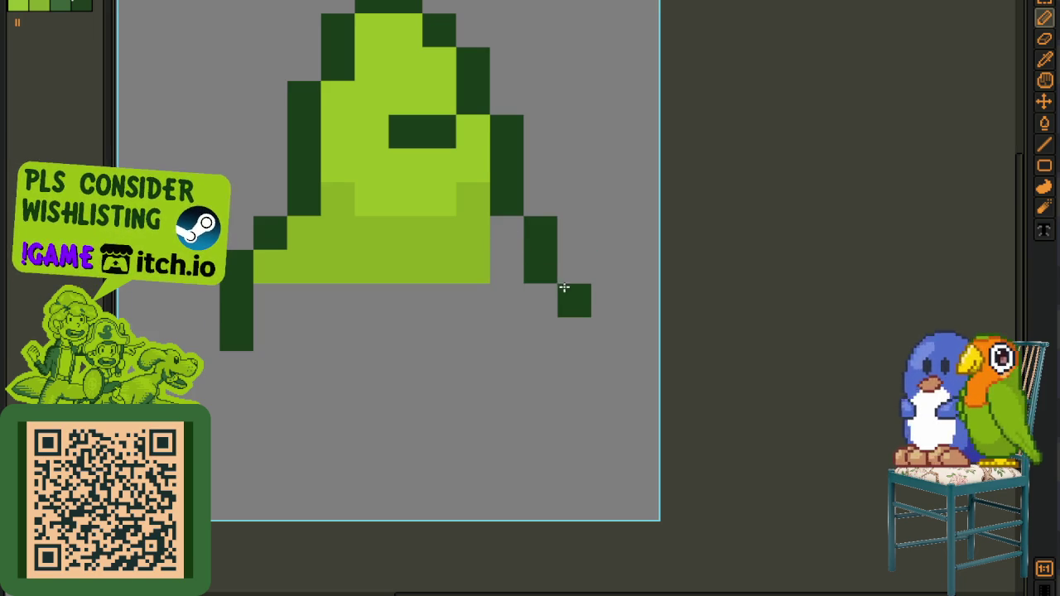
{"action": "left_click_drag", "start_coordinate": [563, 287], "coordinate": [545, 411]}
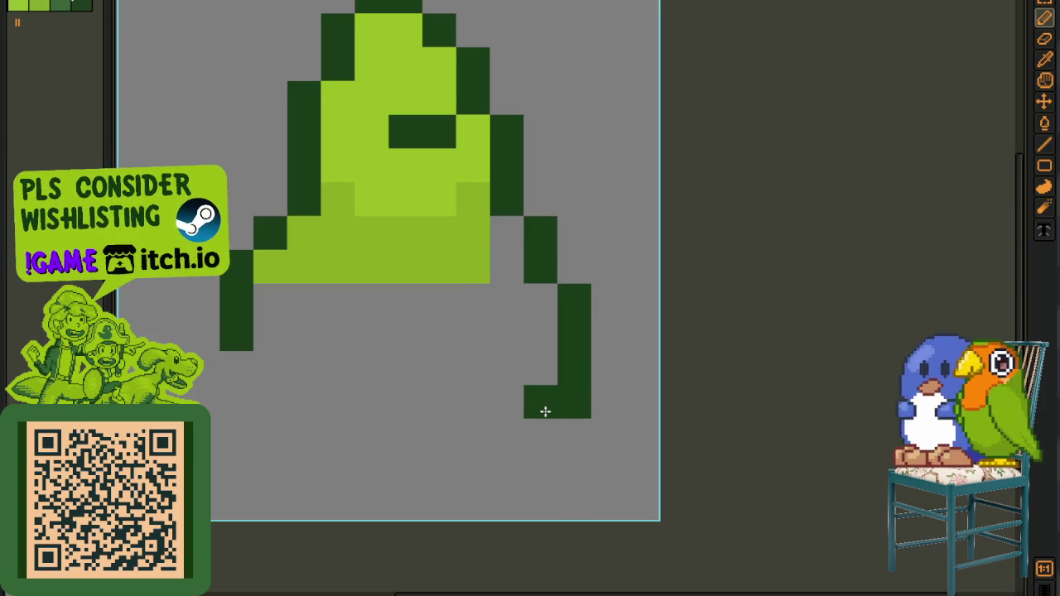
- Draw the dark-green left leg and extend both legs further down
{"action": "left_click", "coordinate": [269, 368]}
{"action": "scroll", "coordinate": [270, 371], "scroll_direction": "down", "scroll_amount": 4}
{"action": "scroll", "coordinate": [277, 373], "scroll_direction": "up", "scroll_amount": 1}
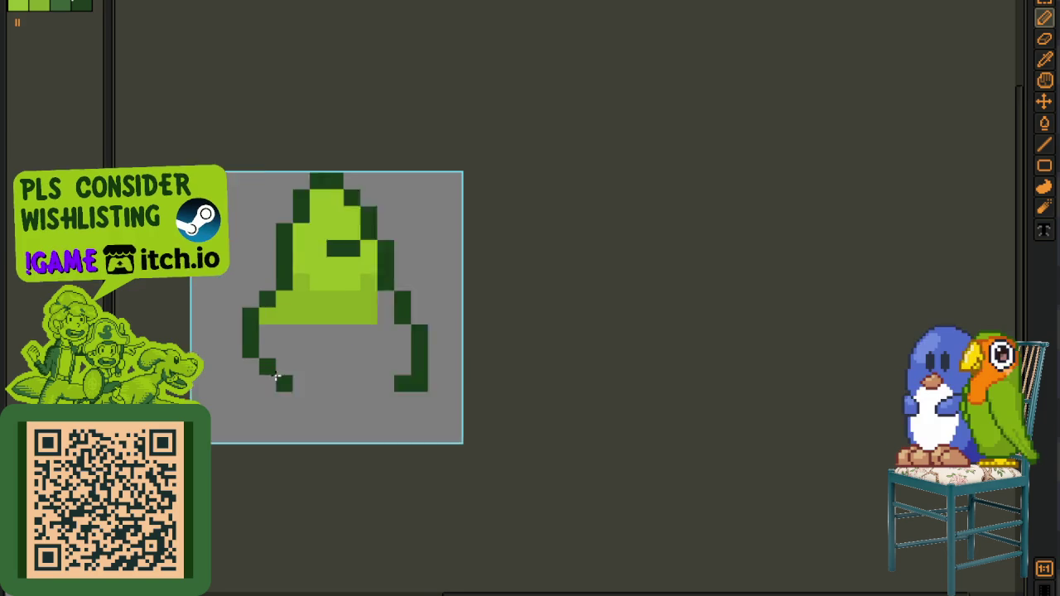
{"action": "scroll", "coordinate": [276, 377], "scroll_direction": "up", "scroll_amount": 1}
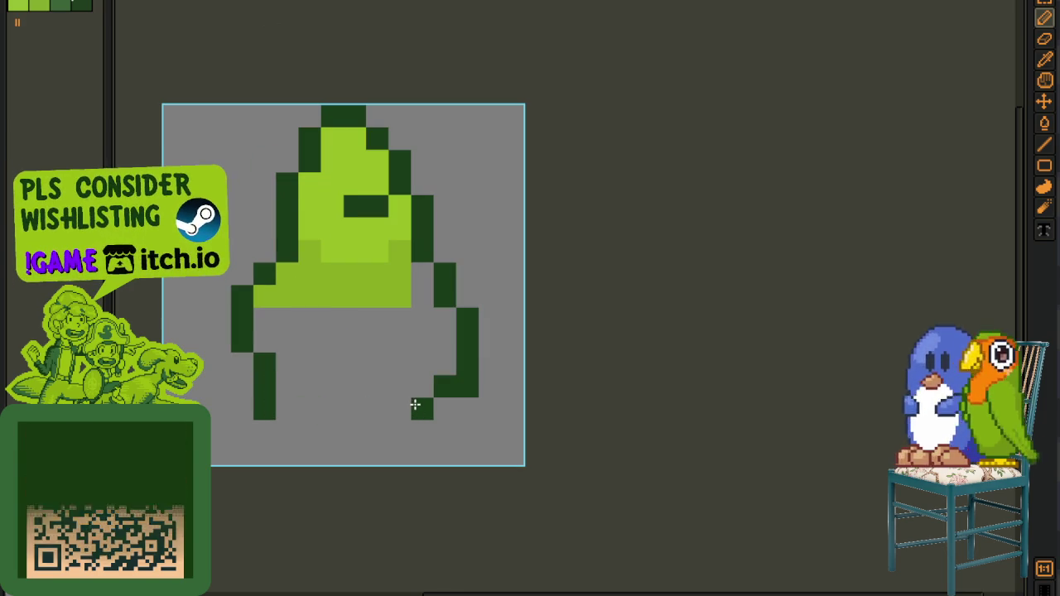
{"action": "left_click_drag", "start_coordinate": [415, 422], "coordinate": [401, 449]}
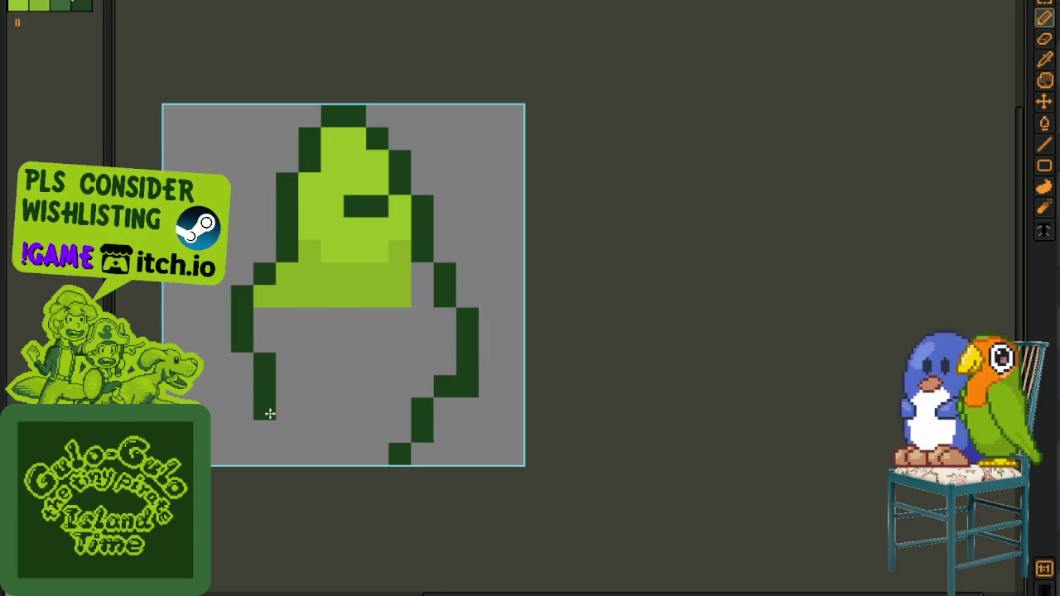
{"action": "left_click", "coordinate": [287, 453]}
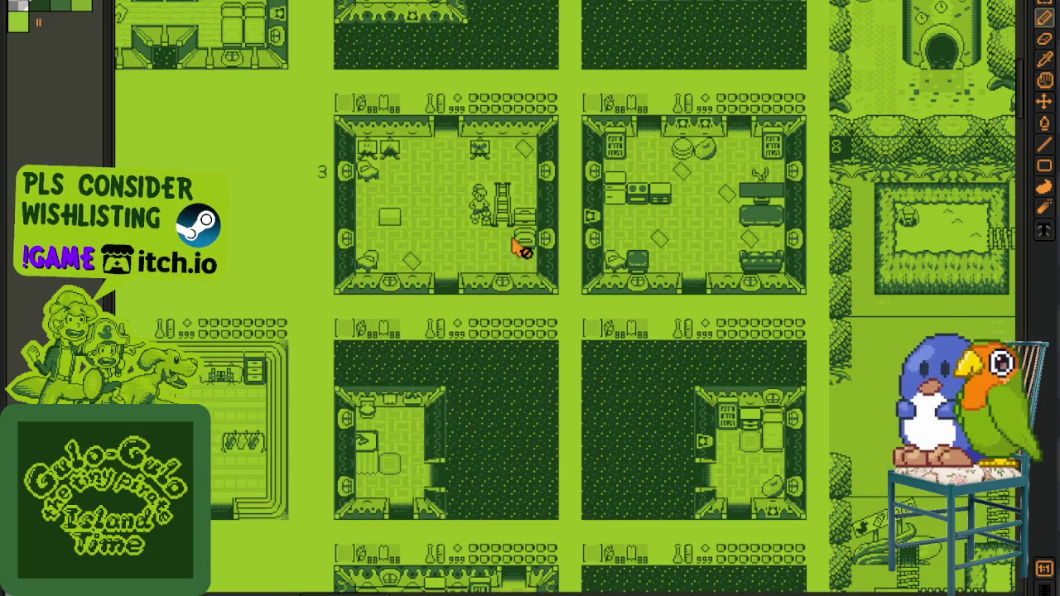
- Pan and scroll the Game Boy sprite sheet to the star and enemy sprite rows
{"action": "scroll", "coordinate": [520, 249], "scroll_direction": "down", "scroll_amount": 3}
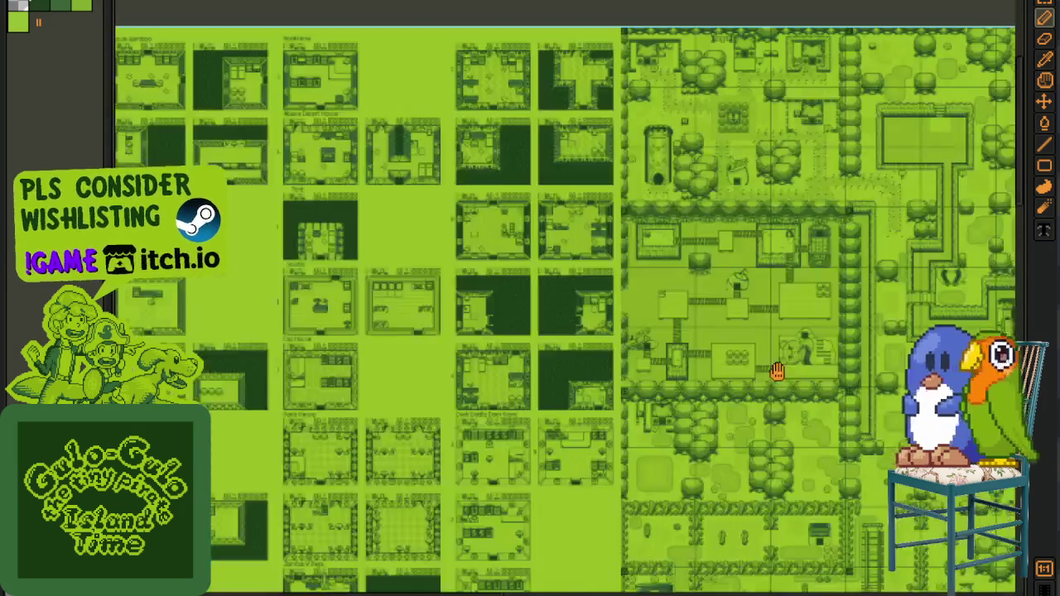
{"action": "scroll", "coordinate": [658, 426], "scroll_direction": "up", "scroll_amount": 1}
{"action": "scroll", "coordinate": [534, 225], "scroll_direction": "up", "scroll_amount": 2}
{"action": "left_click_drag", "start_coordinate": [534, 226], "coordinate": [509, 151]}
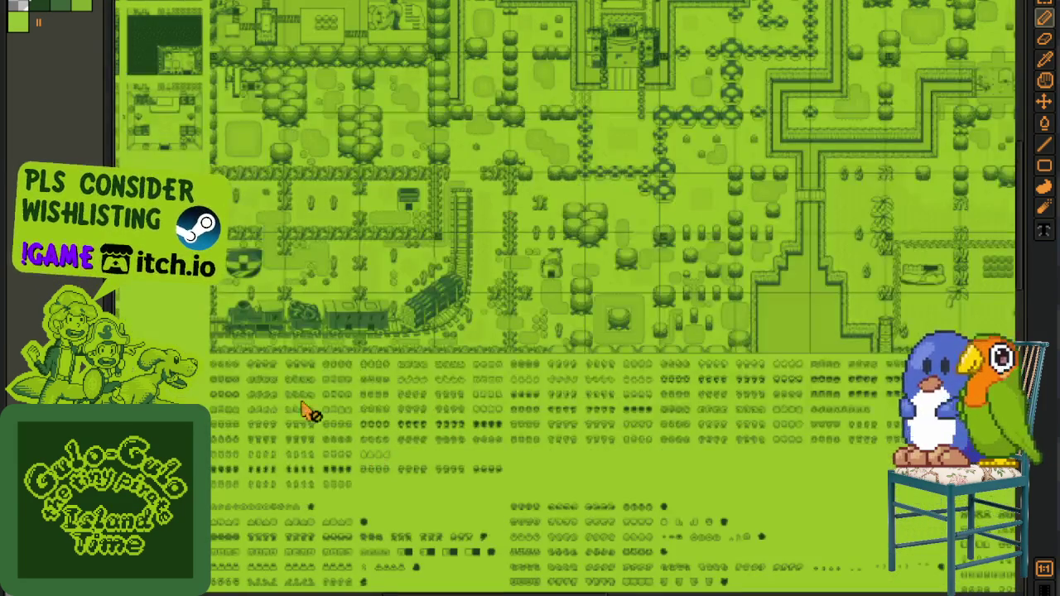
{"action": "scroll", "coordinate": [302, 414], "scroll_direction": "down", "scroll_amount": 3}
{"action": "scroll", "coordinate": [348, 389], "scroll_direction": "down", "scroll_amount": 3}
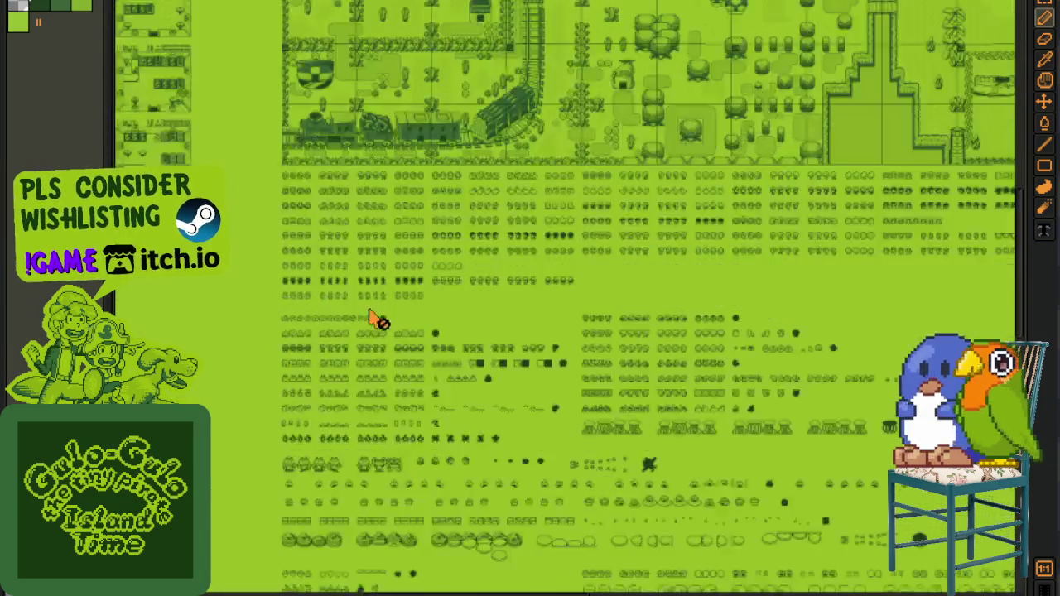
{"action": "scroll", "coordinate": [356, 329], "scroll_direction": "up", "scroll_amount": 3}
{"action": "mouse_move", "coordinate": [336, 303]}
{"action": "left_mouse_down"}
{"action": "mouse_move", "coordinate": [459, 454]}
{"action": "mouse_move", "coordinate": [449, 485]}
{"action": "left_mouse_up"}
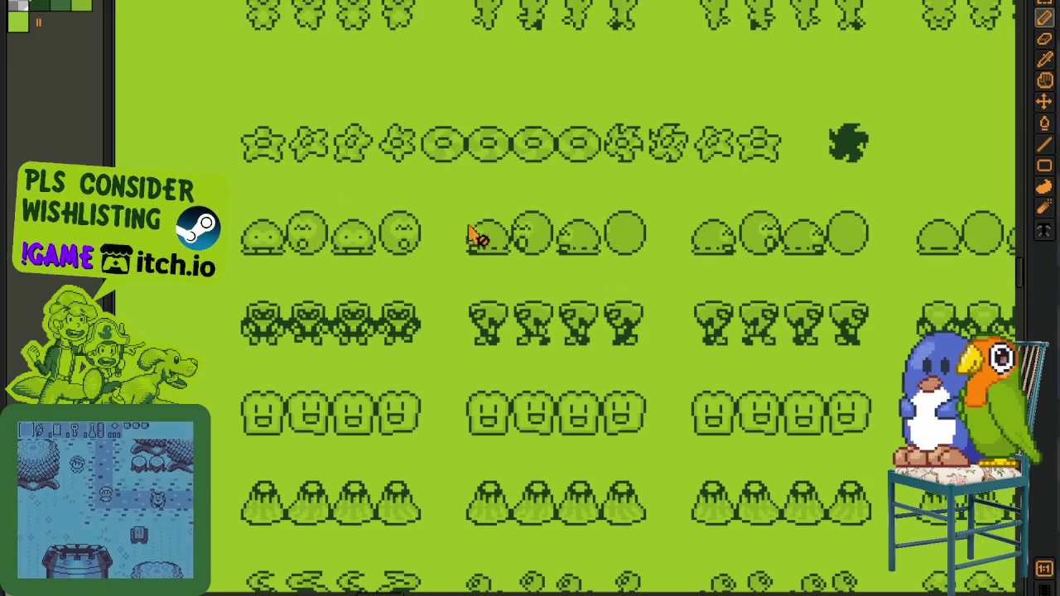
{"action": "left_click_drag", "start_coordinate": [633, 367], "coordinate": [597, 268]}
{"action": "scroll", "coordinate": [598, 269], "scroll_direction": "down", "scroll_amount": 3}
{"action": "scroll", "coordinate": [596, 350], "scroll_direction": "down", "scroll_amount": 3}
{"action": "scroll", "coordinate": [580, 425], "scroll_direction": "down", "scroll_amount": 2}
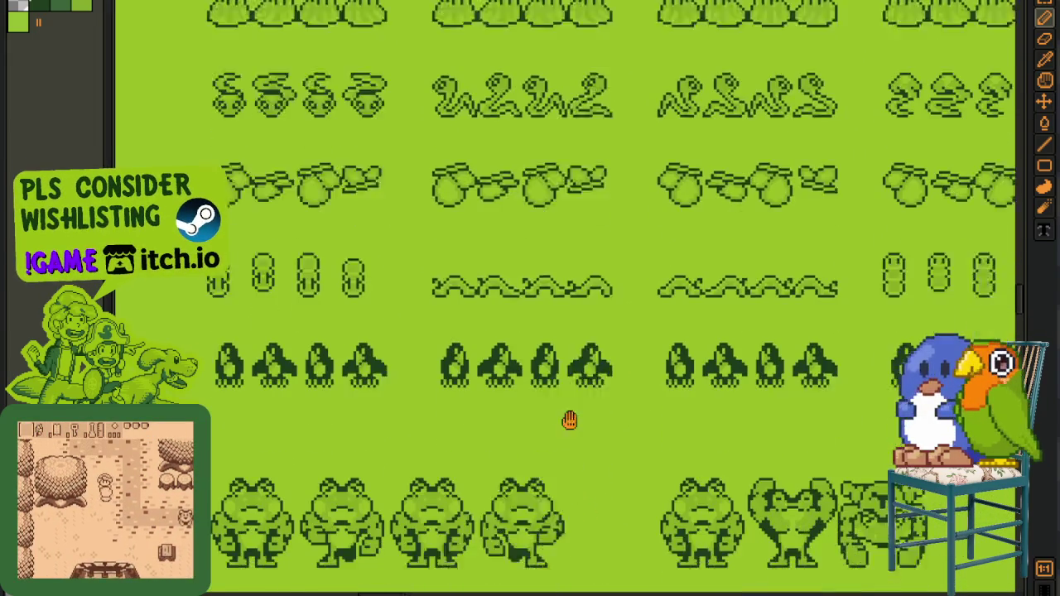
{"action": "scroll", "coordinate": [568, 421], "scroll_direction": "down", "scroll_amount": 2}
{"action": "scroll", "coordinate": [559, 427], "scroll_direction": "down", "scroll_amount": 1}
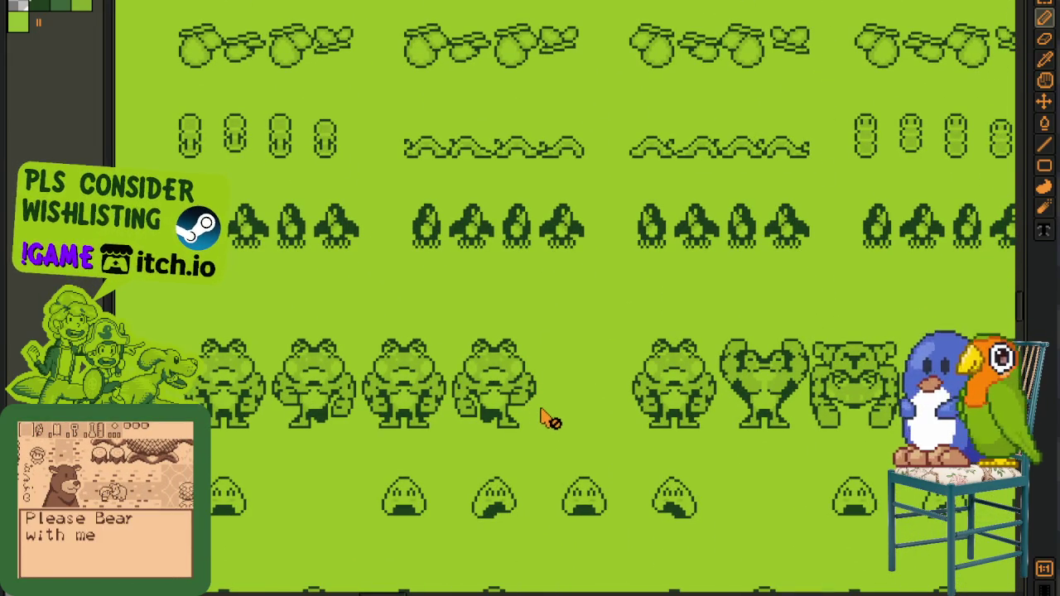
{"action": "mouse_move", "coordinate": [655, 428]}
{"action": "left_mouse_down"}
{"action": "mouse_move", "coordinate": [321, 432]}
{"action": "mouse_move", "coordinate": [638, 422]}
{"action": "left_mouse_up"}
- Scroll down and across the sheet to browse the four-frame character walking rows
{"action": "scroll", "coordinate": [263, 258], "scroll_direction": "up", "scroll_amount": 1}
{"action": "scroll", "coordinate": [264, 259], "scroll_direction": "up", "scroll_amount": 1}
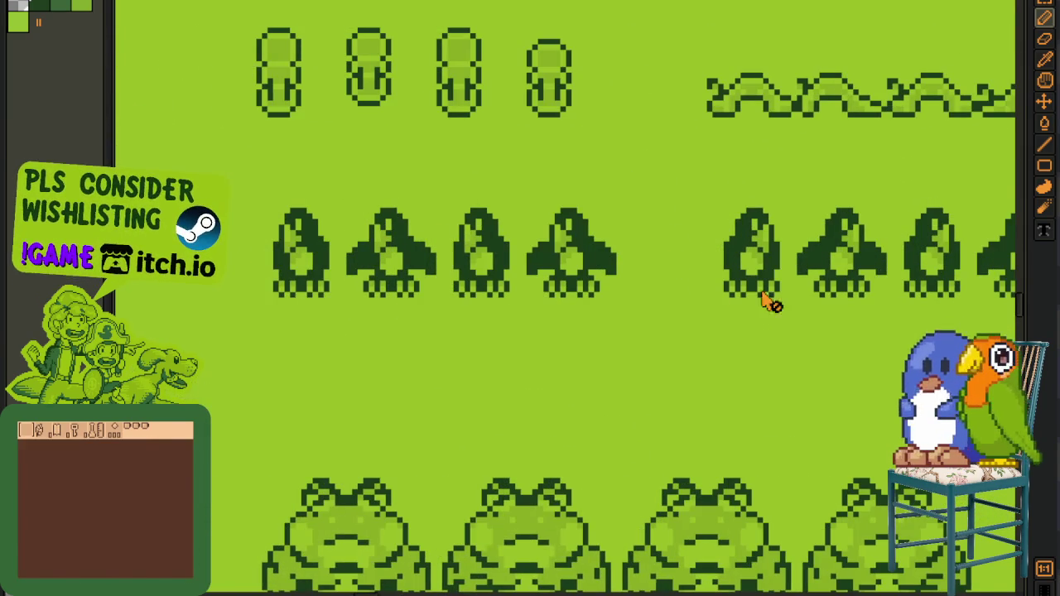
{"action": "scroll", "coordinate": [525, 351], "scroll_direction": "down", "scroll_amount": 1}
{"action": "scroll", "coordinate": [575, 213], "scroll_direction": "up", "scroll_amount": 1}
{"action": "scroll", "coordinate": [581, 289], "scroll_direction": "down", "scroll_amount": 1}
{"action": "scroll", "coordinate": [575, 357], "scroll_direction": "down", "scroll_amount": 3}
{"action": "scroll", "coordinate": [527, 397], "scroll_direction": "down", "scroll_amount": 2}
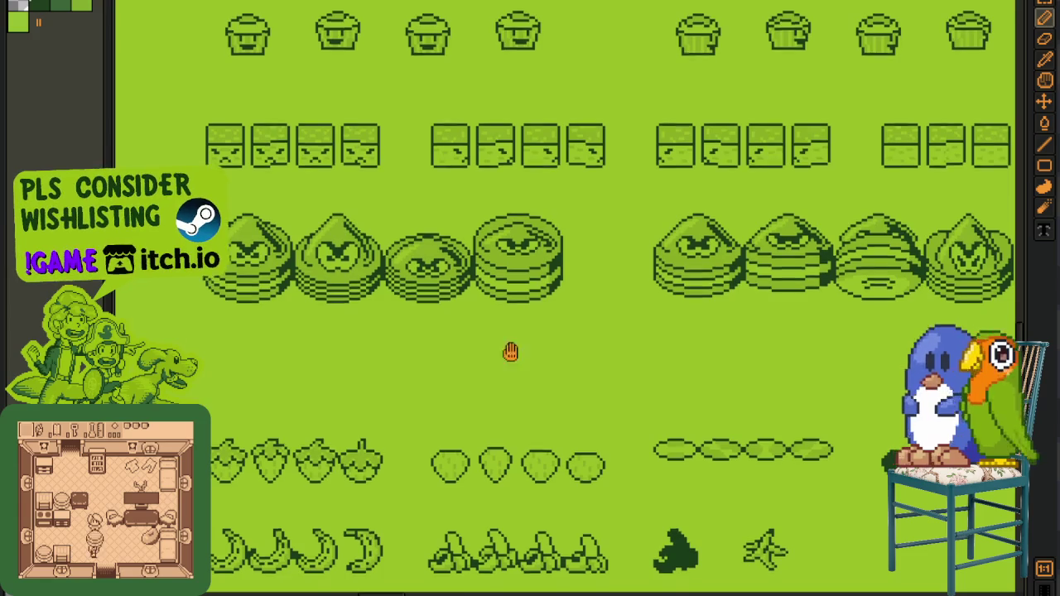
{"action": "scroll", "coordinate": [521, 359], "scroll_direction": "down", "scroll_amount": 1}
{"action": "scroll", "coordinate": [530, 298], "scroll_direction": "down", "scroll_amount": 3}
{"action": "scroll", "coordinate": [568, 307], "scroll_direction": "down", "scroll_amount": 1}
{"action": "scroll", "coordinate": [635, 339], "scroll_direction": "down", "scroll_amount": 1}
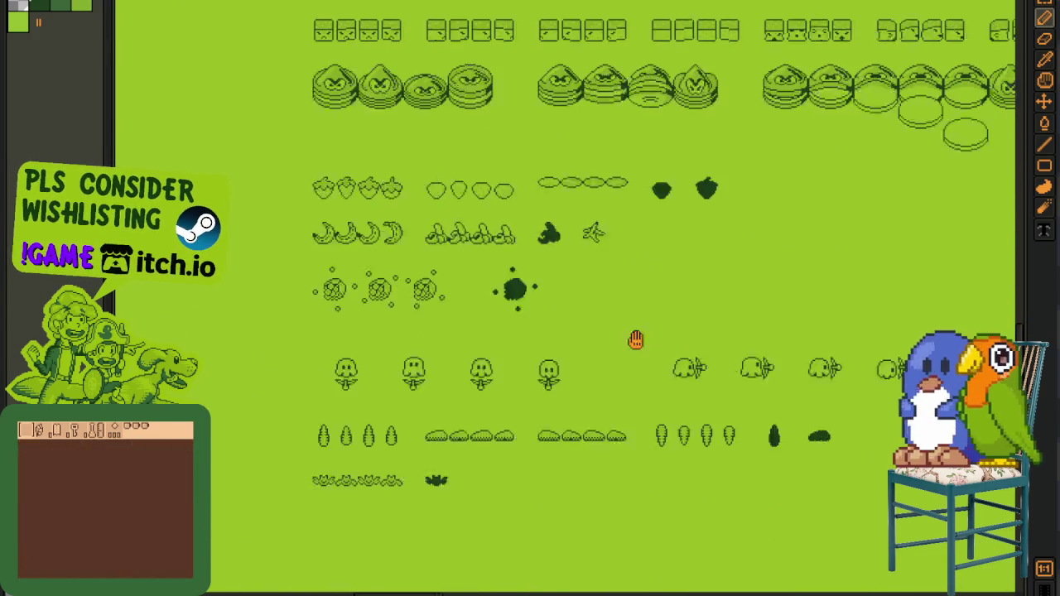
{"action": "scroll", "coordinate": [635, 339], "scroll_direction": "right", "scroll_amount": 2}
{"action": "scroll", "coordinate": [736, 367], "scroll_direction": "right", "scroll_amount": 2}
{"action": "scroll", "coordinate": [762, 367], "scroll_direction": "right", "scroll_amount": 2}
{"action": "scroll", "coordinate": [390, 403], "scroll_direction": "right", "scroll_amount": 2}
{"action": "scroll", "coordinate": [397, 417], "scroll_direction": "right", "scroll_amount": 2}
{"action": "scroll", "coordinate": [406, 406], "scroll_direction": "right", "scroll_amount": 2}
{"action": "scroll", "coordinate": [432, 421], "scroll_direction": "right", "scroll_amount": 1}
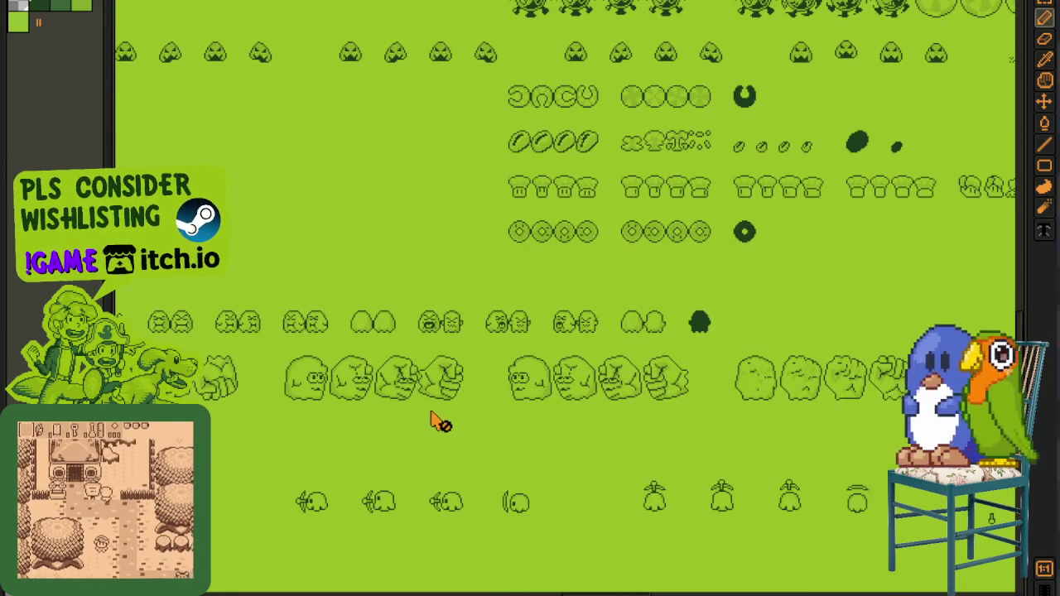
{"action": "scroll", "coordinate": [652, 389], "scroll_direction": "right", "scroll_amount": 5}
{"action": "scroll", "coordinate": [652, 389], "scroll_direction": "up", "scroll_amount": 1}
{"action": "scroll", "coordinate": [533, 438], "scroll_direction": "right", "scroll_amount": 2}
{"action": "scroll", "coordinate": [532, 438], "scroll_direction": "up", "scroll_amount": 1}
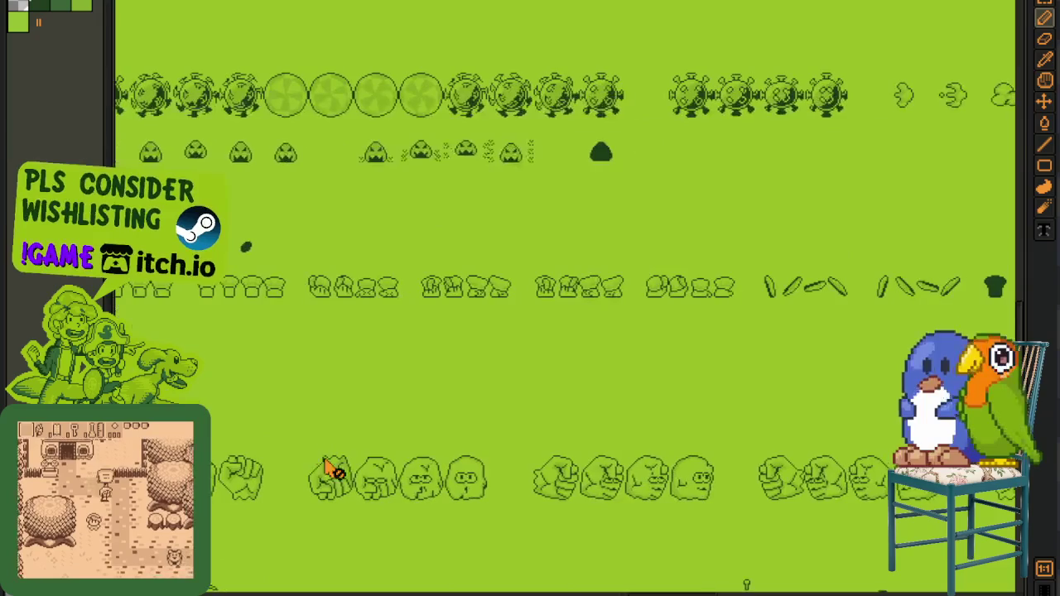
{"action": "scroll", "coordinate": [491, 464], "scroll_direction": "up", "scroll_amount": 2}
{"action": "scroll", "coordinate": [522, 464], "scroll_direction": "up", "scroll_amount": 3}
{"action": "scroll", "coordinate": [439, 357], "scroll_direction": "up", "scroll_amount": 3}
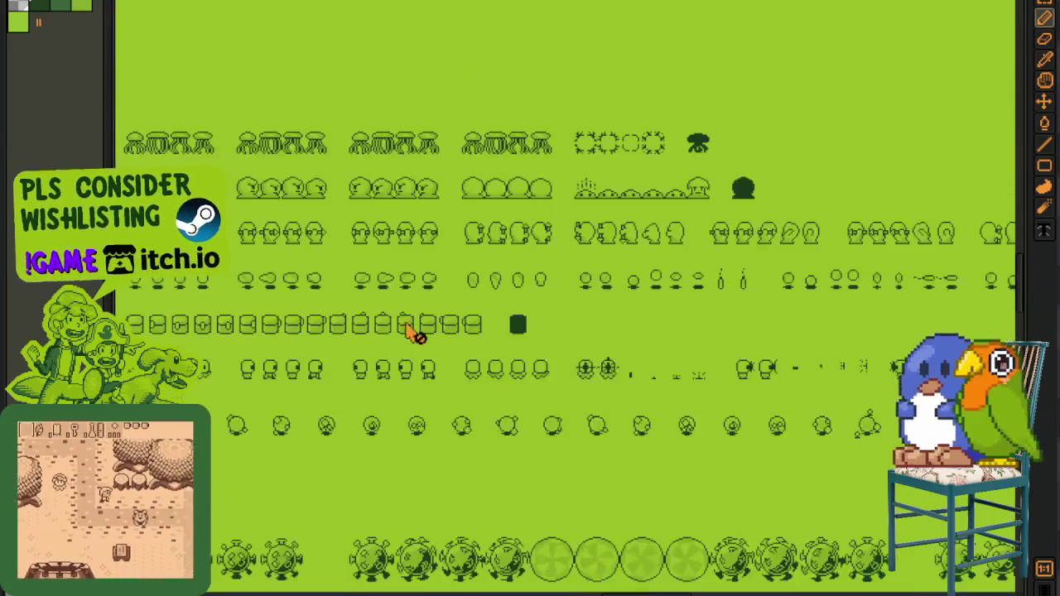
{"action": "scroll", "coordinate": [398, 390], "scroll_direction": "up", "scroll_amount": 3}
{"action": "scroll", "coordinate": [479, 405], "scroll_direction": "up", "scroll_amount": 2}
{"action": "scroll", "coordinate": [484, 430], "scroll_direction": "up", "scroll_amount": 3}
{"action": "scroll", "coordinate": [497, 364], "scroll_direction": "up", "scroll_amount": 2, "text": "ctrl"}
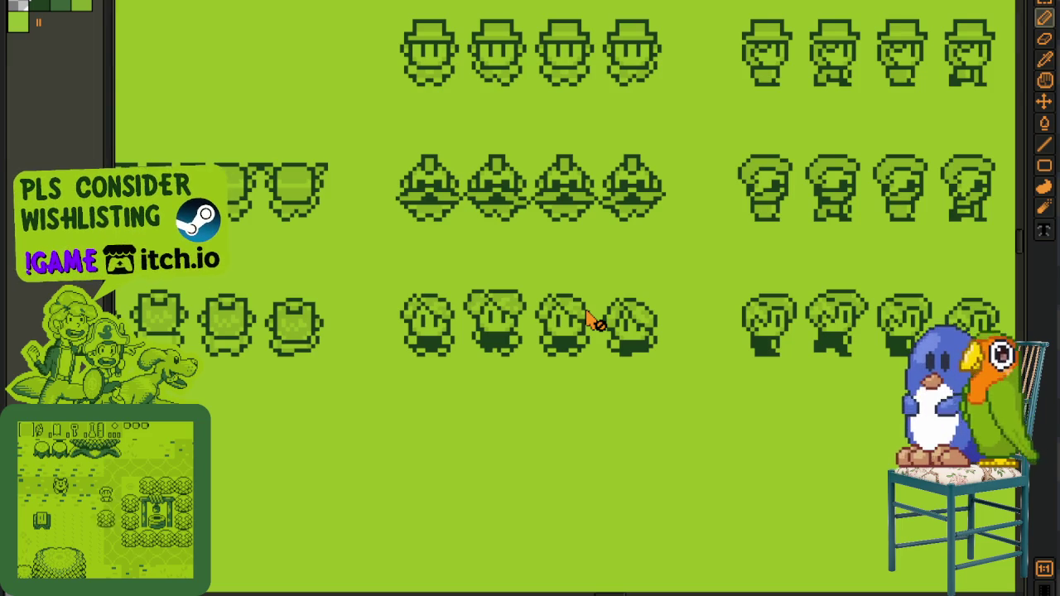
{"action": "scroll", "coordinate": [591, 319], "scroll_direction": "down", "scroll_amount": 2, "text": "ctrl"}
{"action": "scroll", "coordinate": [729, 417], "scroll_direction": "down", "scroll_amount": 2, "text": "ctrl"}
{"action": "scroll", "coordinate": [696, 484], "scroll_direction": "down", "scroll_amount": 2}
{"action": "mouse_move", "coordinate": [696, 485]}
{"action": "left_mouse_down"}
{"action": "mouse_move", "coordinate": [550, 402]}
{"action": "mouse_move", "coordinate": [497, 401]}
{"action": "left_mouse_up"}
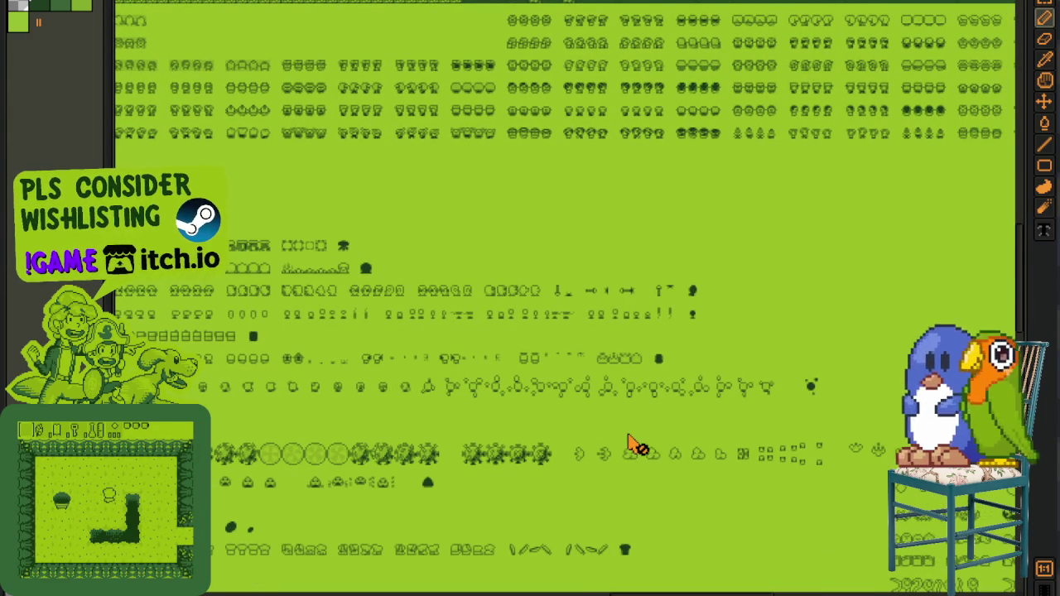
{"action": "scroll", "coordinate": [629, 445], "scroll_direction": "down", "scroll_amount": 2}
{"action": "scroll", "coordinate": [654, 426], "scroll_direction": "down", "scroll_amount": 2}
{"action": "scroll", "coordinate": [703, 450], "scroll_direction": "down", "scroll_amount": 3}
{"action": "scroll", "coordinate": [702, 449], "scroll_direction": "right", "scroll_amount": 5}
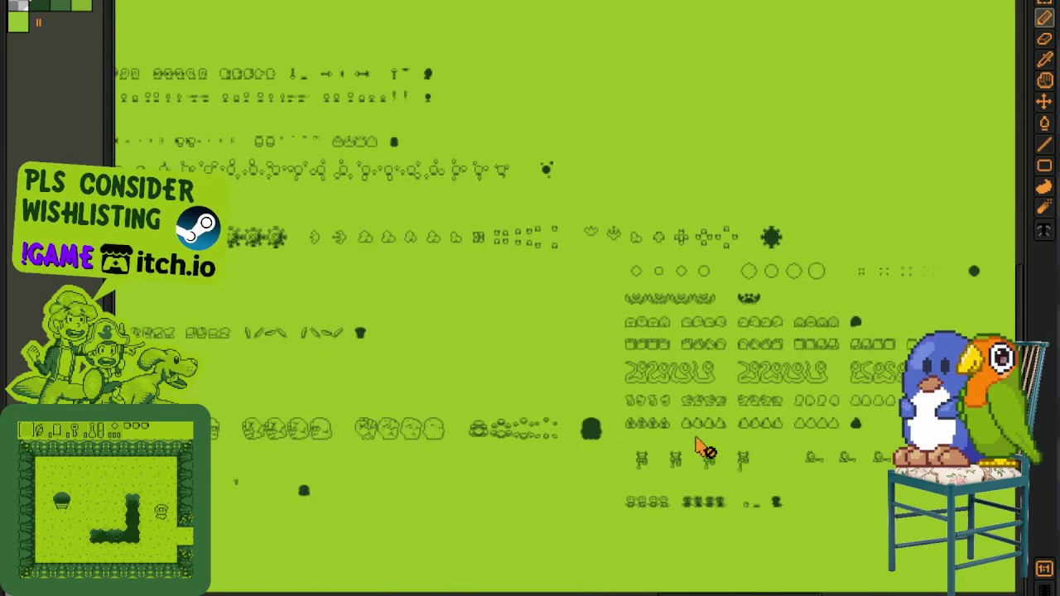
{"action": "scroll", "coordinate": [696, 445], "scroll_direction": "up", "scroll_amount": 2}
{"action": "scroll", "coordinate": [591, 480], "scroll_direction": "down", "scroll_amount": 2}
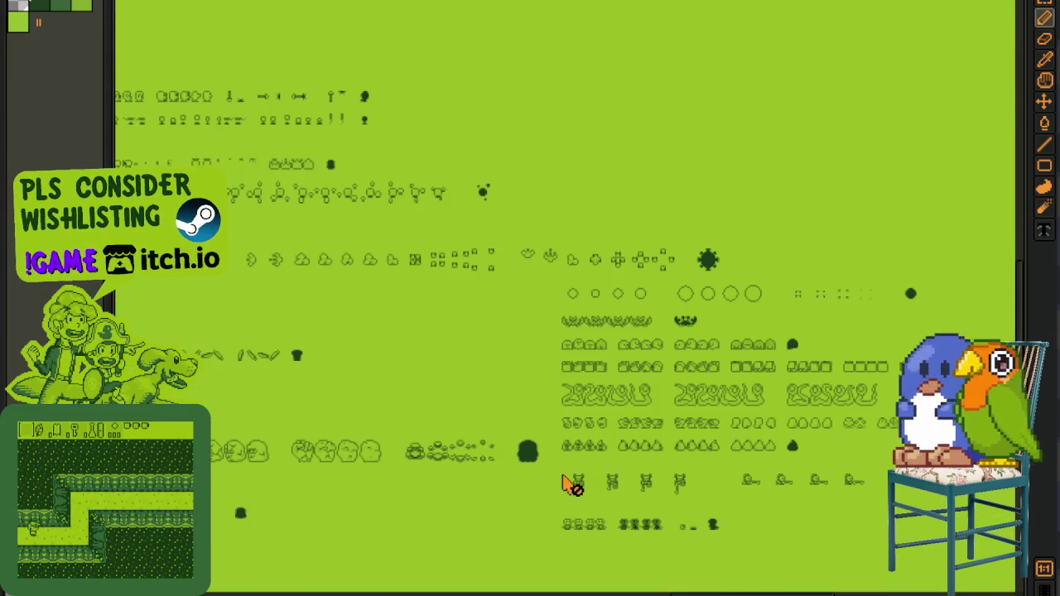
{"action": "scroll", "coordinate": [454, 370], "scroll_direction": "up", "scroll_amount": 4}
{"action": "scroll", "coordinate": [454, 370], "scroll_direction": "up", "scroll_amount": 3}
{"action": "scroll", "coordinate": [521, 374], "scroll_direction": "up", "scroll_amount": 2}
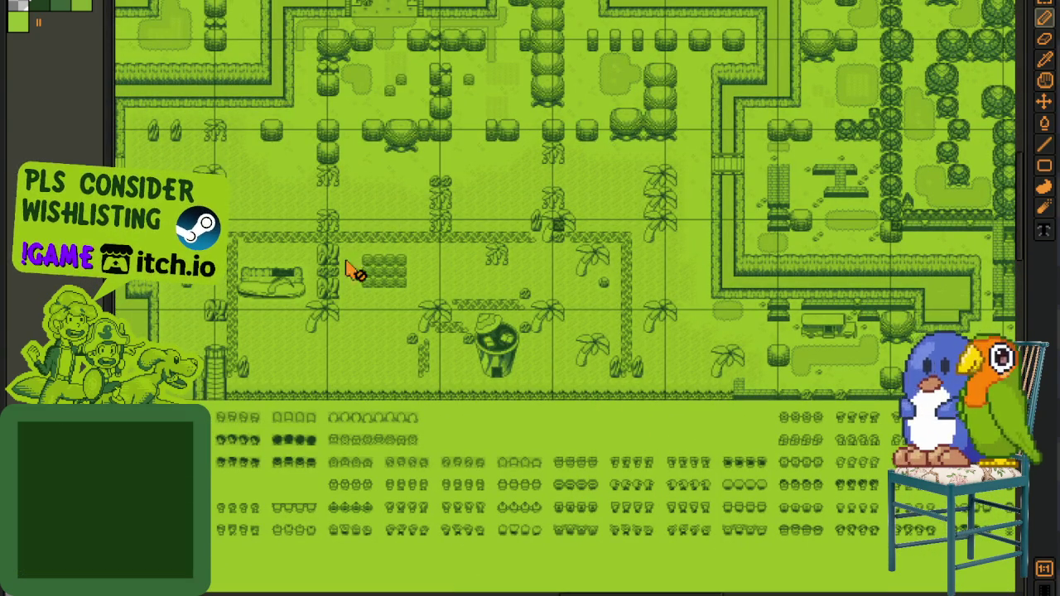
{"action": "scroll", "coordinate": [280, 284], "scroll_direction": "up", "scroll_amount": 3}
{"action": "scroll", "coordinate": [367, 289], "scroll_direction": "left", "scroll_amount": 5}
{"action": "scroll", "coordinate": [555, 279], "scroll_direction": "up", "scroll_amount": 3}
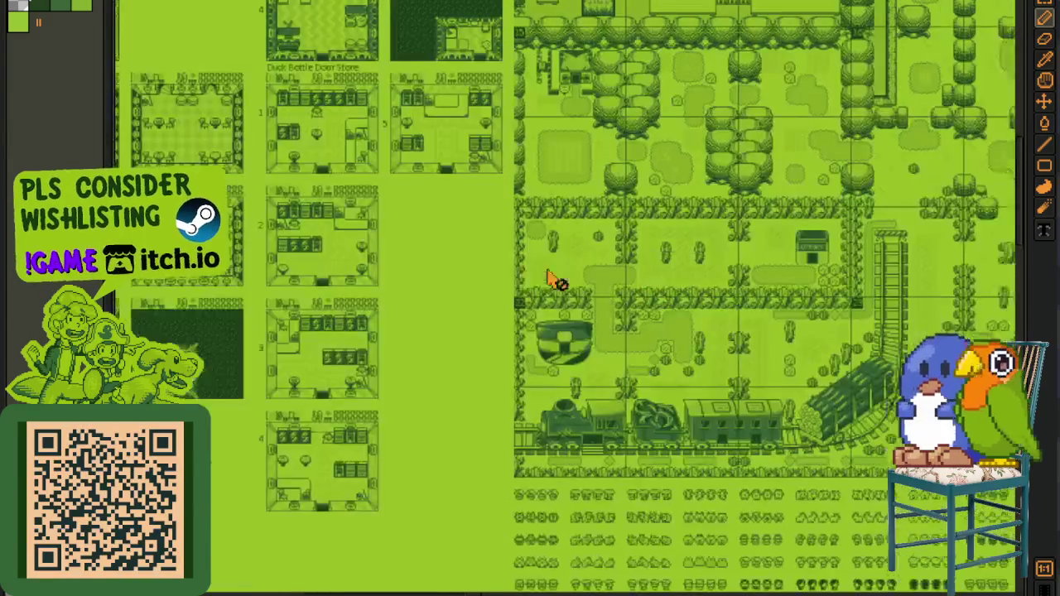
{"action": "left_click_drag", "start_coordinate": [617, 265], "coordinate": [397, 421]}
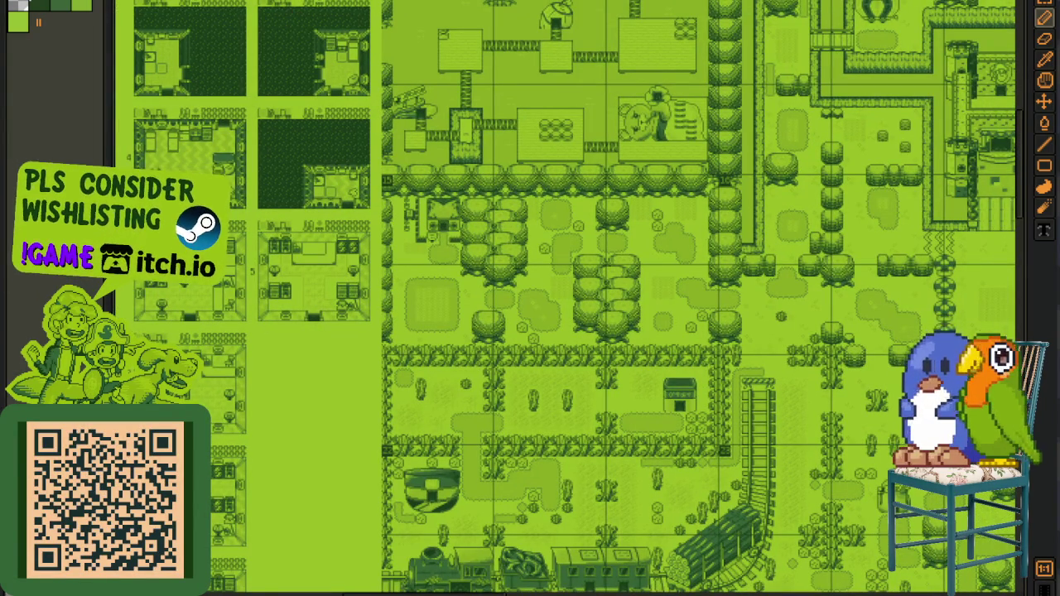
{"action": "scroll", "coordinate": [269, 157], "scroll_direction": "left", "scroll_amount": 2}
{"action": "scroll", "coordinate": [426, 218], "scroll_direction": "left", "scroll_amount": 3}
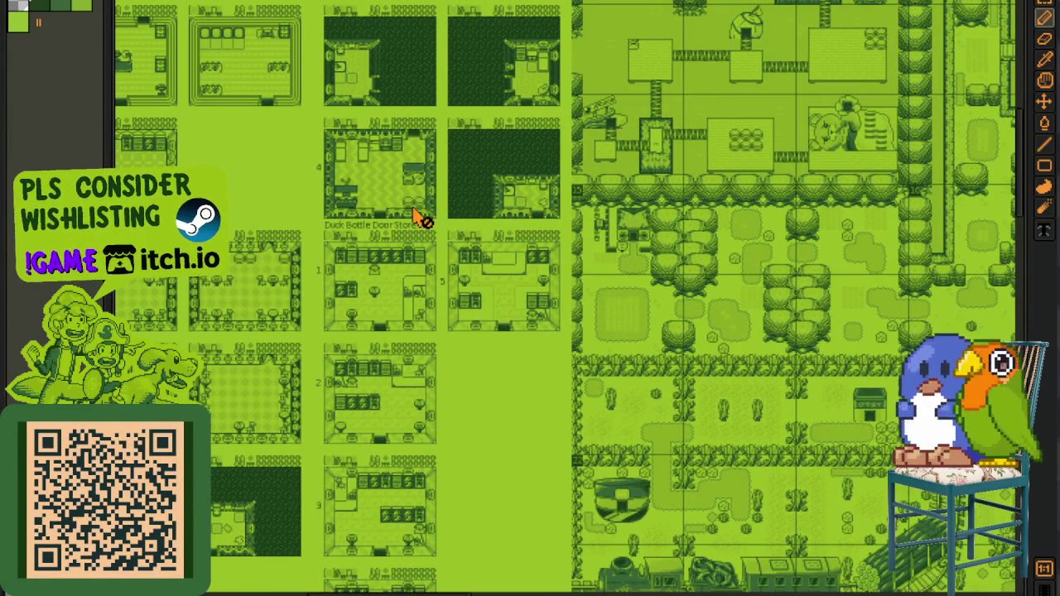
{"action": "scroll", "coordinate": [528, 314], "scroll_direction": "down", "scroll_amount": 2}
{"action": "scroll", "coordinate": [504, 294], "scroll_direction": "up", "scroll_amount": 2}
{"action": "scroll", "coordinate": [481, 370], "scroll_direction": "up", "scroll_amount": 1}
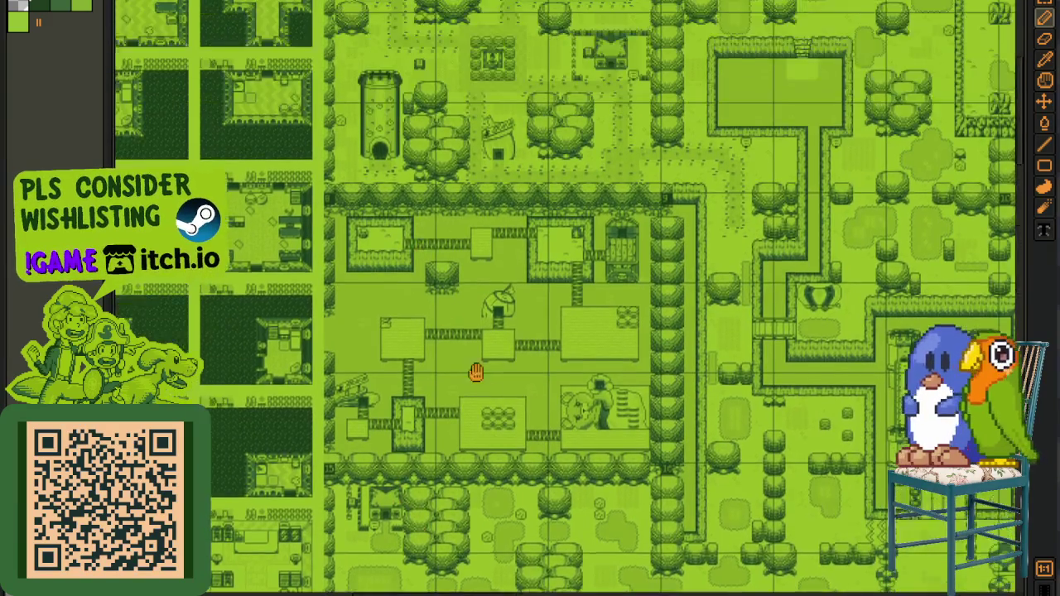
{"action": "scroll", "coordinate": [375, 135], "scroll_direction": "up", "scroll_amount": 3}
{"action": "scroll", "coordinate": [374, 135], "scroll_direction": "up", "scroll_amount": 1}
{"action": "scroll", "coordinate": [285, 196], "scroll_direction": "up", "scroll_amount": 1}
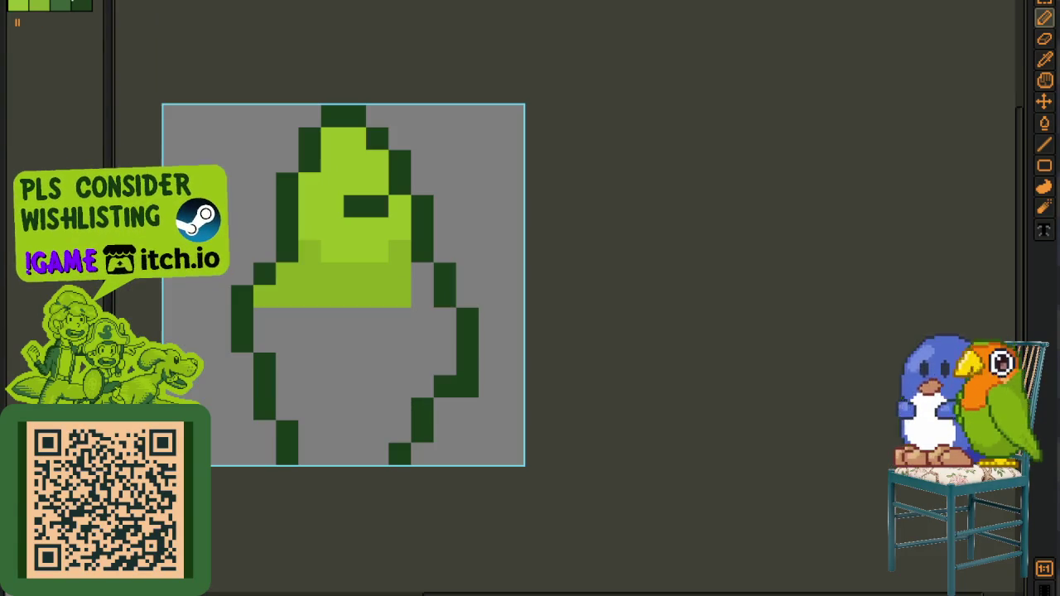
- Resize the canvas height to 16*2 (32 px) with a top-centre anchor
{"action": "left_click", "coordinate": [87, 1]}
{"action": "mouse_move", "coordinate": [140, 36]}
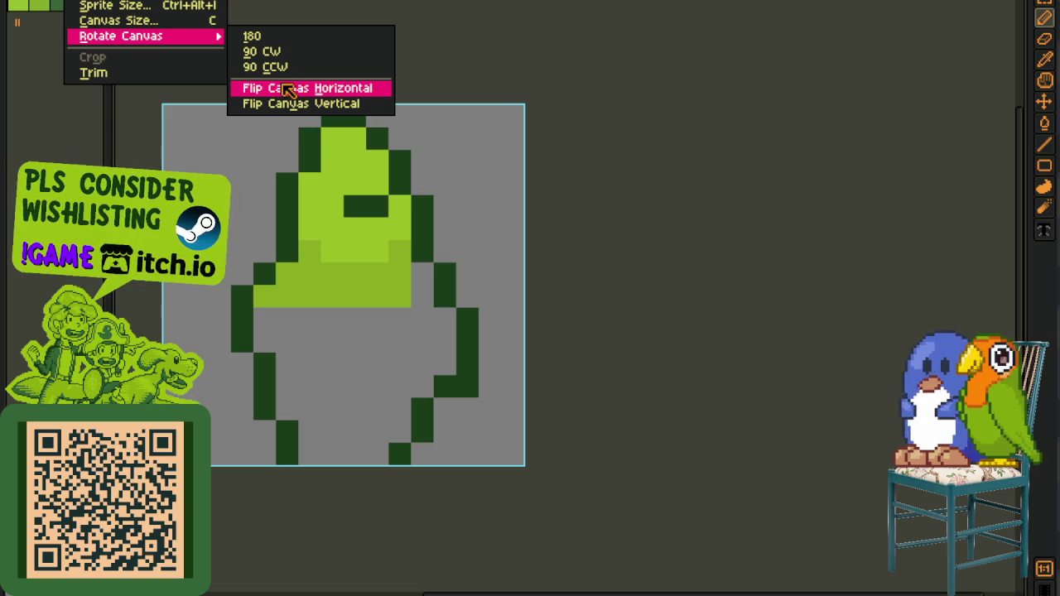
{"action": "left_click", "coordinate": [182, 23]}
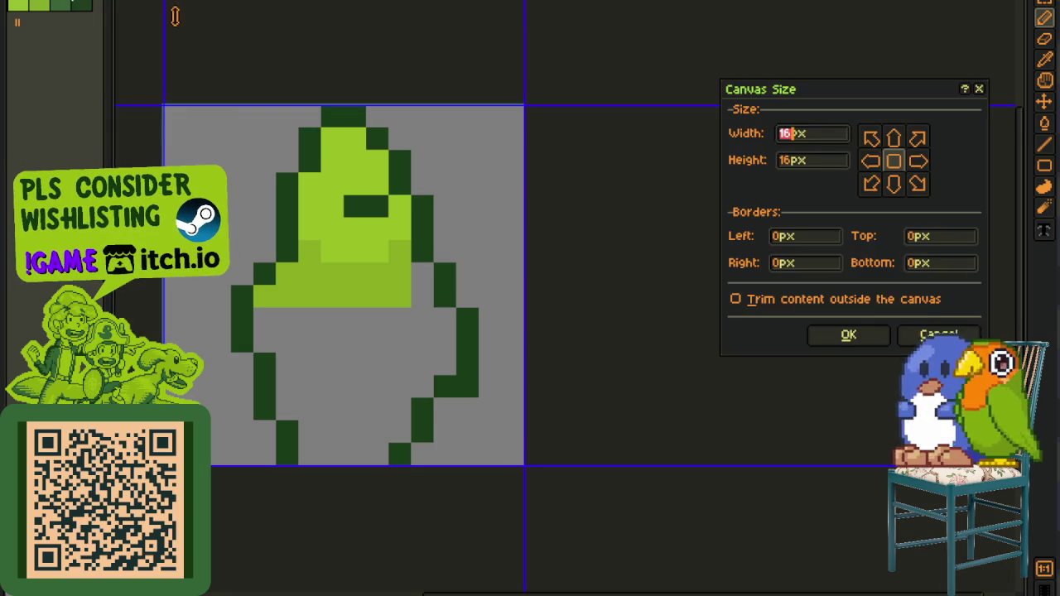
{"action": "left_click", "coordinate": [800, 160]}
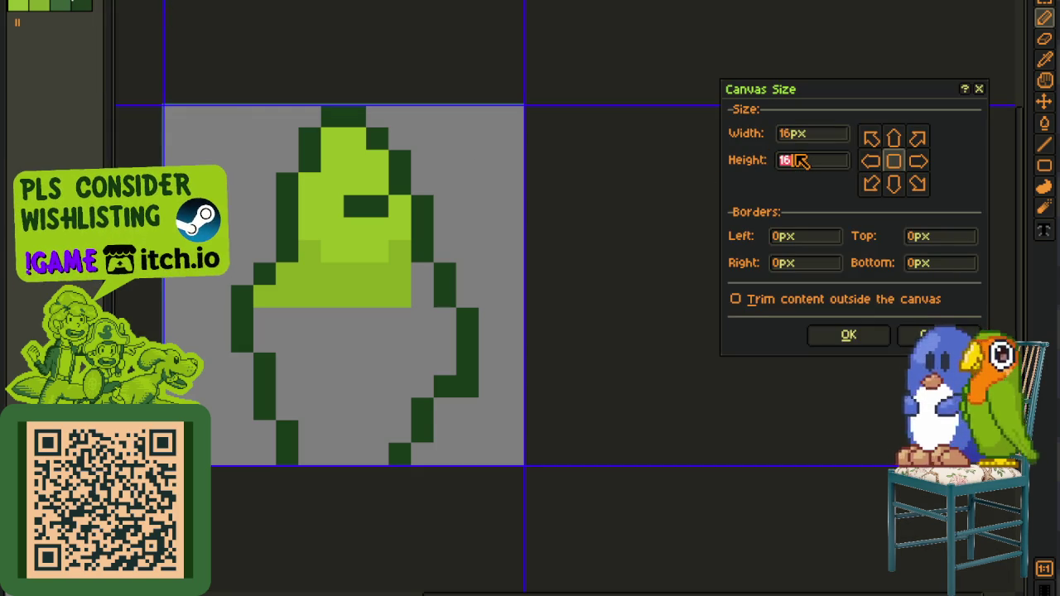
{"action": "type", "text": "*2"}
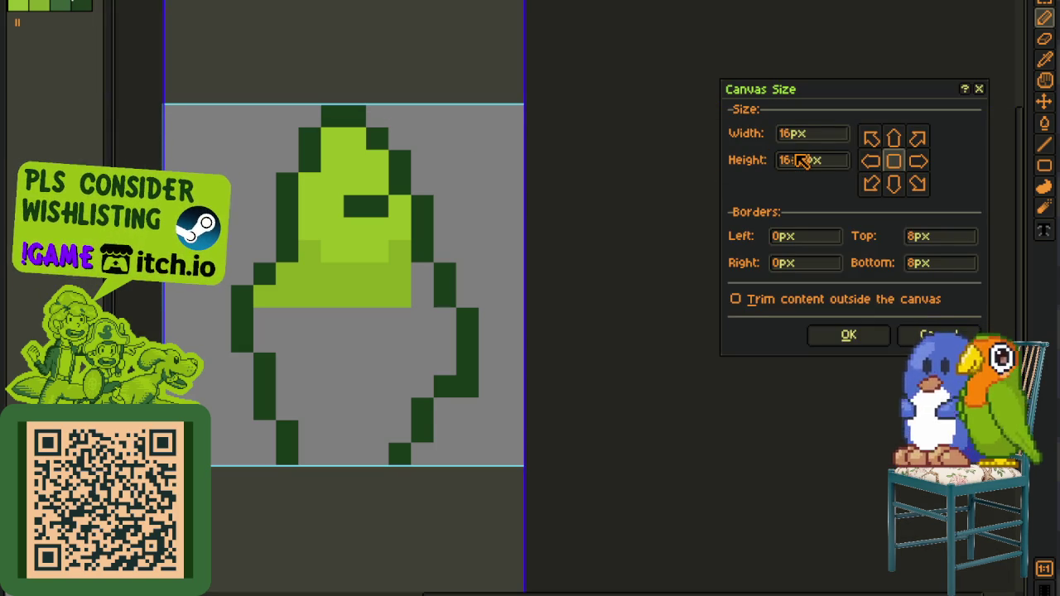
{"action": "left_click", "coordinate": [901, 139]}
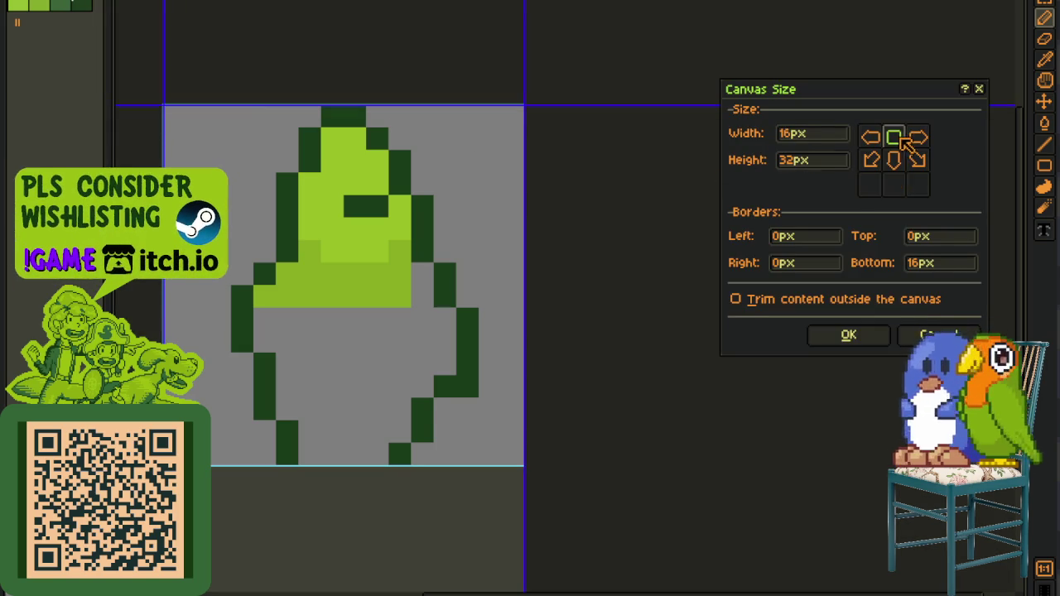
{"action": "left_click", "coordinate": [876, 339]}
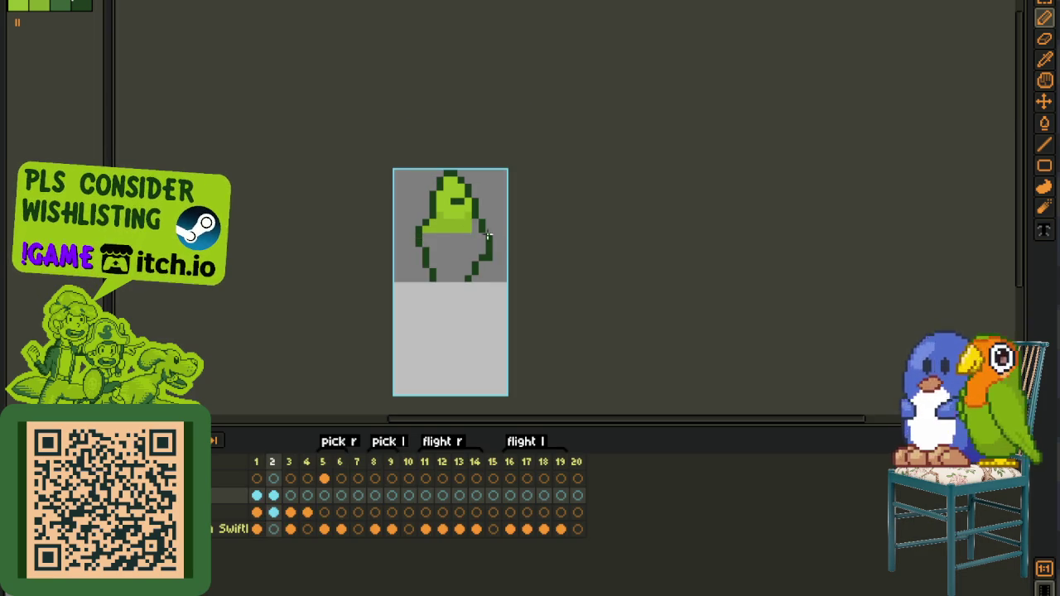
- Hide and restore the timeline to inspect the tall canvas against the lime background
{"action": "key", "text": "Tab"}
{"action": "scroll", "coordinate": [431, 233], "scroll_direction": "up", "scroll_amount": 3}
{"action": "scroll", "coordinate": [431, 233], "scroll_direction": "down", "scroll_amount": 2}
{"action": "key", "text": "Tab"}
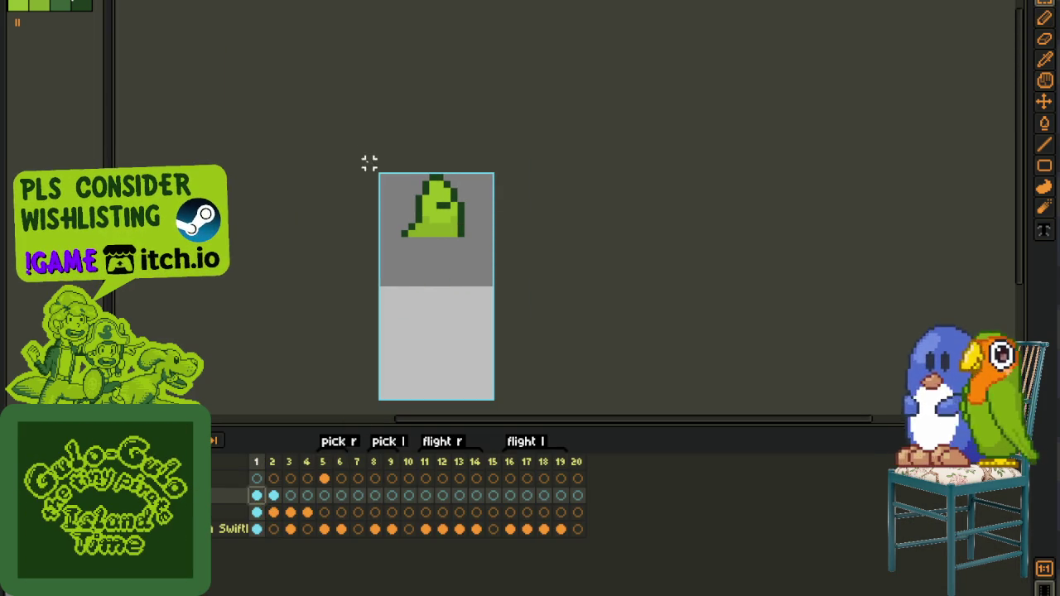
{"action": "left_click", "coordinate": [389, 249]}
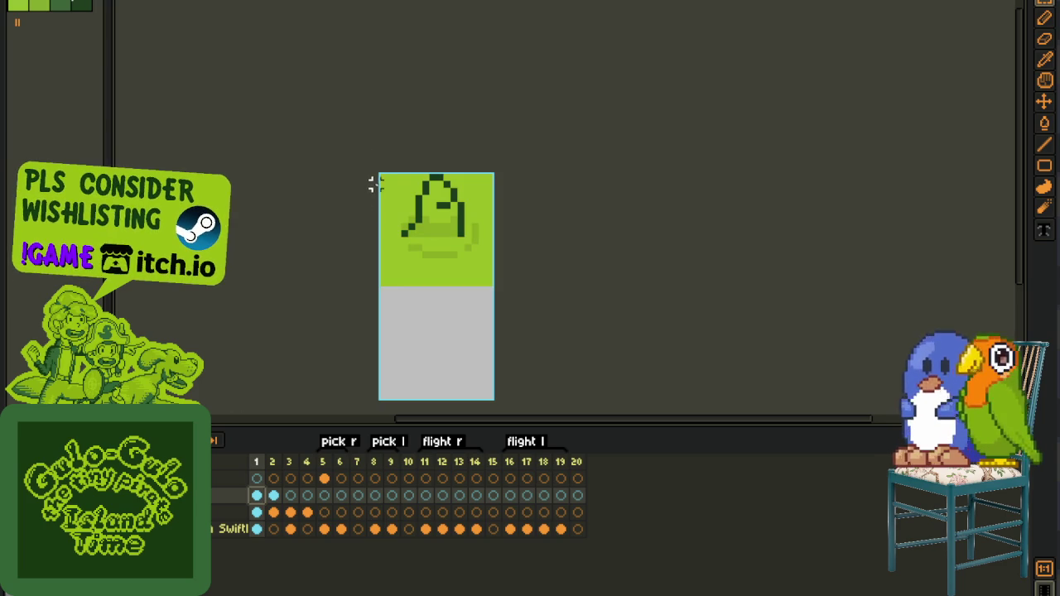
- Undo the 16×32 canvas resize and bring back the Canvas Size settings
{"action": "key", "text": "ctrl+z"}
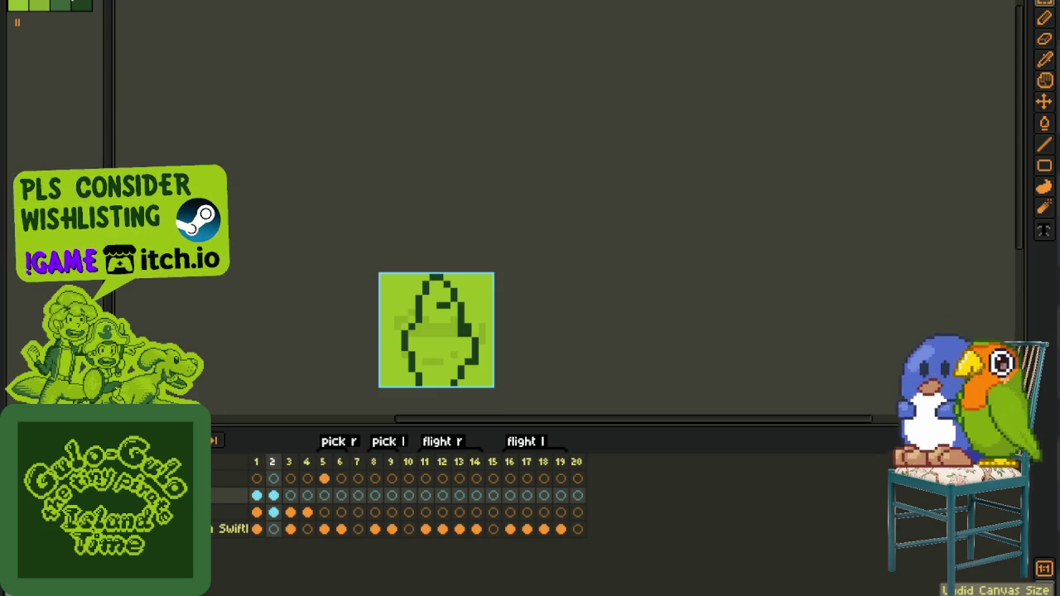
{"action": "left_click", "coordinate": [73, 3]}
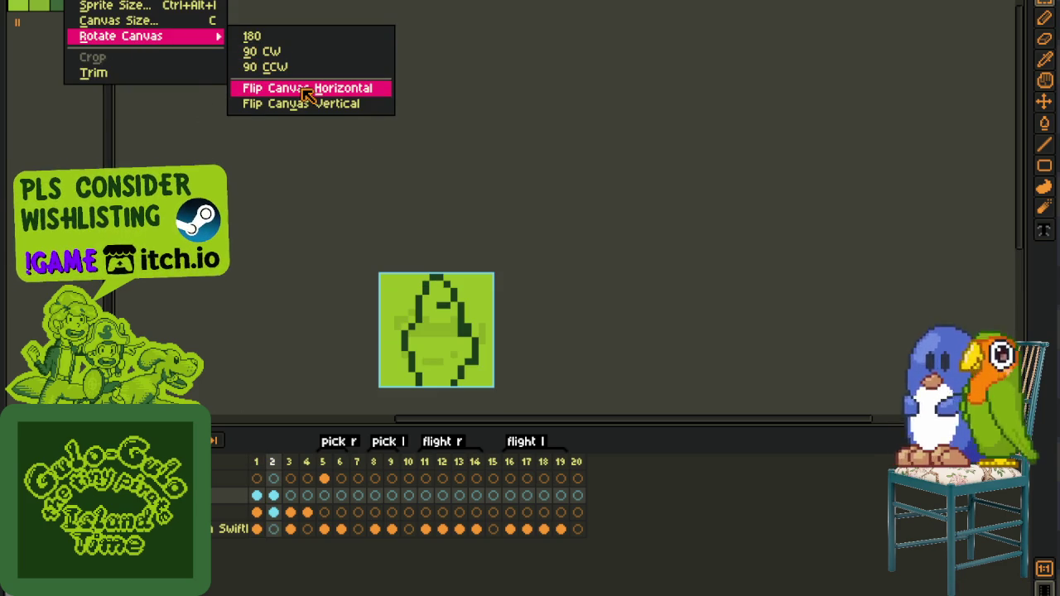
{"action": "left_click", "coordinate": [178, 22]}
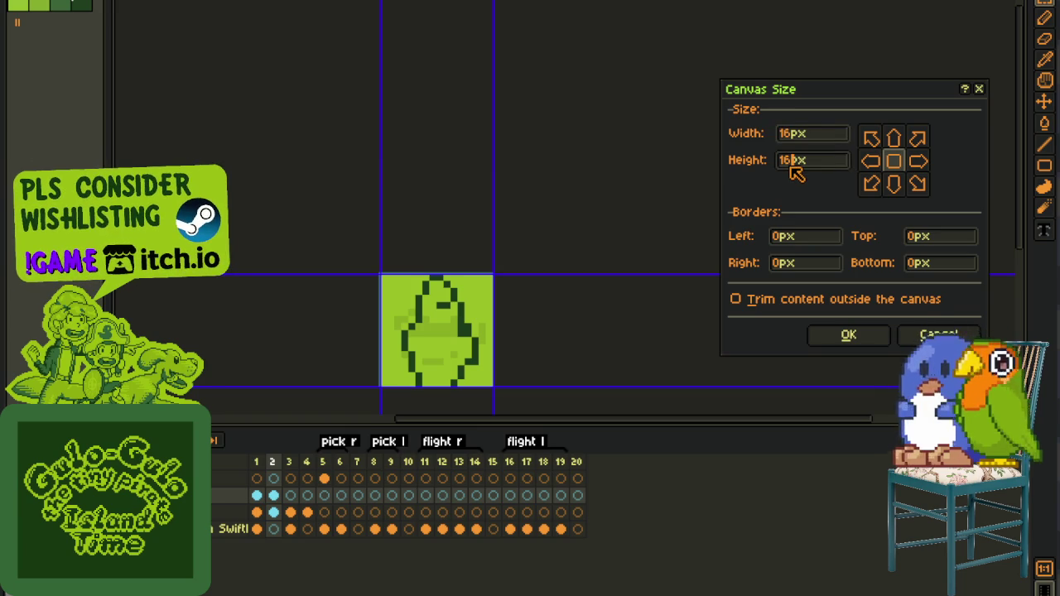
- Set height 32 with bottom-centre anchor, then move the sprite into the top half
{"action": "type", "text": "32"}
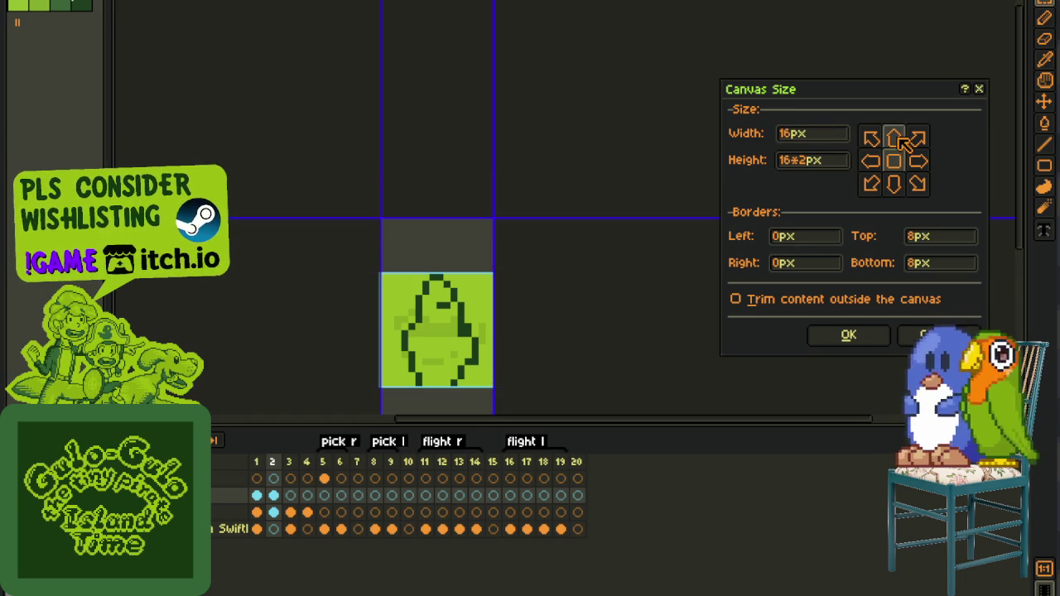
{"action": "left_click", "coordinate": [893, 138]}
{"action": "left_click", "coordinate": [893, 186]}
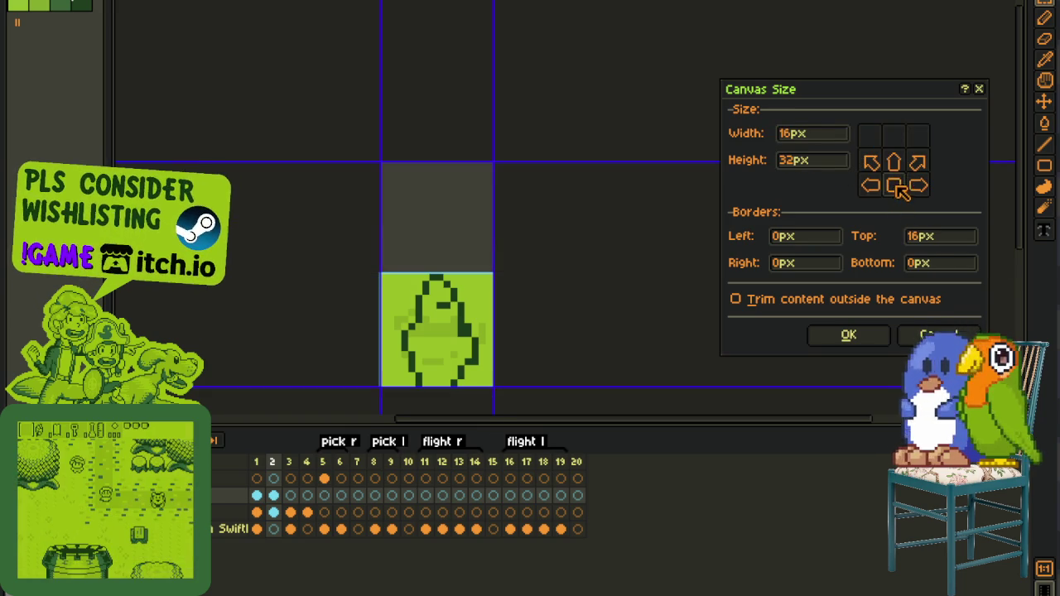
{"action": "left_click", "coordinate": [849, 334]}
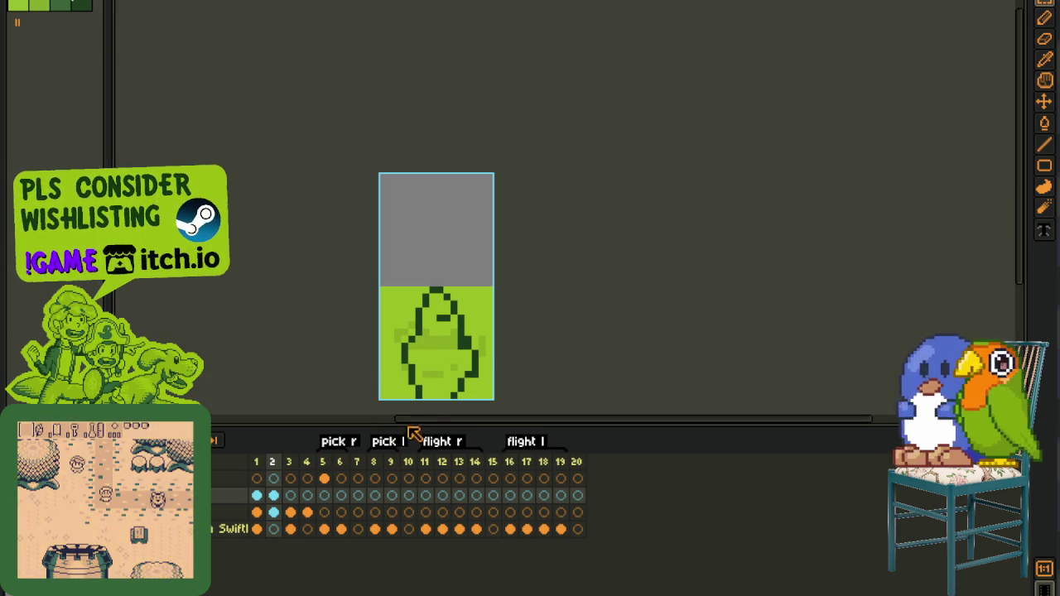
{"action": "left_click_drag", "start_coordinate": [447, 377], "coordinate": [450, 270]}
- Drop the moved sprite and draw the dark tail outline and fin edge below the body
{"action": "left_click", "coordinate": [587, 260]}
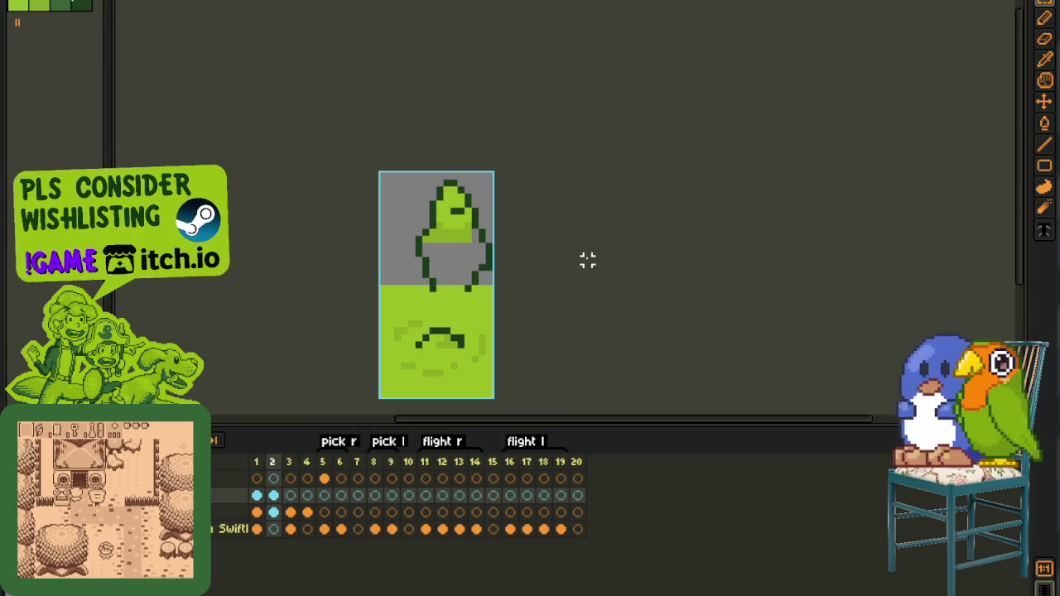
{"action": "scroll", "coordinate": [497, 273], "scroll_direction": "up", "scroll_amount": 2}
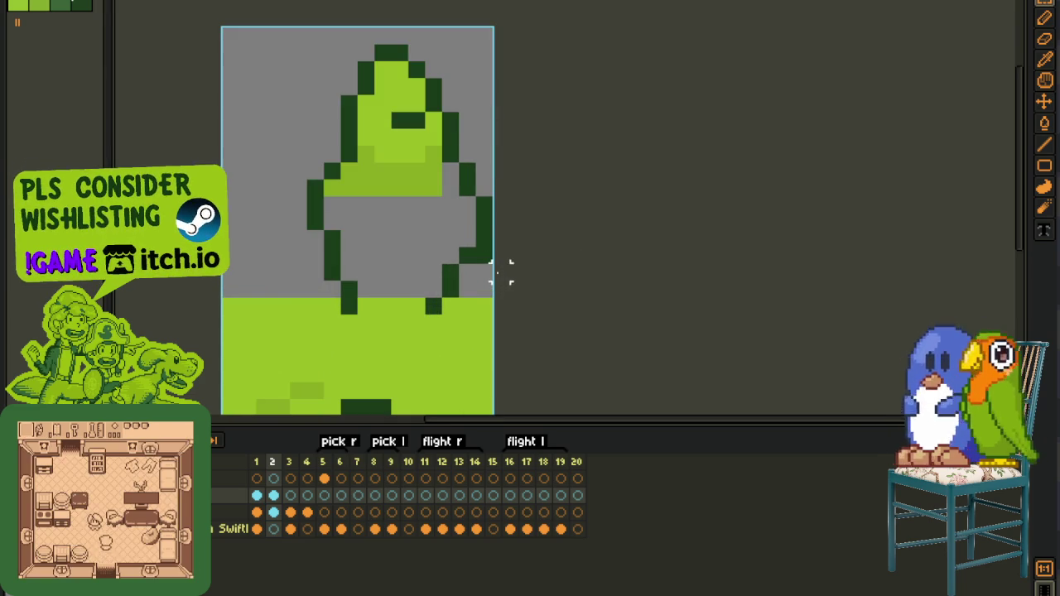
{"action": "key", "text": "b"}
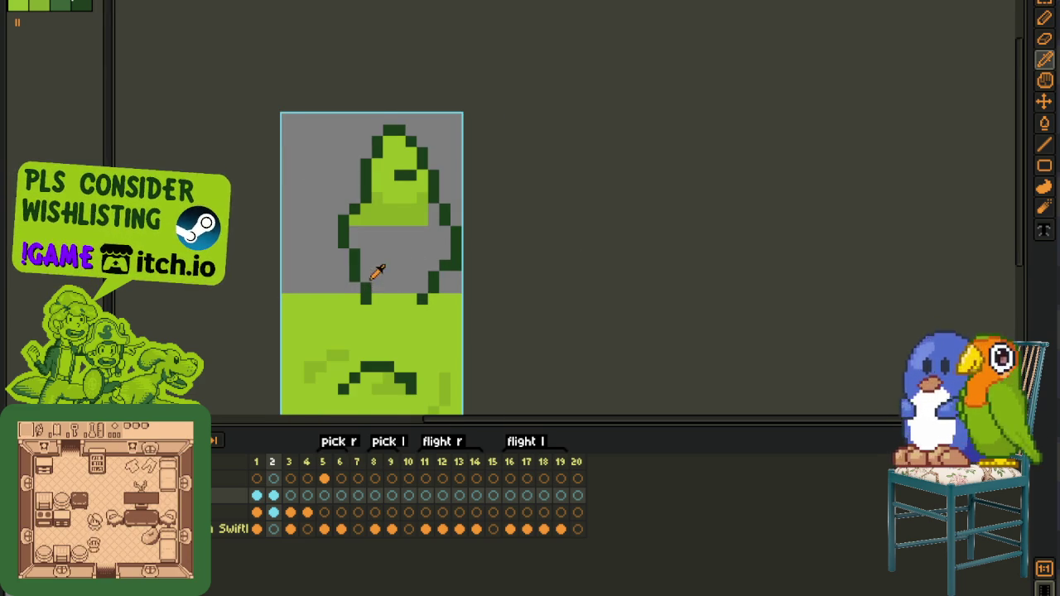
{"action": "key", "text": "b"}
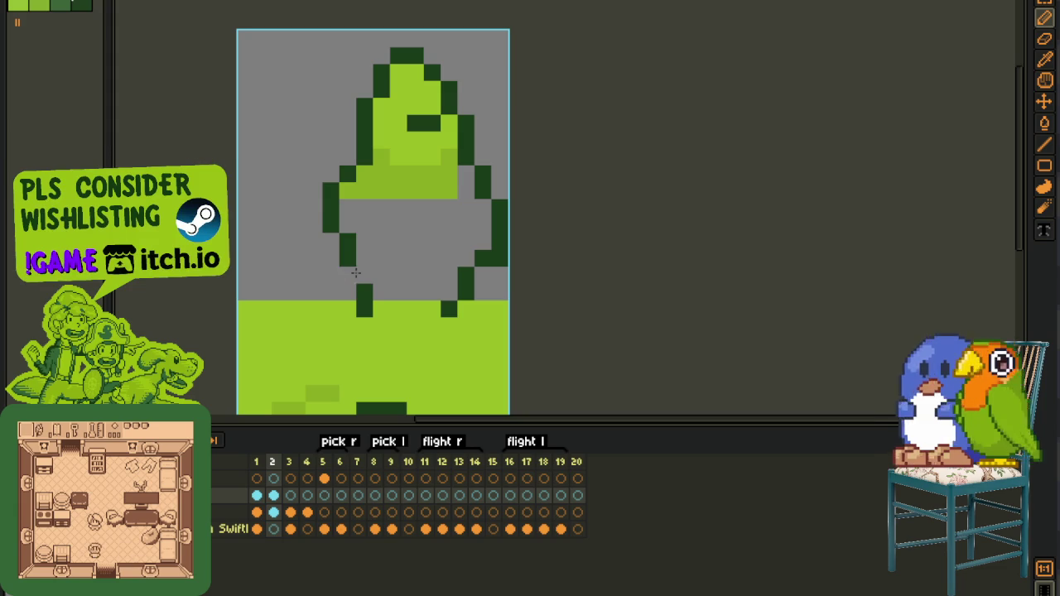
{"action": "left_click", "coordinate": [432, 326]}
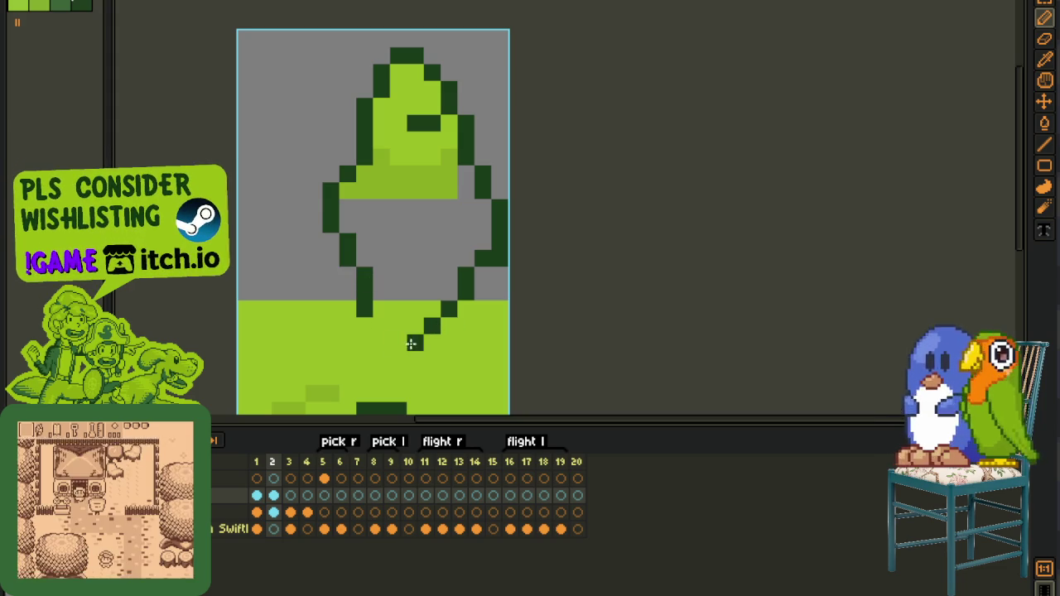
{"action": "scroll", "coordinate": [413, 343], "scroll_direction": "down", "scroll_amount": 1}
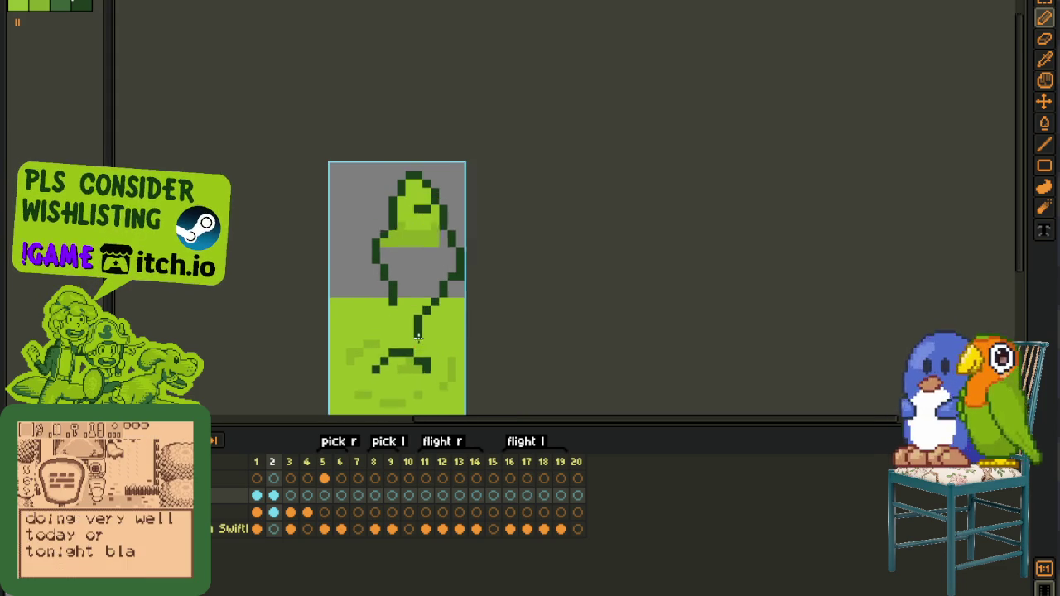
{"action": "scroll", "coordinate": [418, 335], "scroll_direction": "up", "scroll_amount": 1}
{"action": "left_click", "coordinate": [417, 345]}
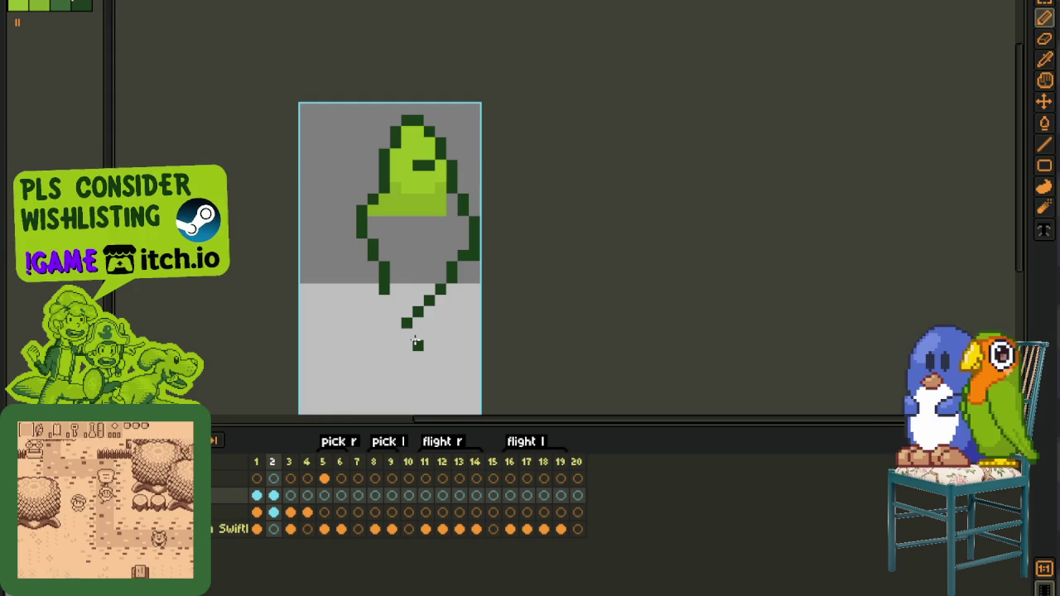
{"action": "left_click_drag", "start_coordinate": [417, 333], "coordinate": [416, 370]}
{"action": "left_click", "coordinate": [407, 331]}
{"action": "left_click", "coordinate": [406, 379]}
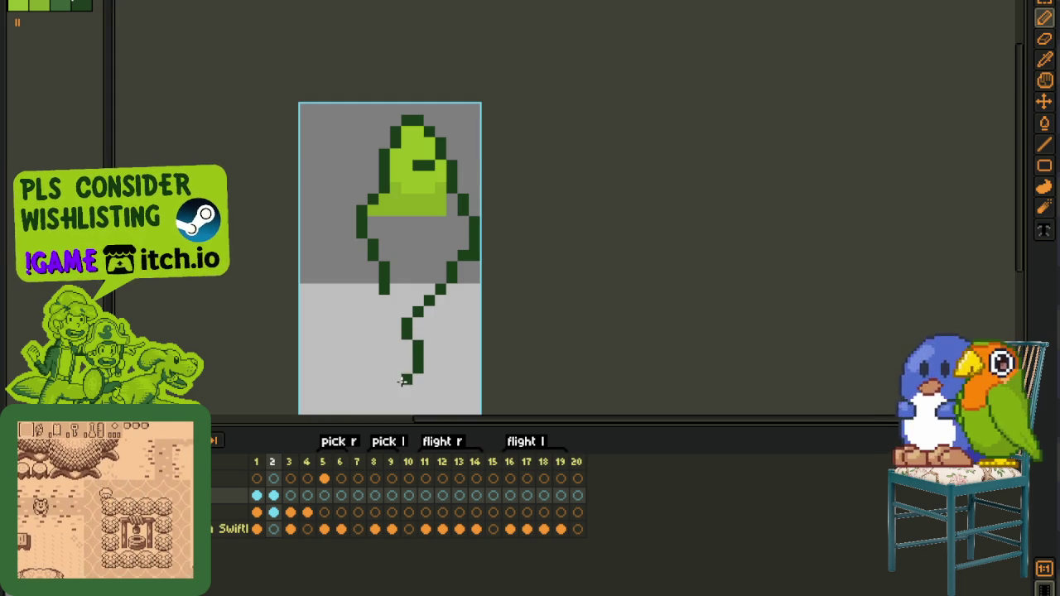
{"action": "left_click_drag", "start_coordinate": [383, 379], "coordinate": [372, 357]}
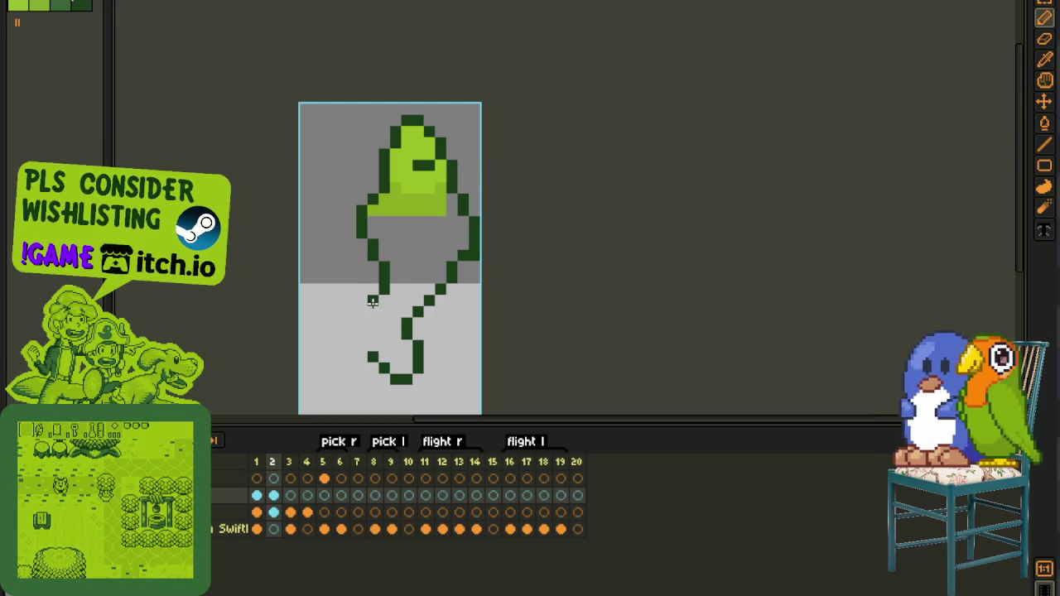
{"action": "key", "text": "ctrl+z"}
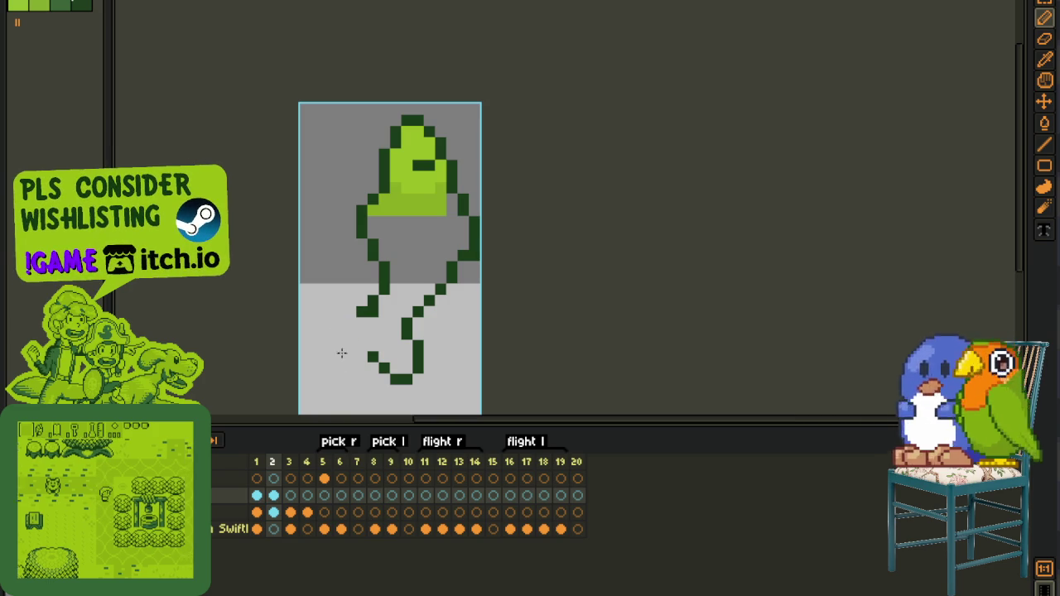
{"action": "mouse_move", "coordinate": [352, 323]}
{"action": "left_mouse_down"}
{"action": "mouse_move", "coordinate": [327, 325]}
{"action": "mouse_move", "coordinate": [338, 366]}
{"action": "mouse_move", "coordinate": [347, 364]}
{"action": "left_mouse_up"}
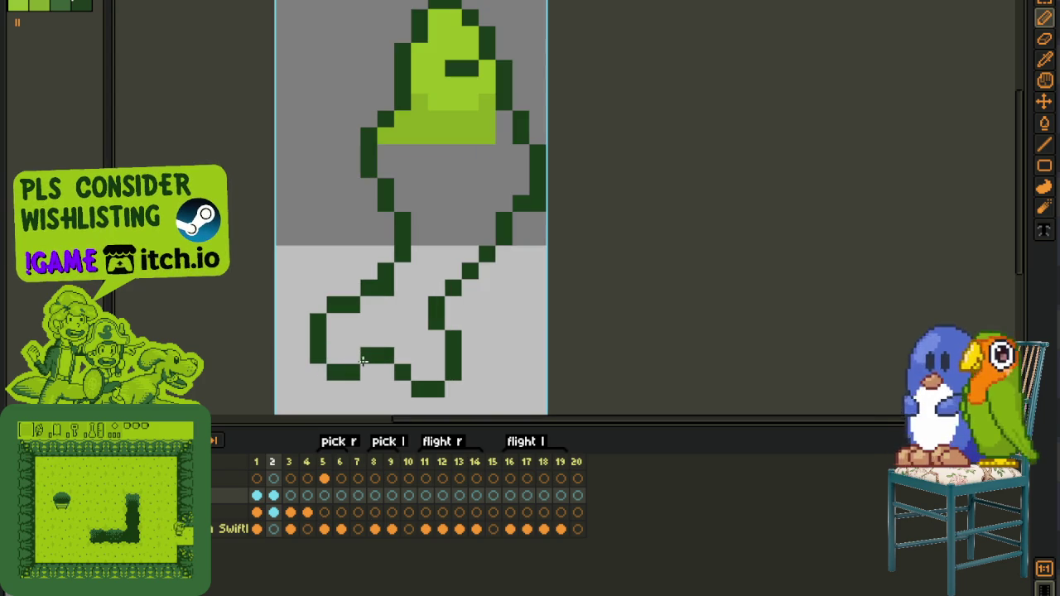
- Select then clear the sprite's top part, and eyedrop the head's light green
{"action": "scroll", "coordinate": [410, 323], "scroll_direction": "down", "scroll_amount": 2}
{"action": "scroll", "coordinate": [426, 308], "scroll_direction": "up", "scroll_amount": 1}
{"action": "left_click_drag", "start_coordinate": [425, 307], "coordinate": [423, 309]}
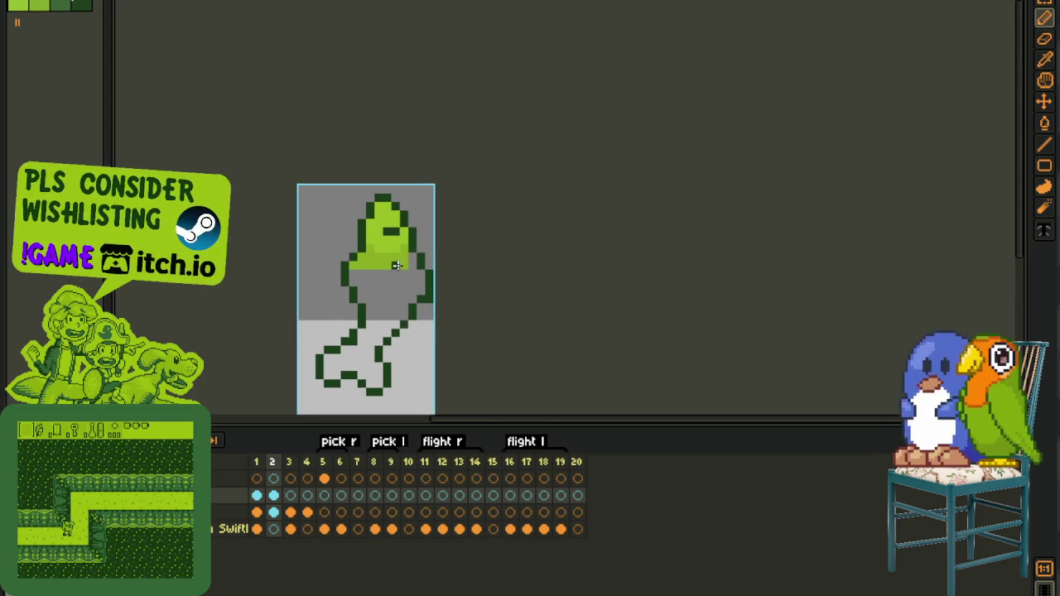
{"action": "scroll", "coordinate": [338, 199], "scroll_direction": "up", "scroll_amount": 1}
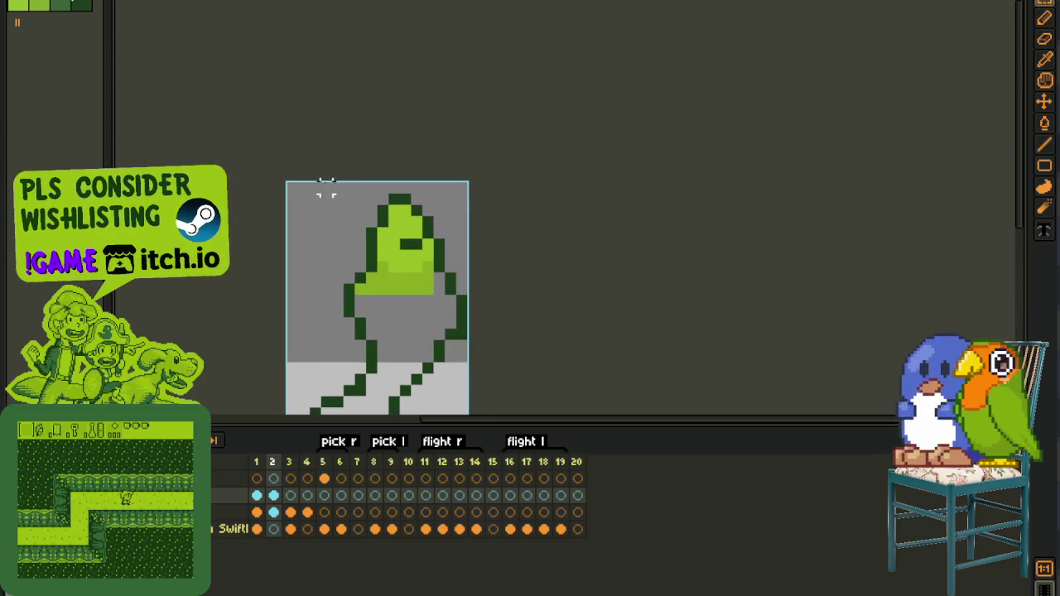
{"action": "left_click_drag", "start_coordinate": [318, 179], "coordinate": [470, 263]}
{"action": "left_click", "coordinate": [507, 243]}
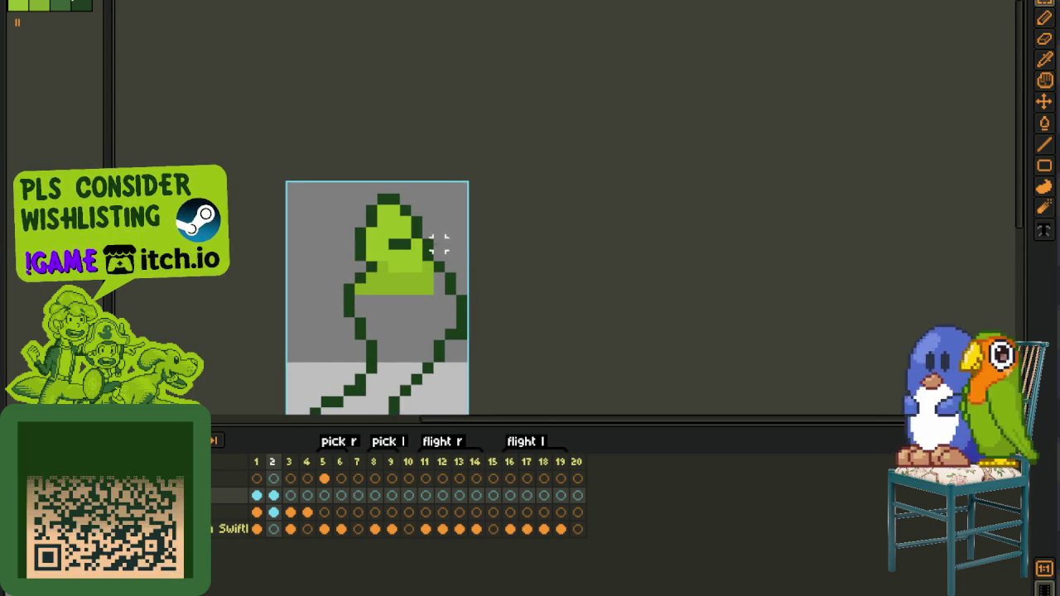
{"action": "scroll", "coordinate": [379, 227], "scroll_direction": "down", "scroll_amount": 1}
{"action": "scroll", "coordinate": [357, 238], "scroll_direction": "up", "scroll_amount": 1}
{"action": "scroll", "coordinate": [356, 238], "scroll_direction": "up", "scroll_amount": 1}
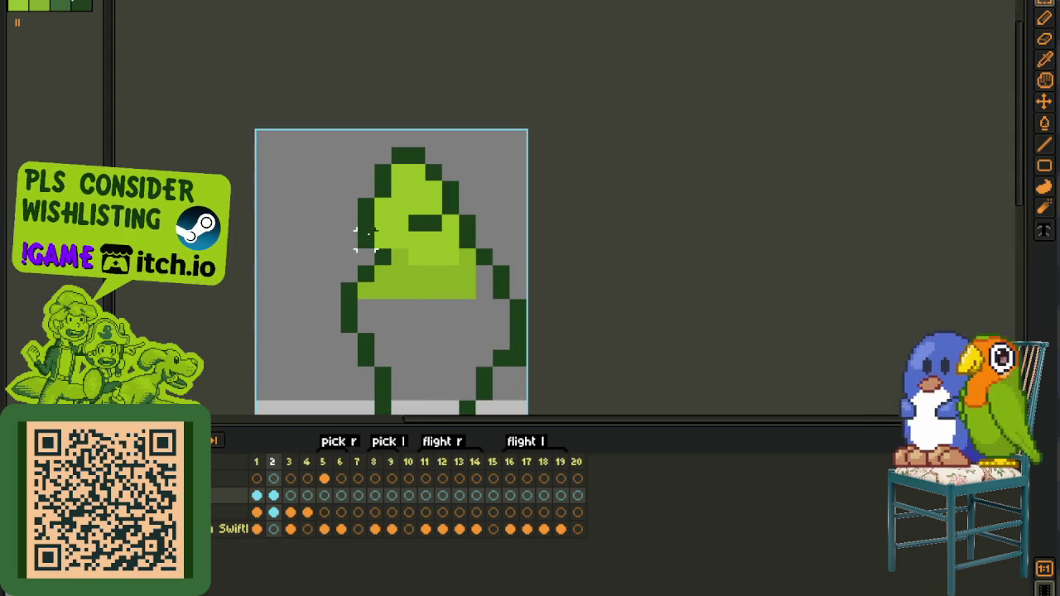
{"action": "left_click", "coordinate": [370, 240]}
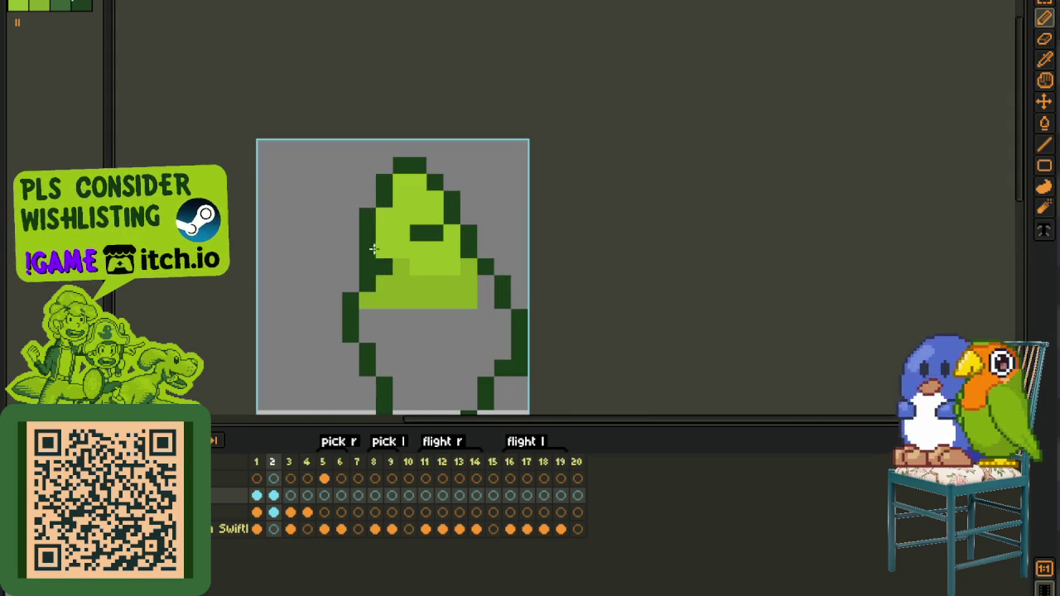
{"action": "scroll", "coordinate": [409, 263], "scroll_direction": "down", "scroll_amount": 2}
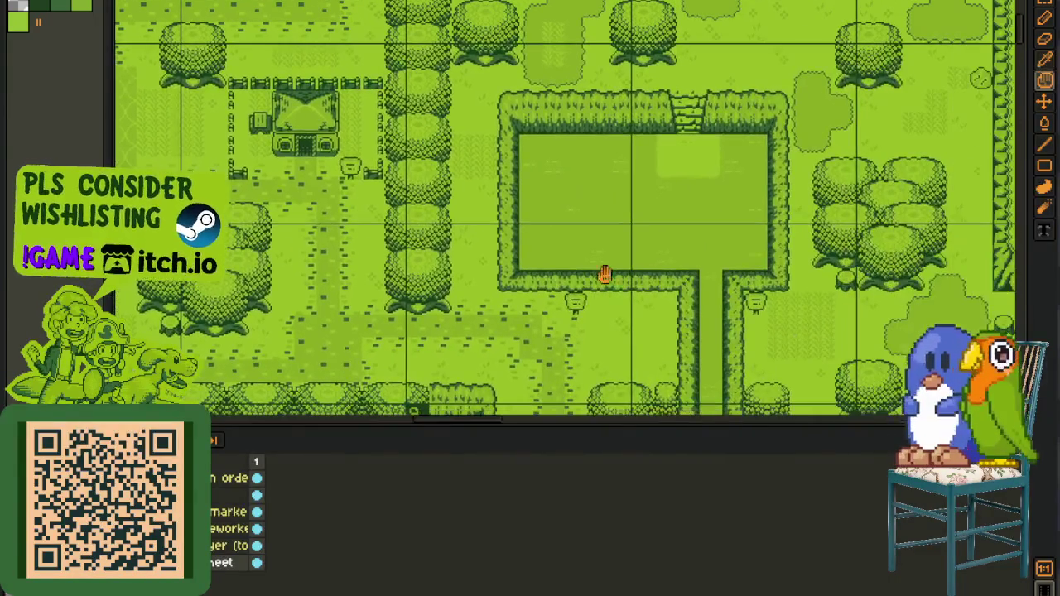
{"action": "key", "text": "Tab"}
{"action": "left_click_drag", "start_coordinate": [667, 298], "coordinate": [467, 366]}
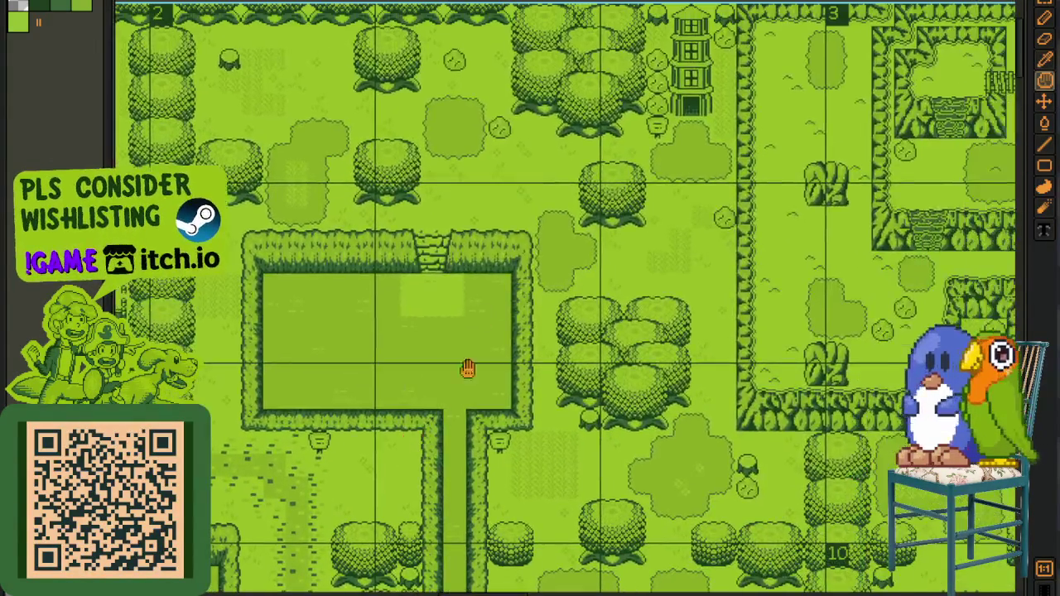
{"action": "scroll", "coordinate": [534, 142], "scroll_direction": "up", "scroll_amount": 3}
{"action": "left_click_drag", "start_coordinate": [534, 314], "coordinate": [515, 221]}
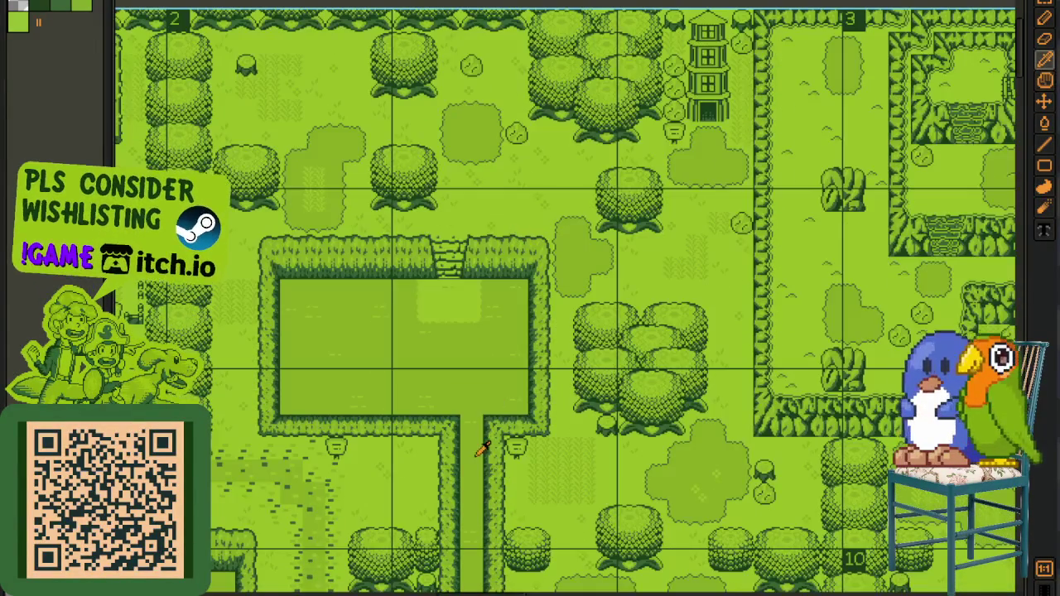
{"action": "scroll", "coordinate": [481, 444], "scroll_direction": "up", "scroll_amount": 2}
{"action": "scroll", "coordinate": [476, 442], "scroll_direction": "up", "scroll_amount": 2}
{"action": "scroll", "coordinate": [477, 440], "scroll_direction": "down", "scroll_amount": 3}
{"action": "scroll", "coordinate": [530, 323], "scroll_direction": "up", "scroll_amount": 1}
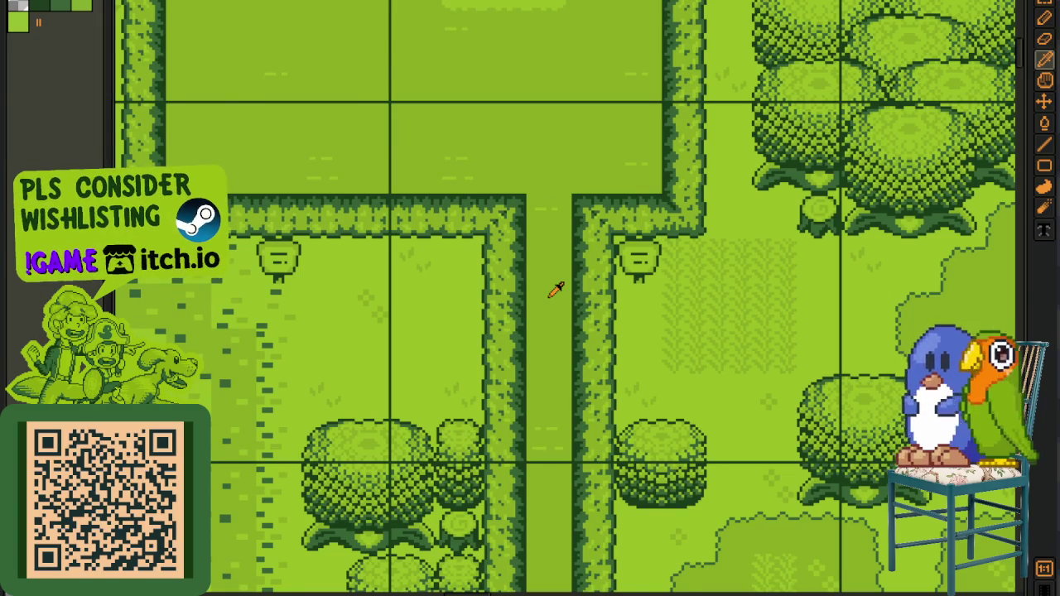
{"action": "scroll", "coordinate": [573, 267], "scroll_direction": "down", "scroll_amount": 4}
{"action": "scroll", "coordinate": [629, 64], "scroll_direction": "down", "scroll_amount": 1}
{"action": "key", "text": "h"}
{"action": "left_click_drag", "start_coordinate": [781, 345], "coordinate": [272, 163]}
{"action": "key", "text": "b"}
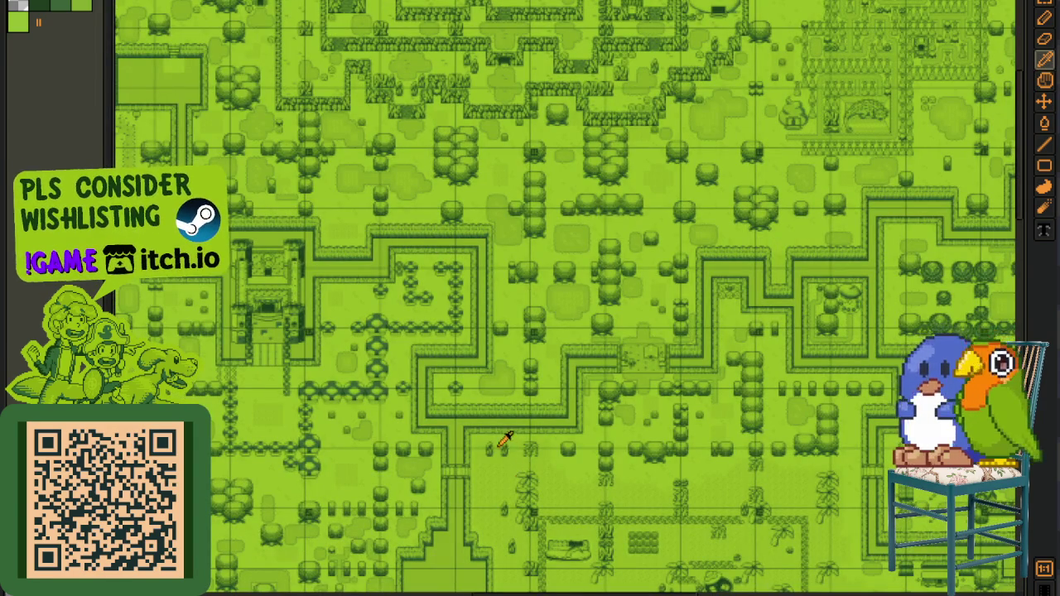
{"action": "mouse_move", "coordinate": [759, 406]}
{"action": "left_mouse_down"}
{"action": "mouse_move", "coordinate": [348, 414]}
{"action": "mouse_move", "coordinate": [681, 277]}
{"action": "left_mouse_up"}
{"action": "scroll", "coordinate": [793, 508], "scroll_direction": "up", "scroll_amount": 1}
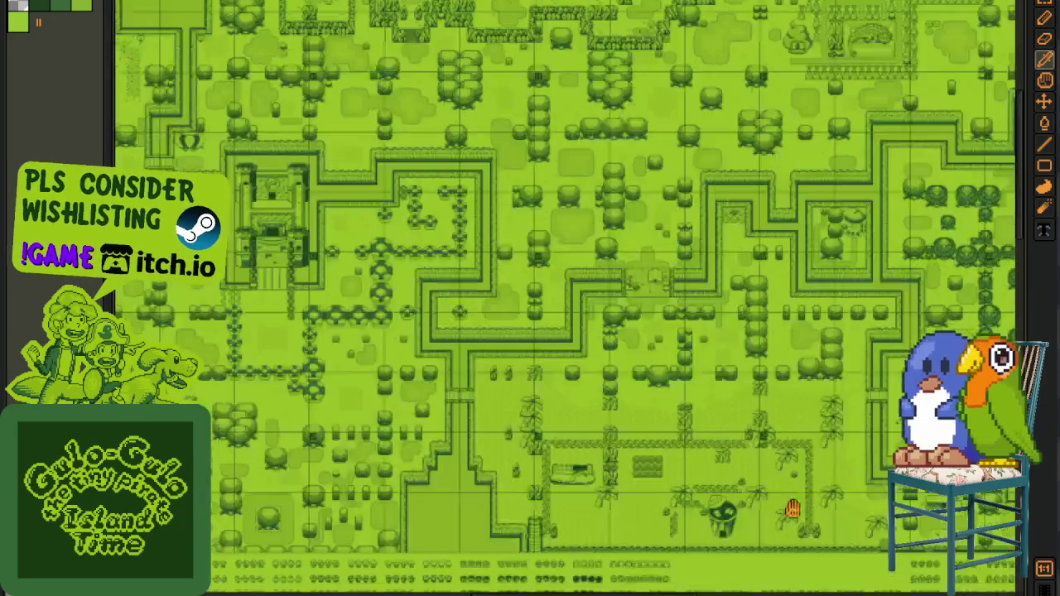
{"action": "scroll", "coordinate": [793, 508], "scroll_direction": "down", "scroll_amount": 2}
{"action": "scroll", "coordinate": [793, 509], "scroll_direction": "down", "scroll_amount": 1}
{"action": "scroll", "coordinate": [280, 251], "scroll_direction": "up", "scroll_amount": 1}
{"action": "scroll", "coordinate": [280, 250], "scroll_direction": "up", "scroll_amount": 2}
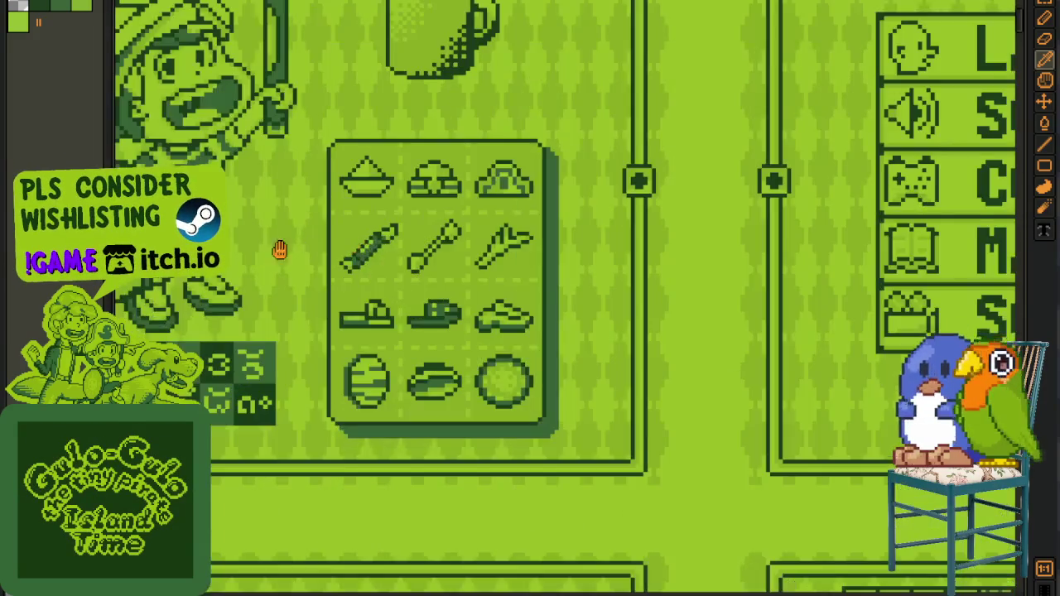
{"action": "left_click_drag", "start_coordinate": [280, 250], "coordinate": [504, 378]}
{"action": "scroll", "coordinate": [280, 356], "scroll_direction": "down", "scroll_amount": 1}
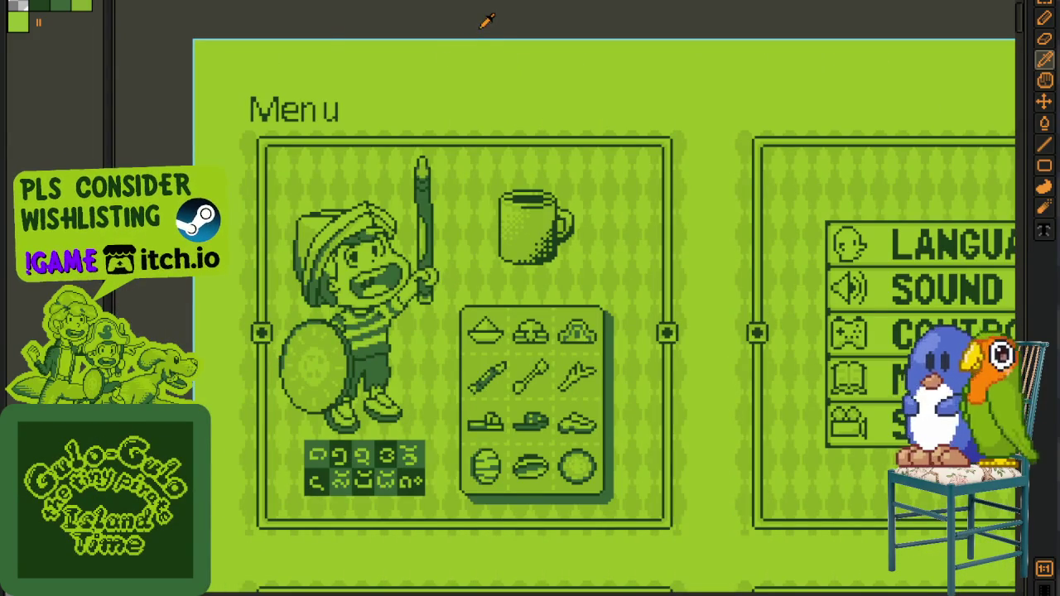
{"action": "scroll", "coordinate": [490, 42], "scroll_direction": "down", "scroll_amount": 3}
{"action": "scroll", "coordinate": [734, 273], "scroll_direction": "up", "scroll_amount": 2}
{"action": "mouse_move", "coordinate": [639, 302]}
{"action": "left_mouse_down"}
{"action": "mouse_move", "coordinate": [436, 277]}
{"action": "mouse_move", "coordinate": [314, 248]}
{"action": "left_mouse_up"}
{"action": "left_click_drag", "start_coordinate": [630, 260], "coordinate": [426, 284]}
{"action": "mouse_move", "coordinate": [944, 379]}
{"action": "left_mouse_down"}
{"action": "mouse_move", "coordinate": [748, 332]}
{"action": "mouse_move", "coordinate": [676, 514]}
{"action": "left_mouse_up"}
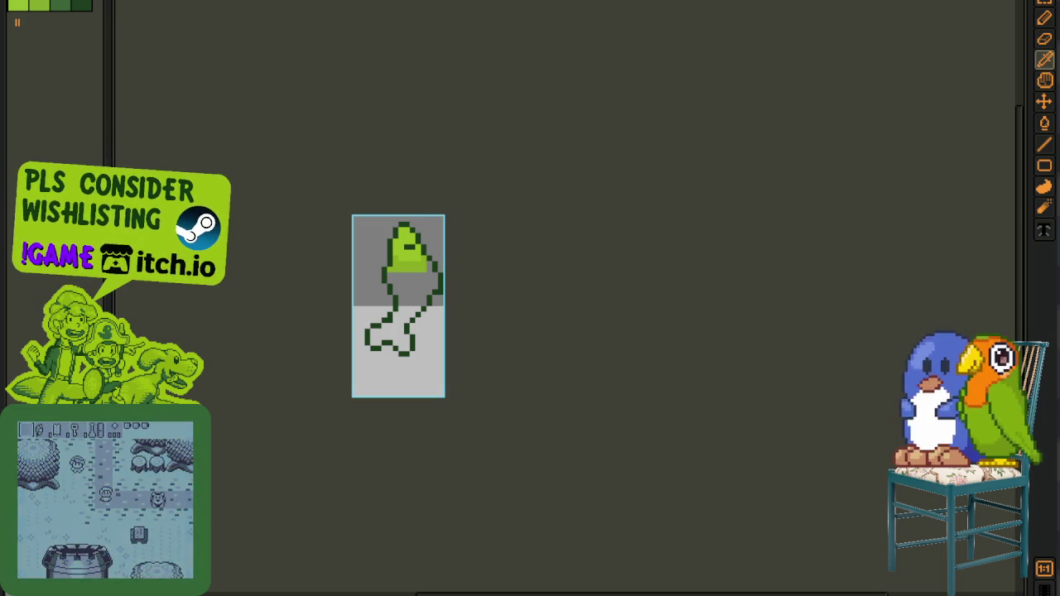
- Fill the fish outline with green and paint a lighter highlight on its left side
{"action": "scroll", "coordinate": [407, 255], "scroll_direction": "up", "scroll_amount": 2}
{"action": "left_click", "coordinate": [414, 303]}
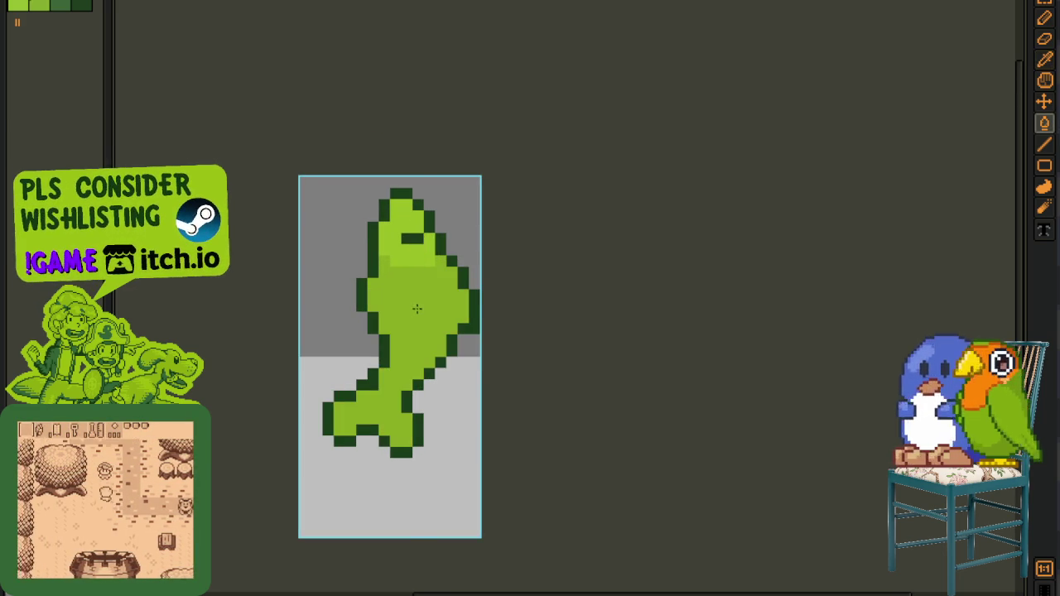
{"action": "scroll", "coordinate": [443, 225], "scroll_direction": "up", "scroll_amount": 2}
{"action": "left_click", "coordinate": [443, 225]}
{"action": "left_click_drag", "start_coordinate": [400, 287], "coordinate": [416, 287]}
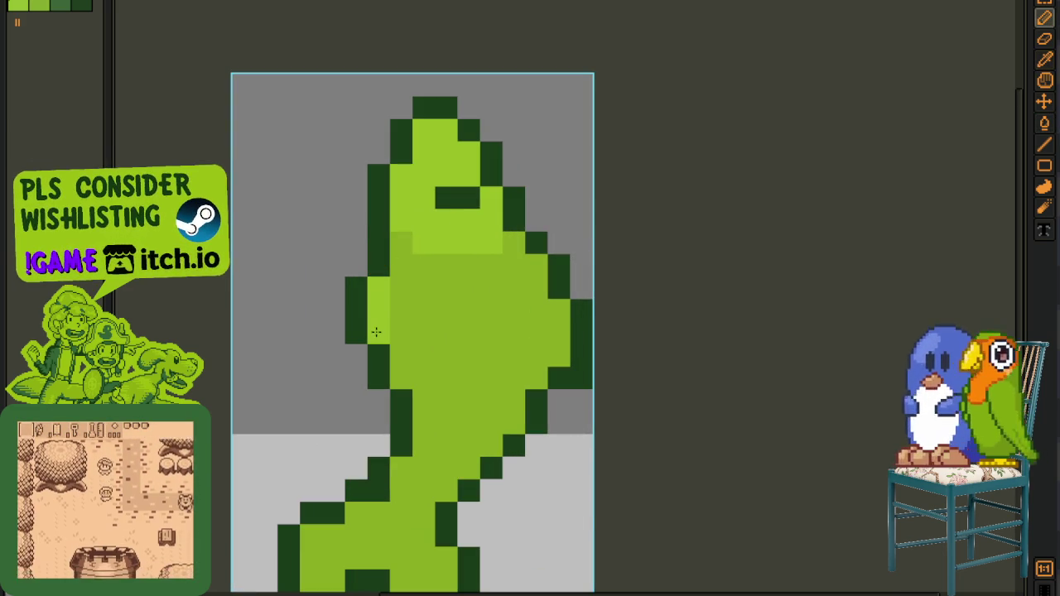
- Eyedrop the body's medium green and repaint one highlight pixel with it
{"action": "key", "text": "i"}
{"action": "left_click", "coordinate": [446, 313]}
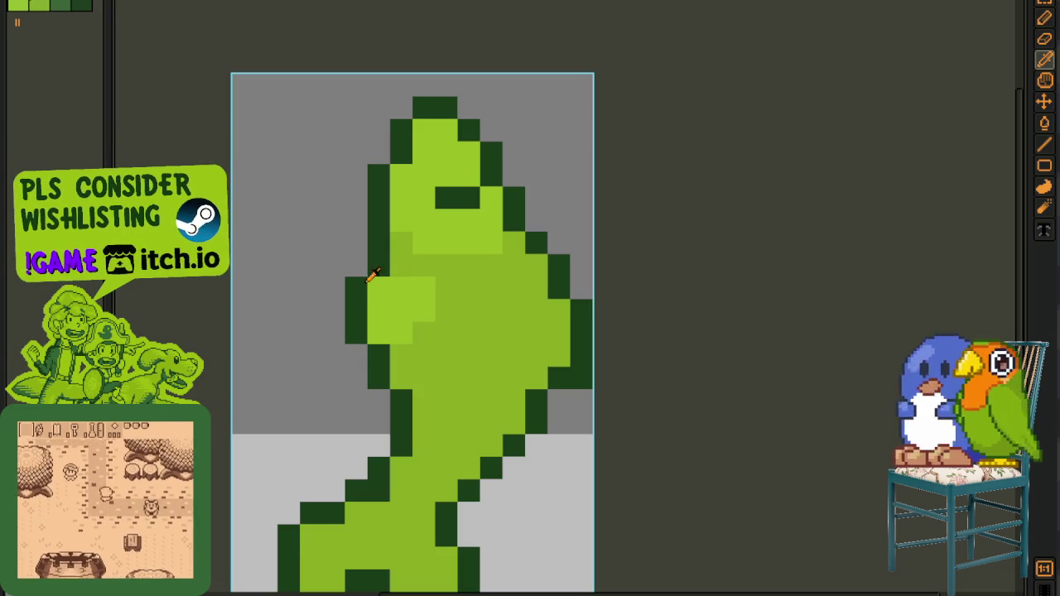
{"action": "key", "text": "b"}
{"action": "left_click", "coordinate": [379, 287]}
- Lighten the fish's right edge with an eyedropper-picked green
{"action": "scroll", "coordinate": [357, 279], "scroll_direction": "down", "scroll_amount": 3}
{"action": "key", "text": "i"}
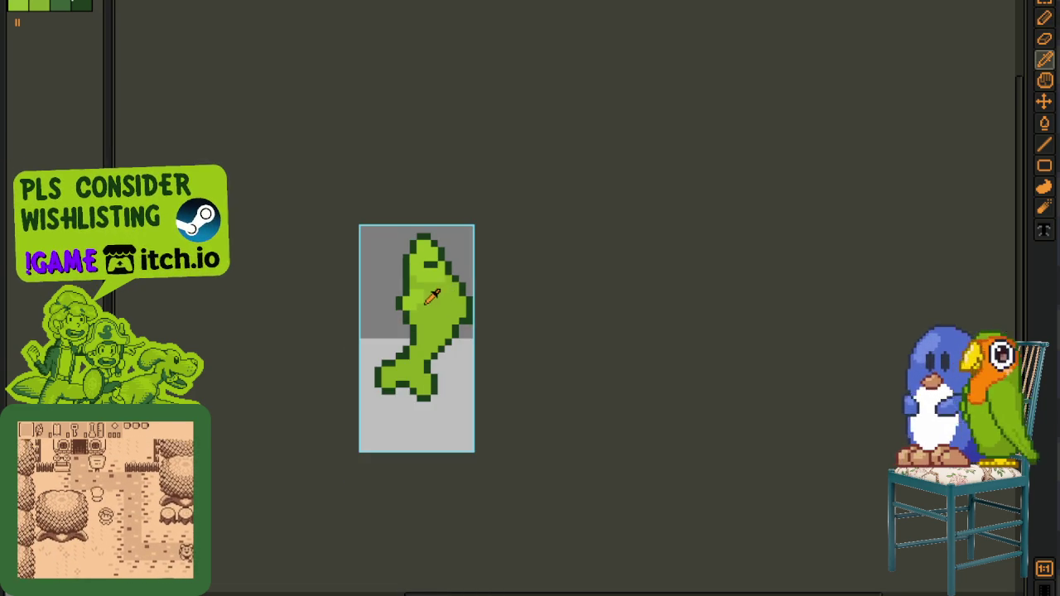
{"action": "scroll", "coordinate": [439, 298], "scroll_direction": "up", "scroll_amount": 3}
{"action": "key", "text": "b"}
{"action": "mouse_move", "coordinate": [547, 291]}
{"action": "left_mouse_down"}
{"action": "mouse_move", "coordinate": [540, 308]}
{"action": "mouse_move", "coordinate": [535, 301]}
{"action": "left_mouse_up"}
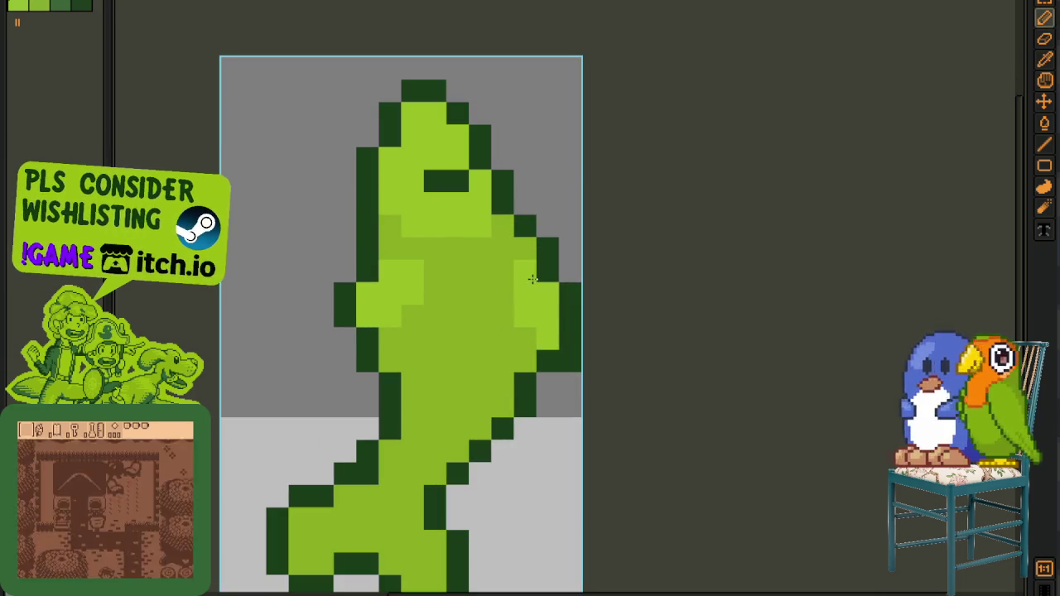
{"action": "scroll", "coordinate": [532, 280], "scroll_direction": "down", "scroll_amount": 3}
{"action": "scroll", "coordinate": [423, 310], "scroll_direction": "up", "scroll_amount": 3}
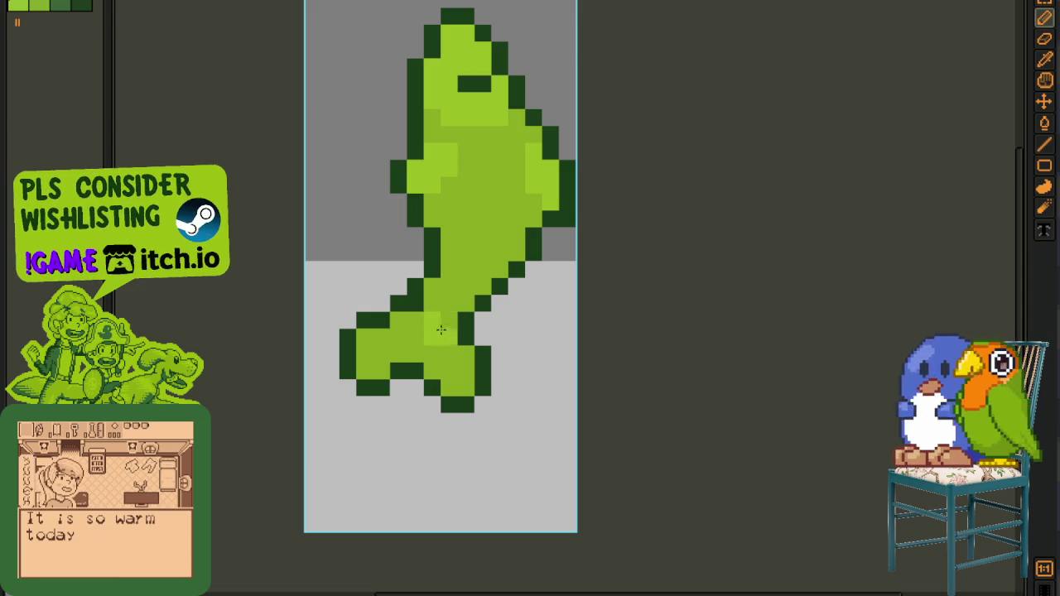
{"action": "scroll", "coordinate": [464, 332], "scroll_direction": "down", "scroll_amount": 3}
{"action": "key", "text": "i"}
{"action": "scroll", "coordinate": [493, 331], "scroll_direction": "down", "scroll_amount": 1}
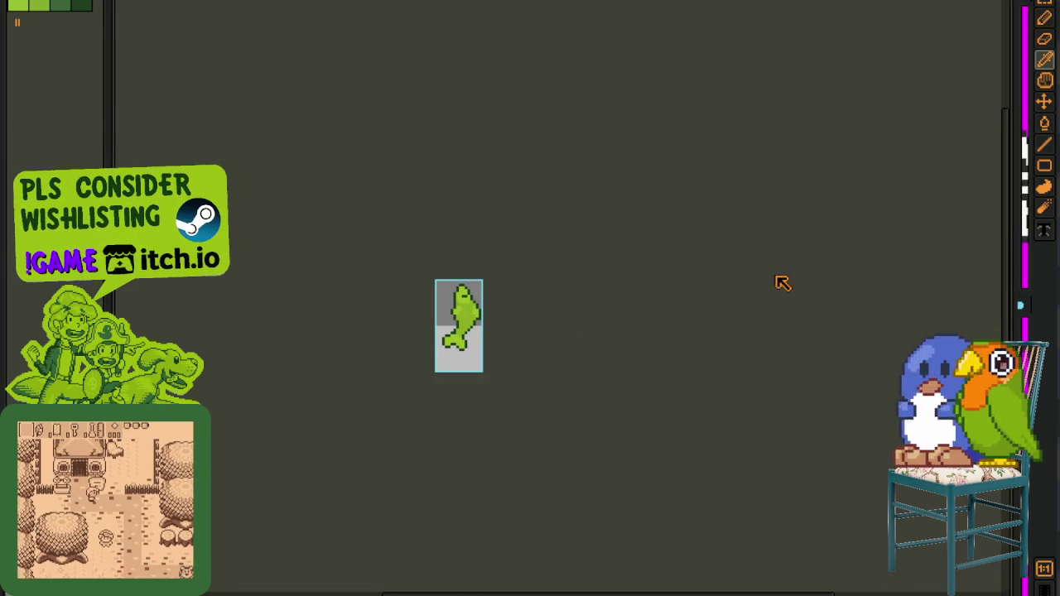
{"action": "left_click_drag", "start_coordinate": [1029, 266], "coordinate": [763, 280]}
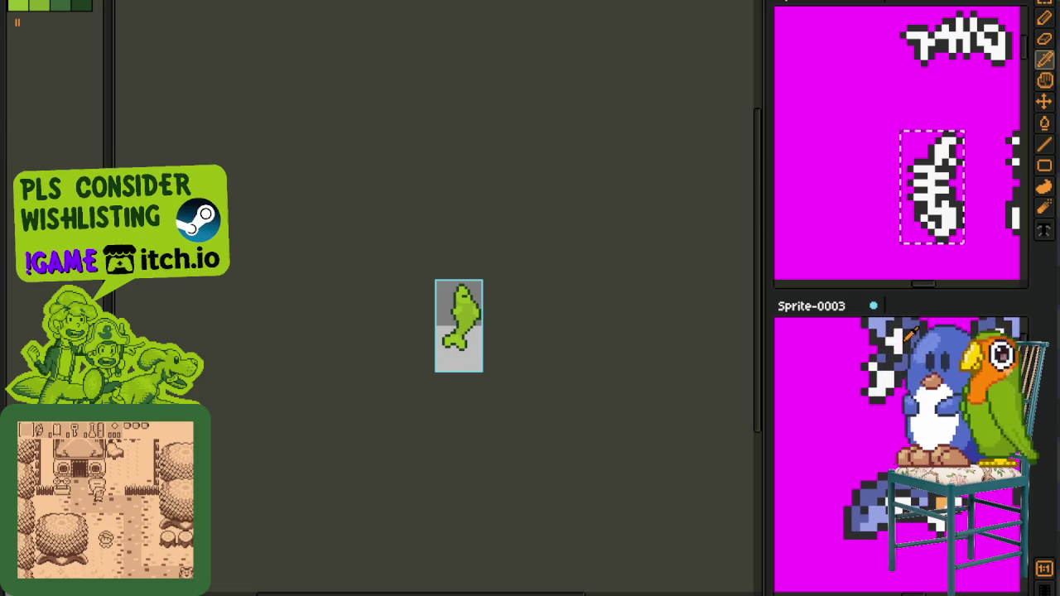
{"action": "key", "text": "h"}
{"action": "key", "text": "i"}
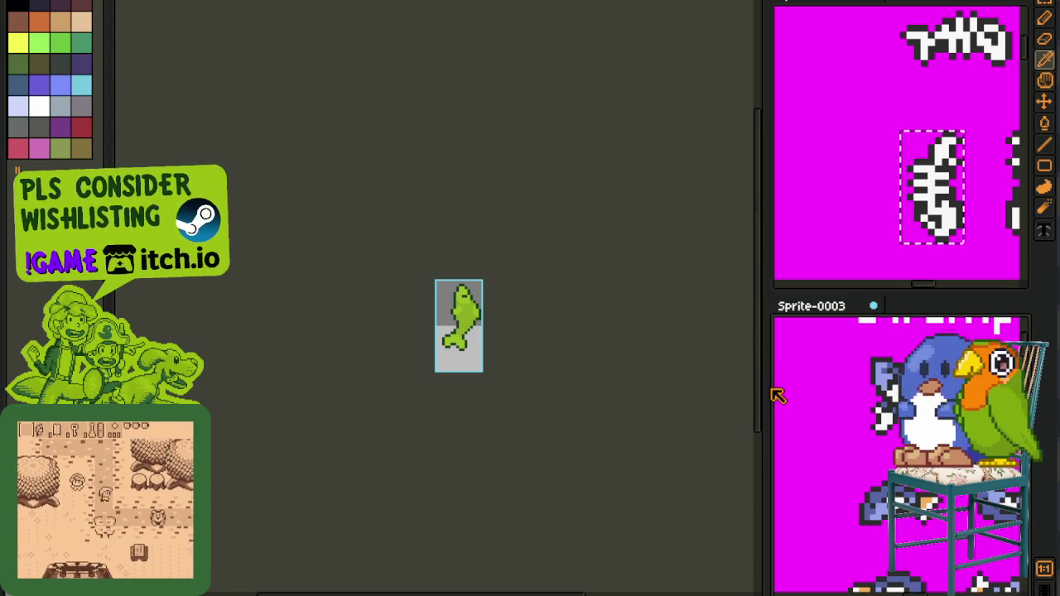
{"action": "left_click_drag", "start_coordinate": [767, 390], "coordinate": [1020, 391]}
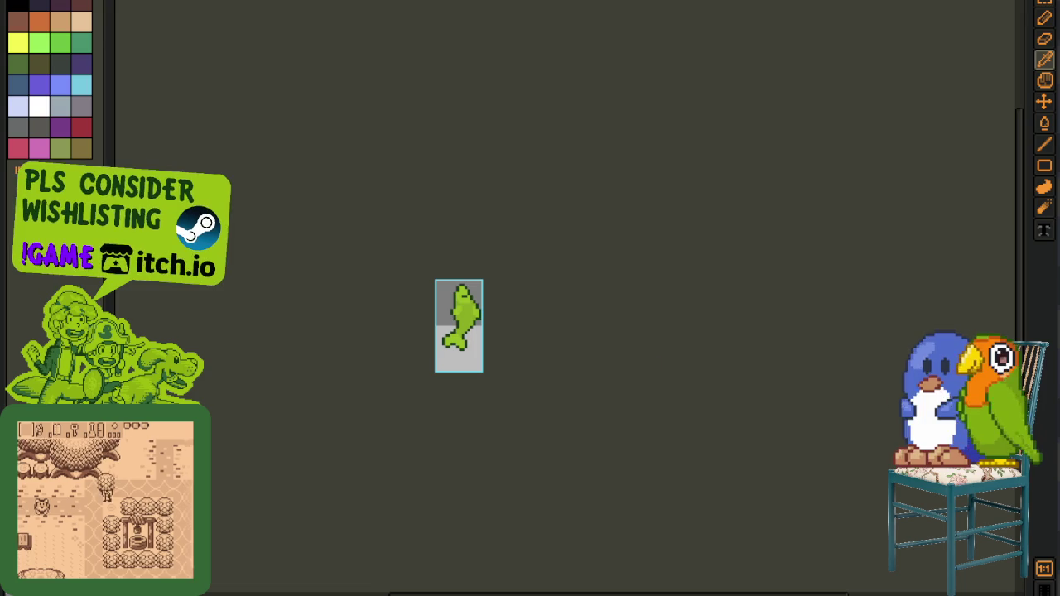
{"action": "scroll", "coordinate": [504, 332], "scroll_direction": "up", "scroll_amount": 2}
{"action": "key", "text": "Tab"}
{"action": "scroll", "coordinate": [403, 311], "scroll_direction": "up", "scroll_amount": 2}
{"action": "key", "text": "Tab"}
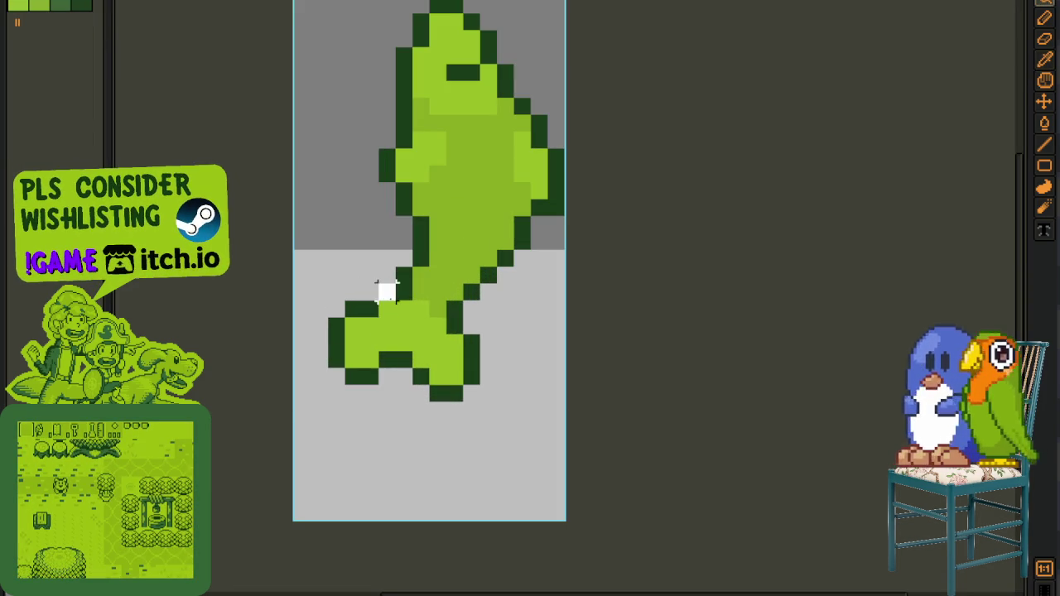
- Trace a trial tail outline, then undo back to the earlier tail shape
{"action": "left_click_drag", "start_coordinate": [386, 291], "coordinate": [345, 394]}
{"action": "key", "text": "ctrl+z"}
{"action": "key", "text": "ctrl+z"}
{"action": "key", "text": "ctrl+z"}
{"action": "key", "text": "i"}
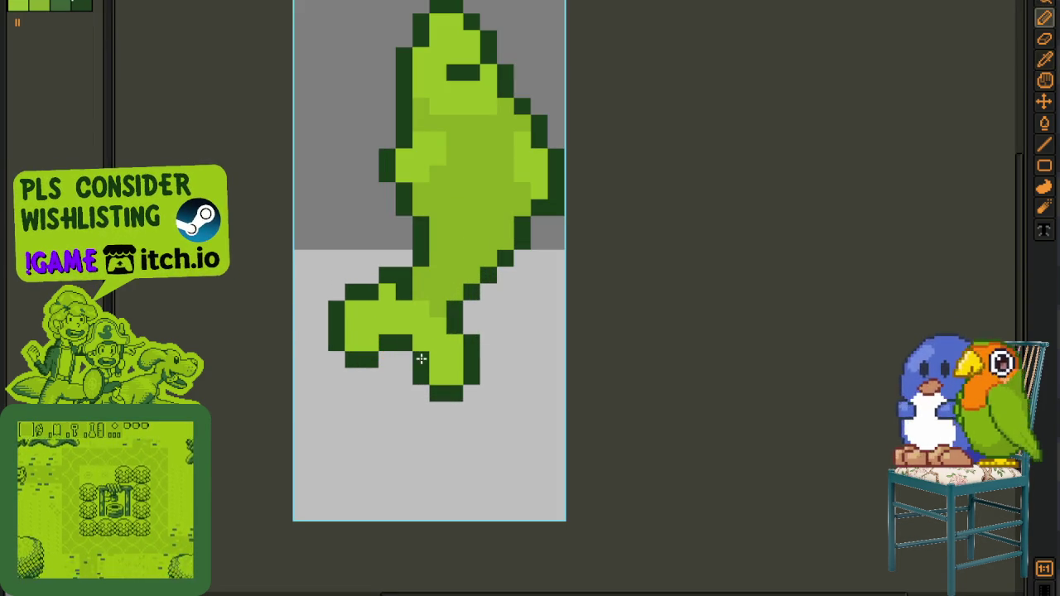
{"action": "scroll", "coordinate": [452, 335], "scroll_direction": "down", "scroll_amount": 1}
{"action": "scroll", "coordinate": [454, 327], "scroll_direction": "down", "scroll_amount": 1}
{"action": "scroll", "coordinate": [497, 330], "scroll_direction": "up", "scroll_amount": 1}
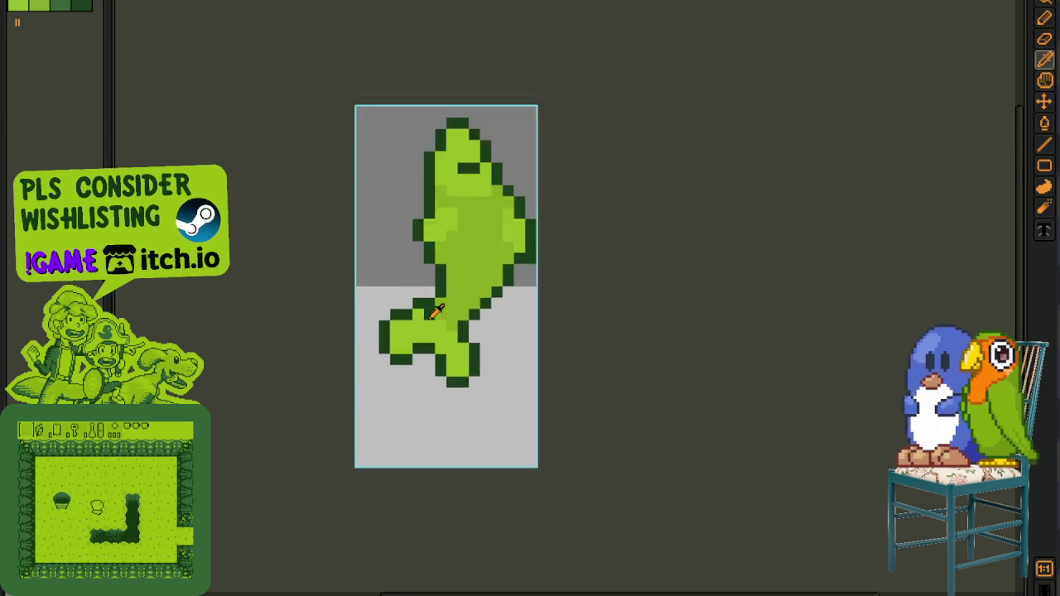
{"action": "scroll", "coordinate": [452, 310], "scroll_direction": "up", "scroll_amount": 1}
- Sample the dark green outline colour and adjust dark pixels along the tail outline
{"action": "key", "text": "b"}
{"action": "key", "text": "i"}
{"action": "left_click", "coordinate": [427, 287]}
{"action": "key", "text": "b"}
{"action": "left_click", "coordinate": [405, 309]}
{"action": "key", "text": "i"}
{"action": "left_click", "coordinate": [406, 285]}
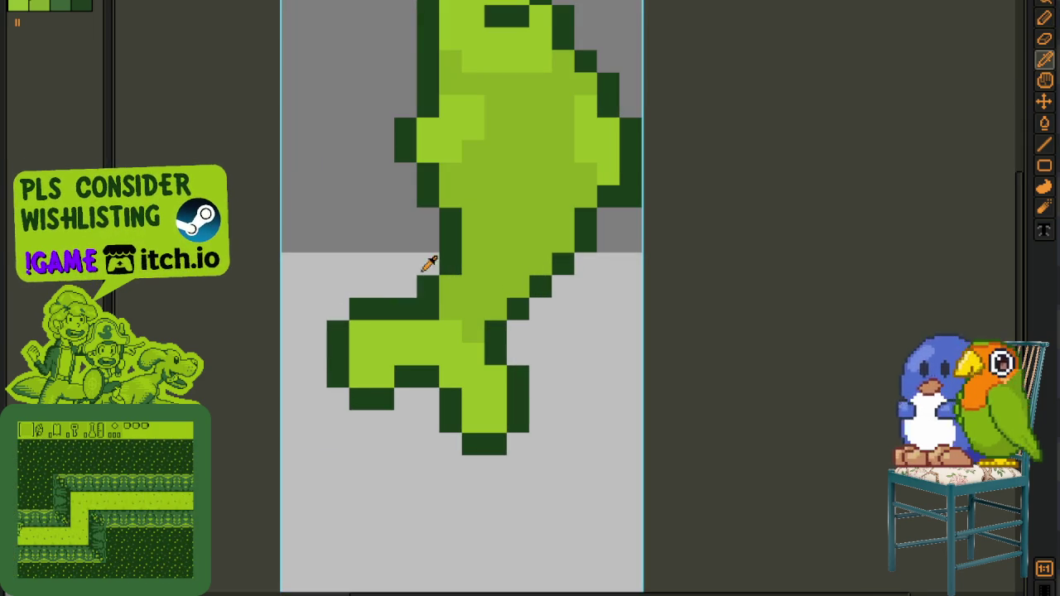
- Recolour one tail outline pixel light green, alternating between pencil and eyedropper
{"action": "scroll", "coordinate": [428, 274], "scroll_direction": "down", "scroll_amount": 1}
{"action": "scroll", "coordinate": [426, 284], "scroll_direction": "up", "scroll_amount": 2}
{"action": "key", "text": "b"}
{"action": "left_click", "coordinate": [424, 253]}
{"action": "scroll", "coordinate": [389, 262], "scroll_direction": "down", "scroll_amount": 1}
{"action": "key", "text": "i"}
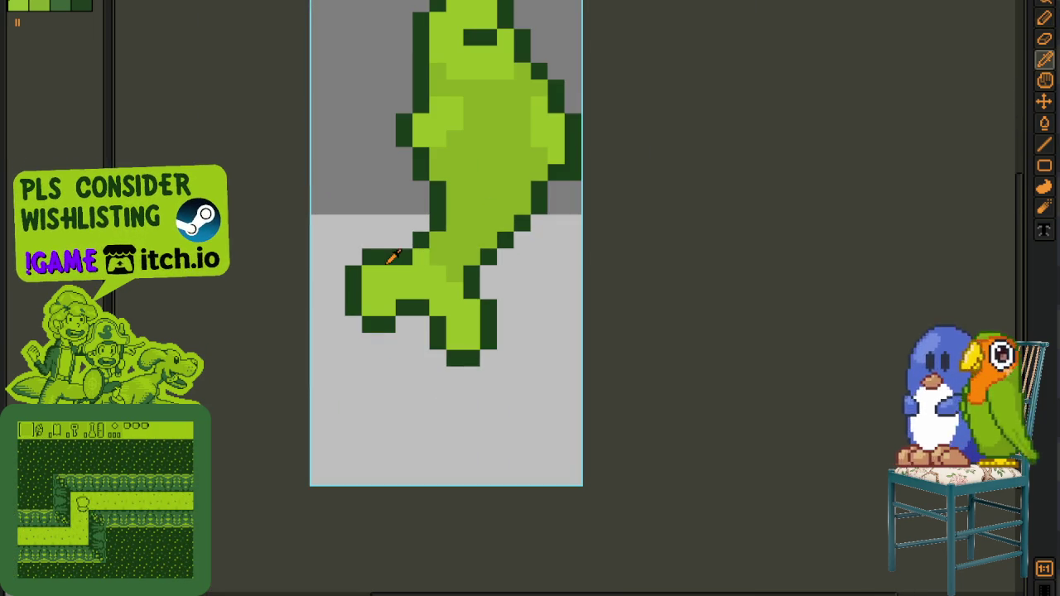
{"action": "key", "text": "b"}
{"action": "key", "text": "i"}
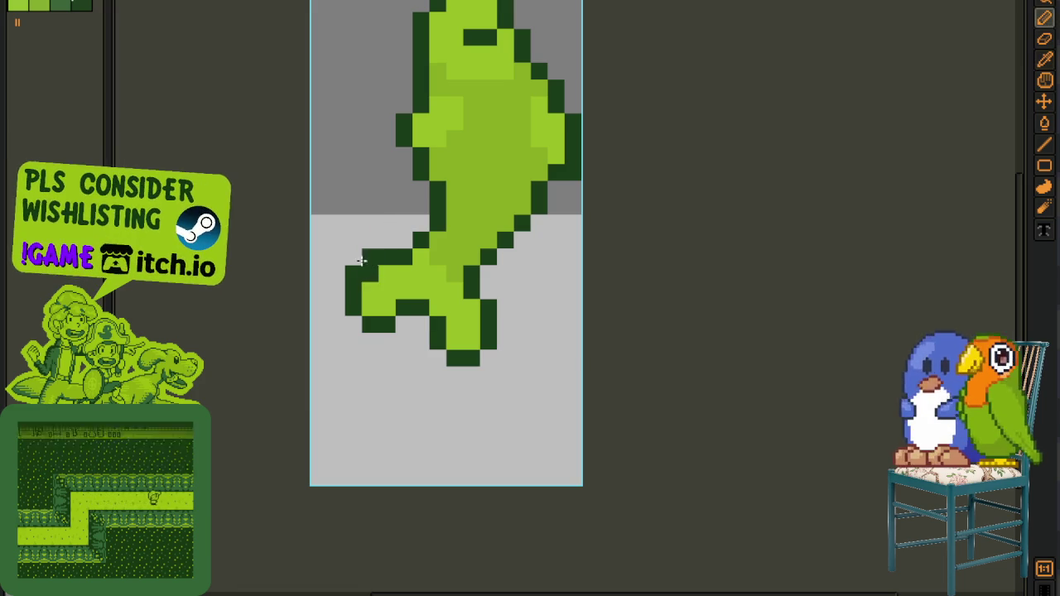
{"action": "key", "text": "b"}
{"action": "scroll", "coordinate": [377, 276], "scroll_direction": "down", "scroll_amount": 2}
{"action": "scroll", "coordinate": [422, 291], "scroll_direction": "down", "scroll_amount": 1}
{"action": "scroll", "coordinate": [414, 298], "scroll_direction": "up", "scroll_amount": 3}
{"action": "scroll", "coordinate": [364, 282], "scroll_direction": "up", "scroll_amount": 1}
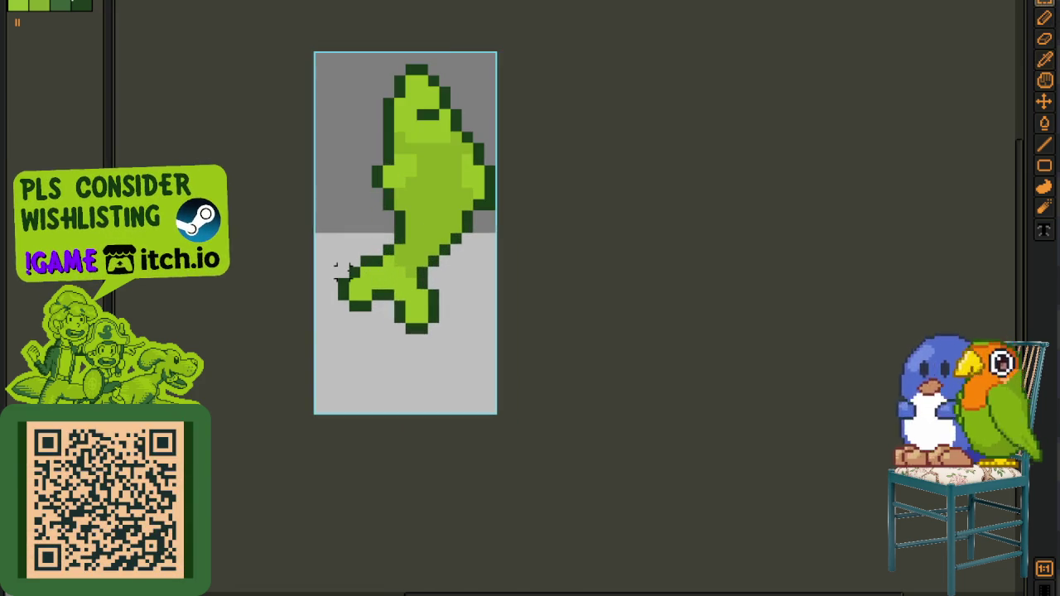
{"action": "scroll", "coordinate": [344, 290], "scroll_direction": "up", "scroll_amount": 2}
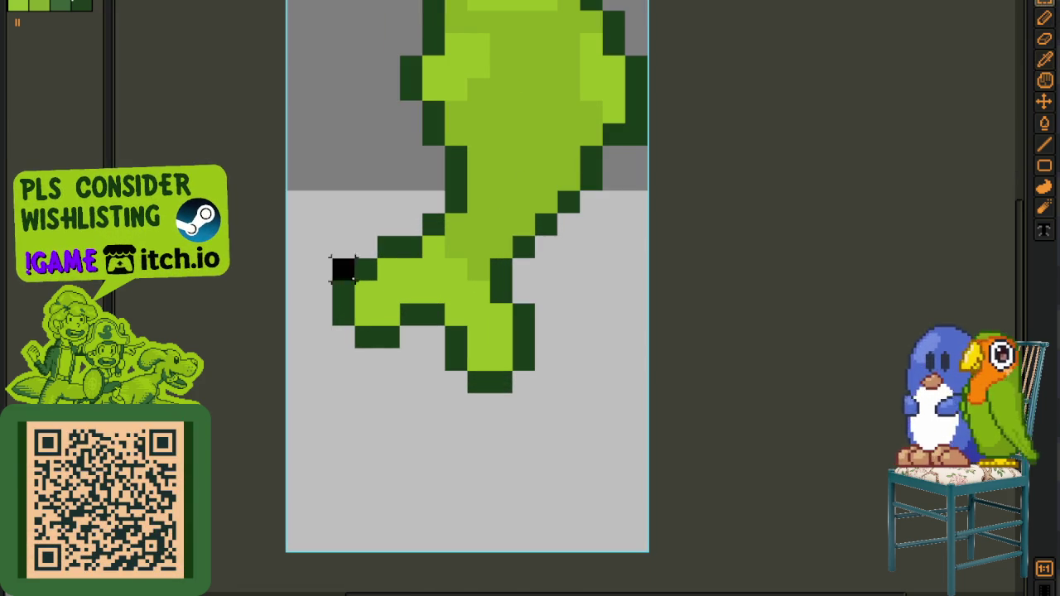
- Select the fish's tail, nudge it into a new pose, and deselect
{"action": "left_click_drag", "start_coordinate": [343, 269], "coordinate": [364, 331]}
{"action": "key", "text": "ctrl+z"}
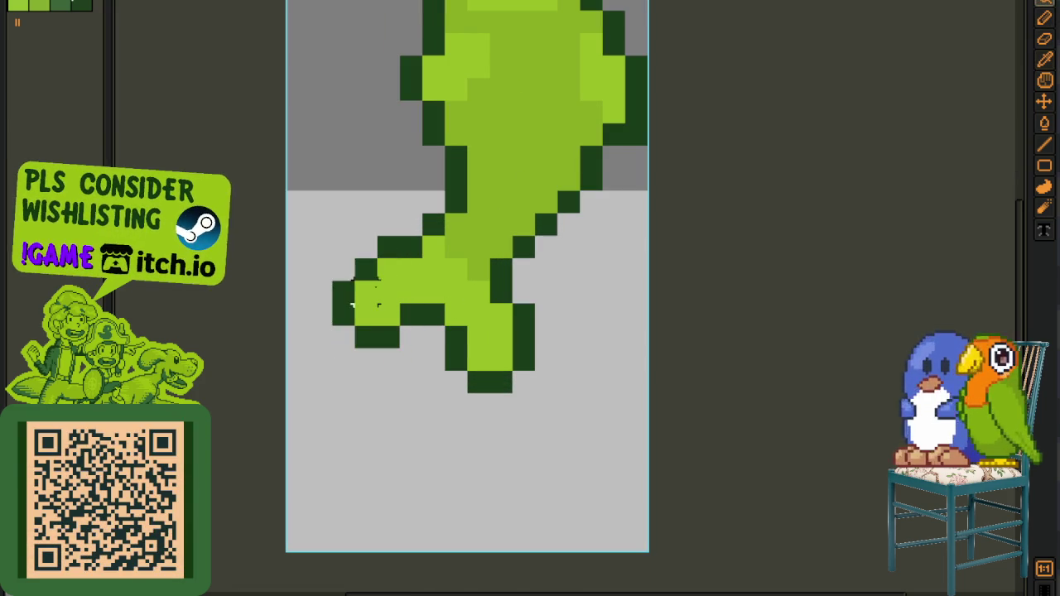
{"action": "left_click_drag", "start_coordinate": [336, 258], "coordinate": [423, 371]}
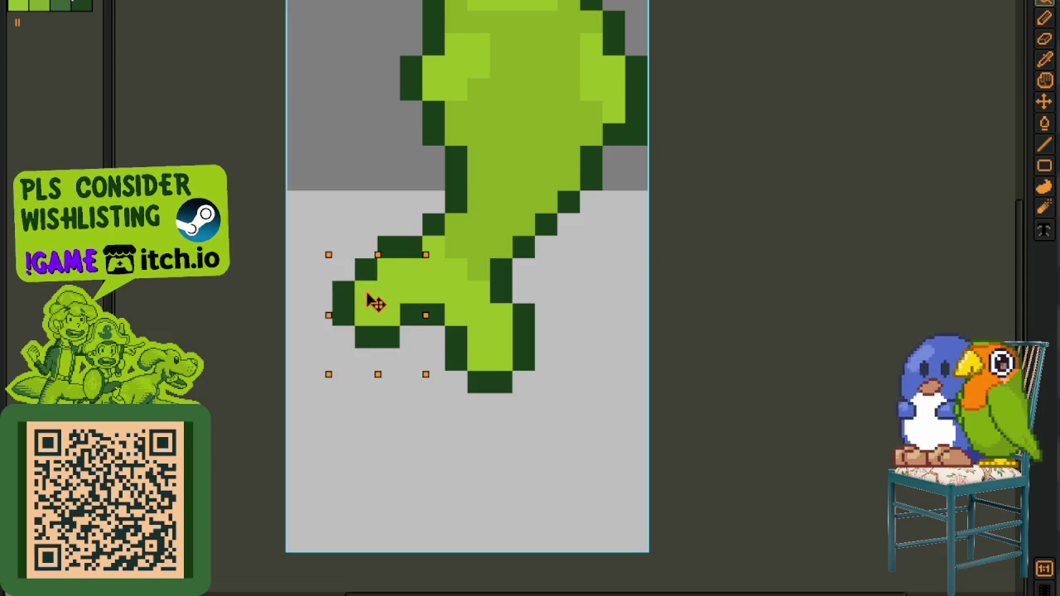
{"action": "left_click_drag", "start_coordinate": [375, 295], "coordinate": [367, 284]}
{"action": "left_click", "coordinate": [450, 268]}
- Darken five more pixels along the tail edge in dark green
{"action": "scroll", "coordinate": [463, 281], "scroll_direction": "down", "scroll_amount": 2}
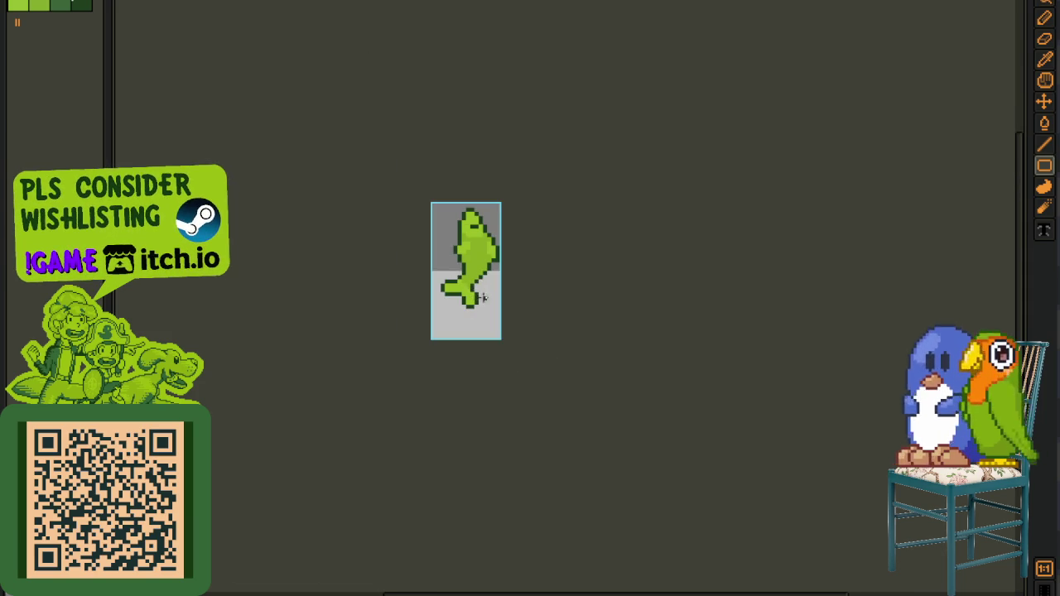
{"action": "scroll", "coordinate": [476, 288], "scroll_direction": "up", "scroll_amount": 3}
{"action": "left_click", "coordinate": [421, 274]}
{"action": "left_click", "coordinate": [436, 277]}
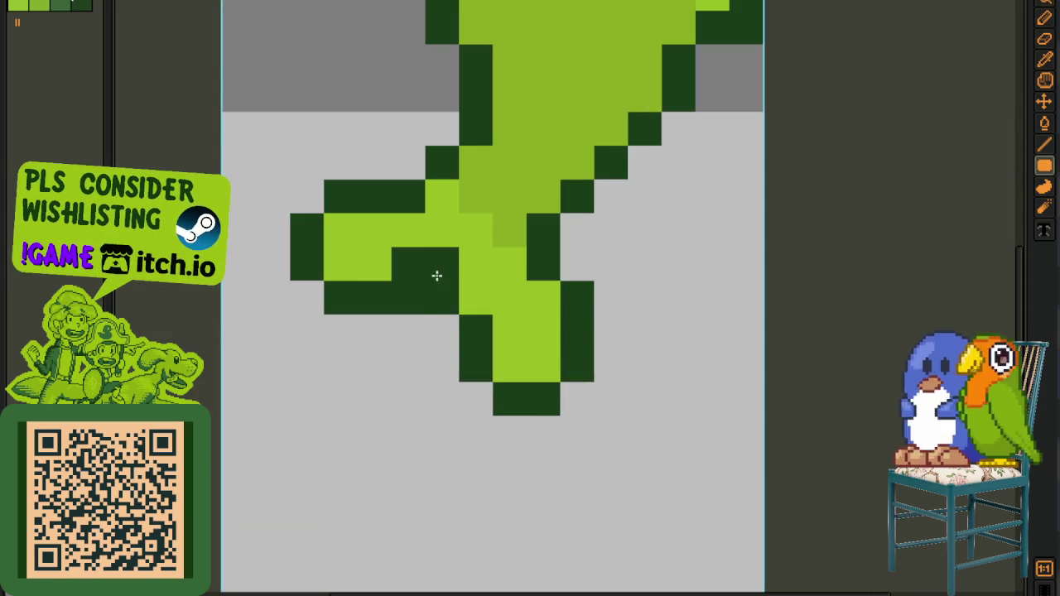
{"action": "left_click", "coordinate": [467, 299]}
{"action": "left_click", "coordinate": [408, 297]}
{"action": "left_click", "coordinate": [441, 297]}
{"action": "scroll", "coordinate": [464, 306], "scroll_direction": "down", "scroll_amount": 2}
{"action": "scroll", "coordinate": [500, 326], "scroll_direction": "down", "scroll_amount": 1}
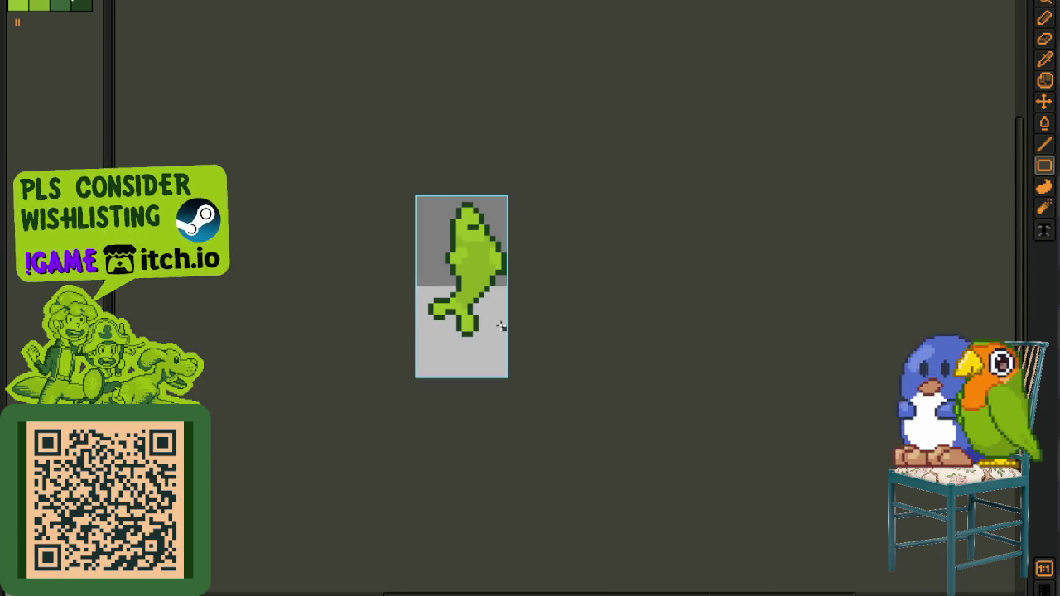
{"action": "scroll", "coordinate": [523, 311], "scroll_direction": "down", "scroll_amount": 1}
- Save the sprite with Ctrl+S and show the animation timeline
{"action": "key", "text": "i"}
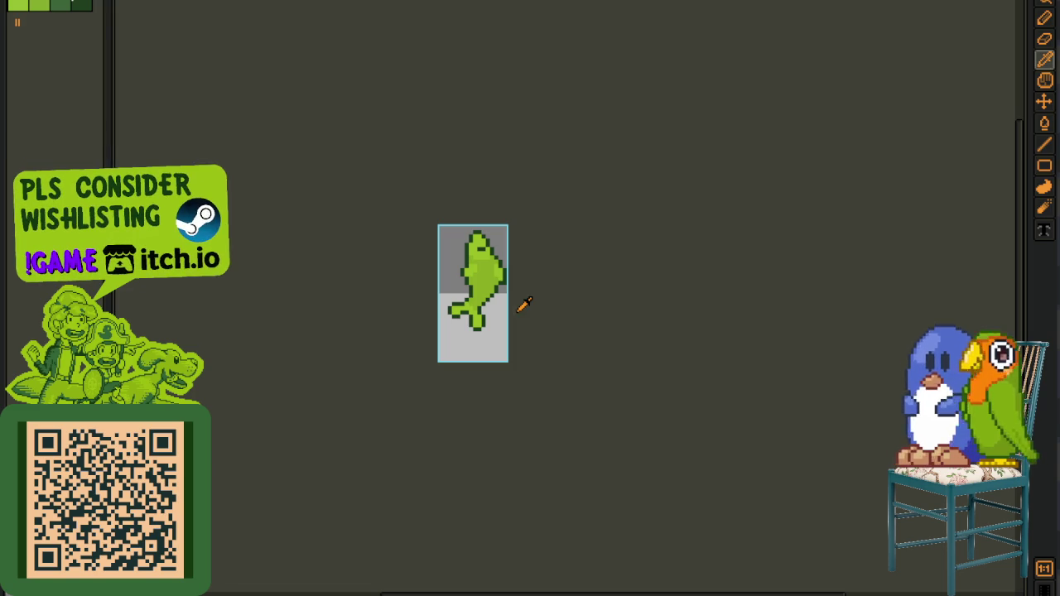
{"action": "key", "text": "ctrl+s"}
{"action": "key", "text": "Tab"}
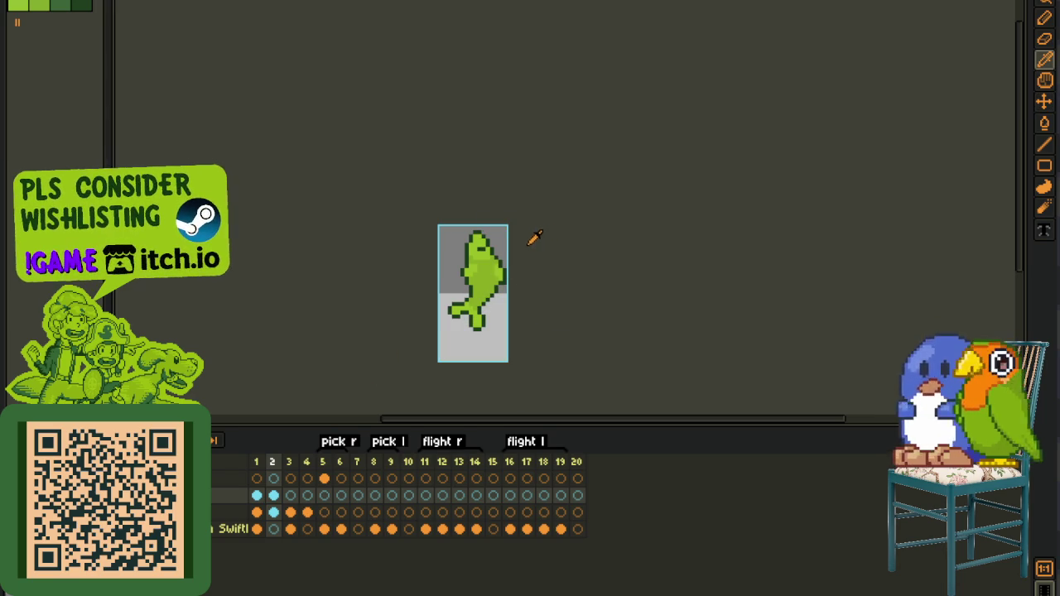
- Go to frame 3 and toggle the green background layer's visibility
{"action": "key", "text": "Tab"}
{"action": "scroll", "coordinate": [497, 228], "scroll_direction": "up", "scroll_amount": 5}
{"action": "scroll", "coordinate": [402, 168], "scroll_direction": "down", "scroll_amount": 3}
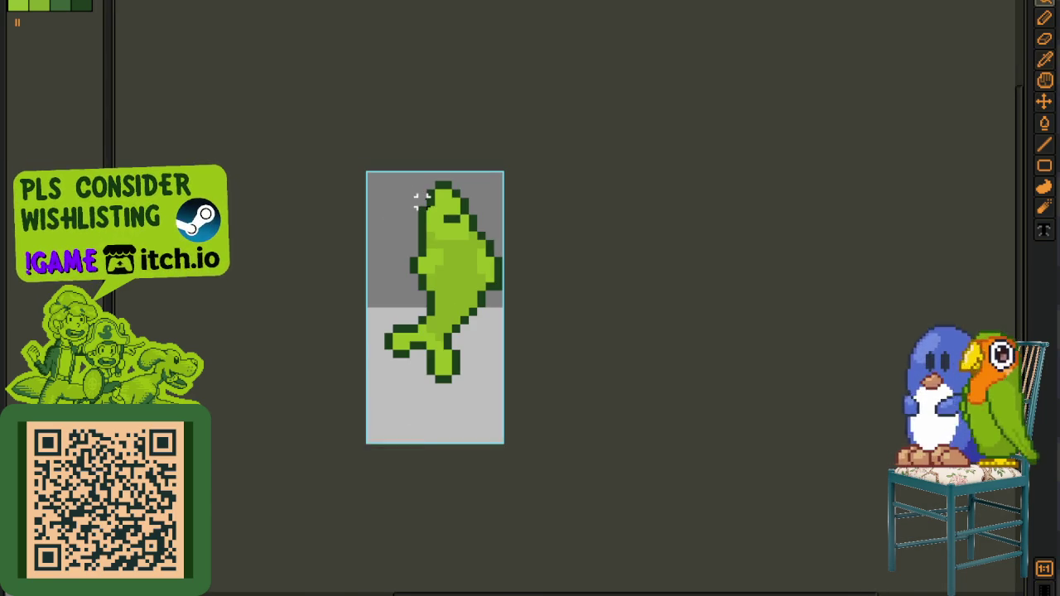
{"action": "key", "text": "Tab"}
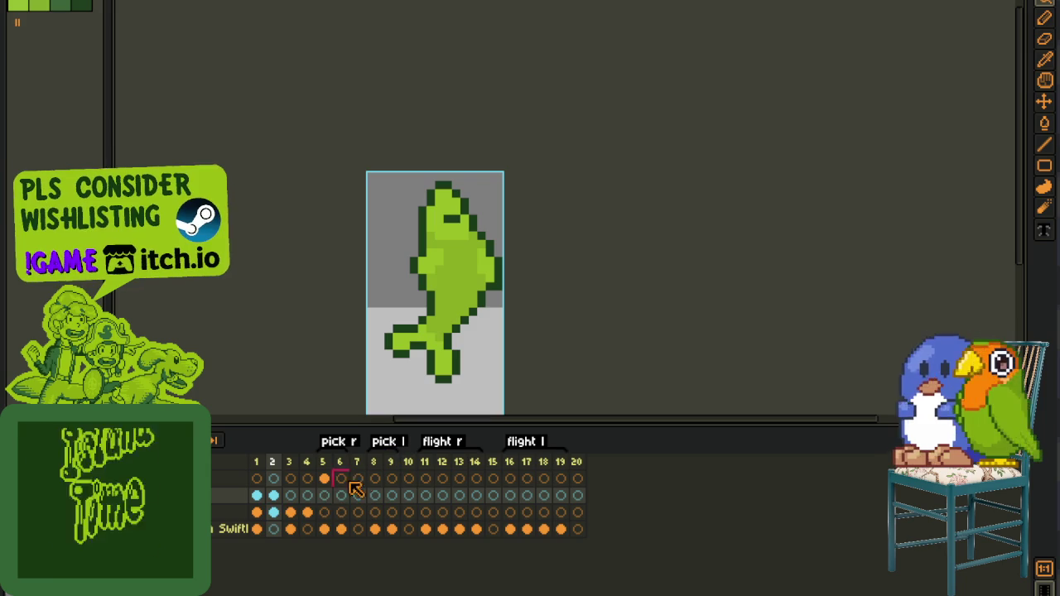
{"action": "left_click", "coordinate": [291, 496]}
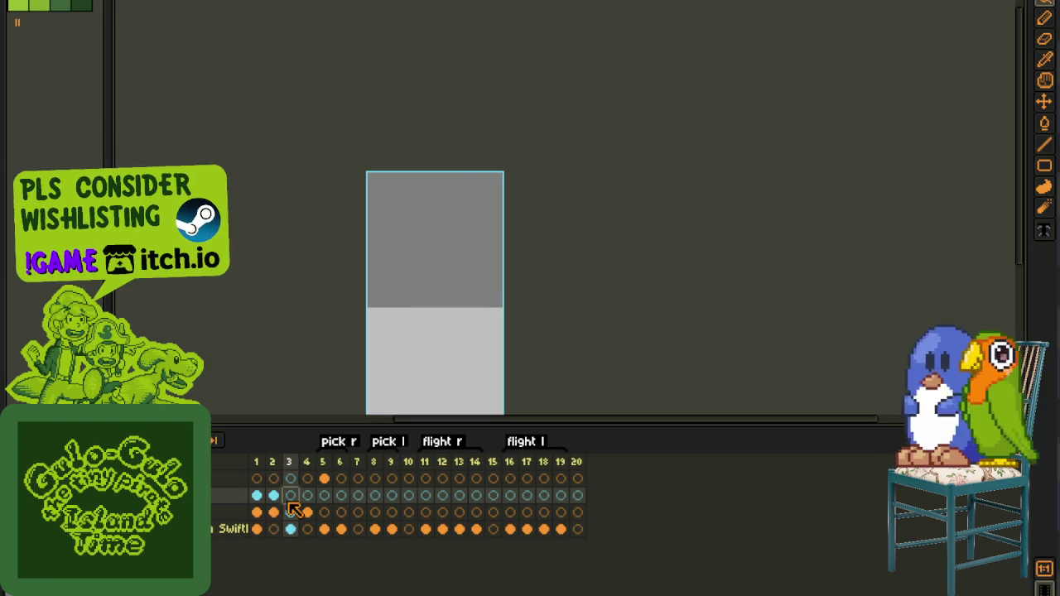
{"action": "left_click", "coordinate": [220, 515]}
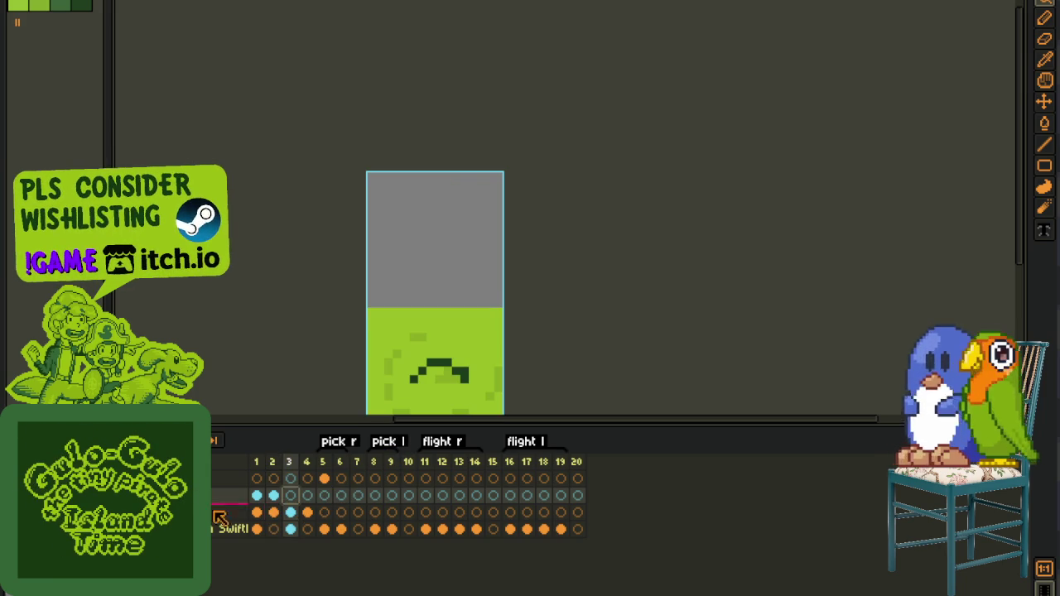
- Enable onion skin with F3, return to frame 3, and hide the timeline
{"action": "left_click", "coordinate": [273, 500]}
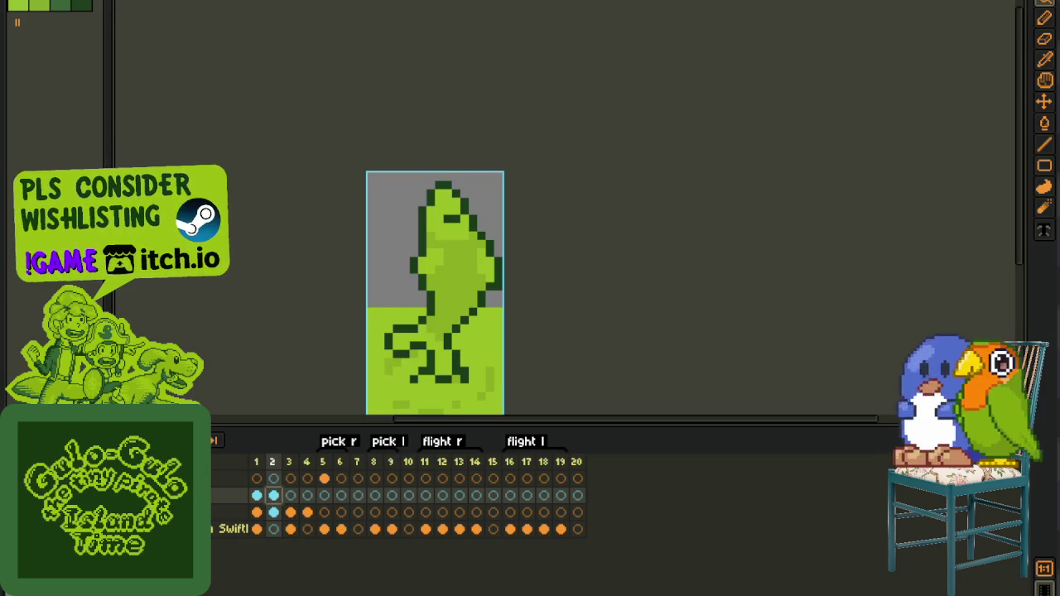
{"action": "key", "text": "F3"}
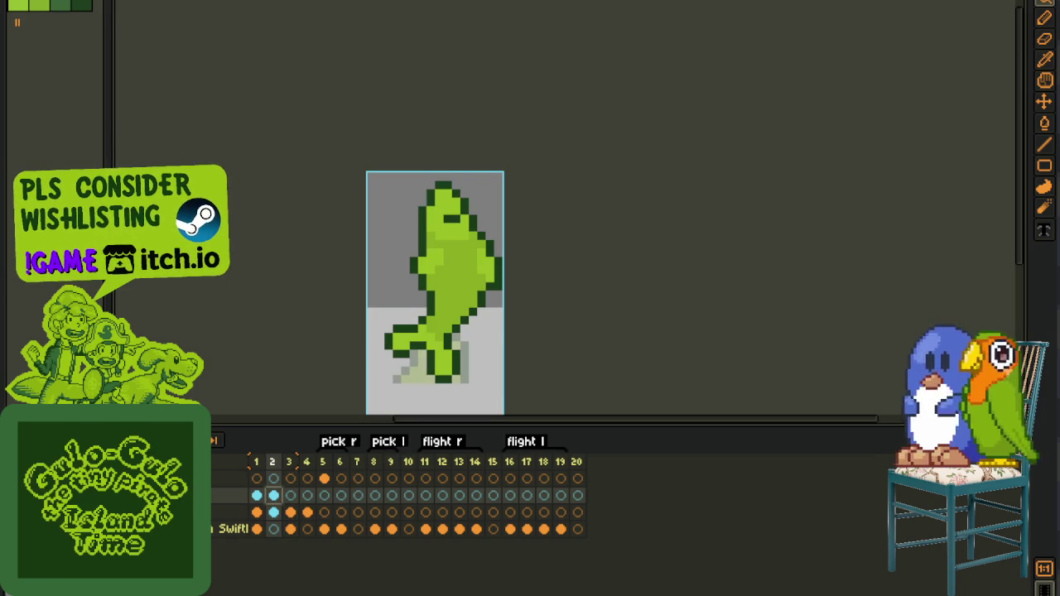
{"action": "left_click", "coordinate": [286, 503]}
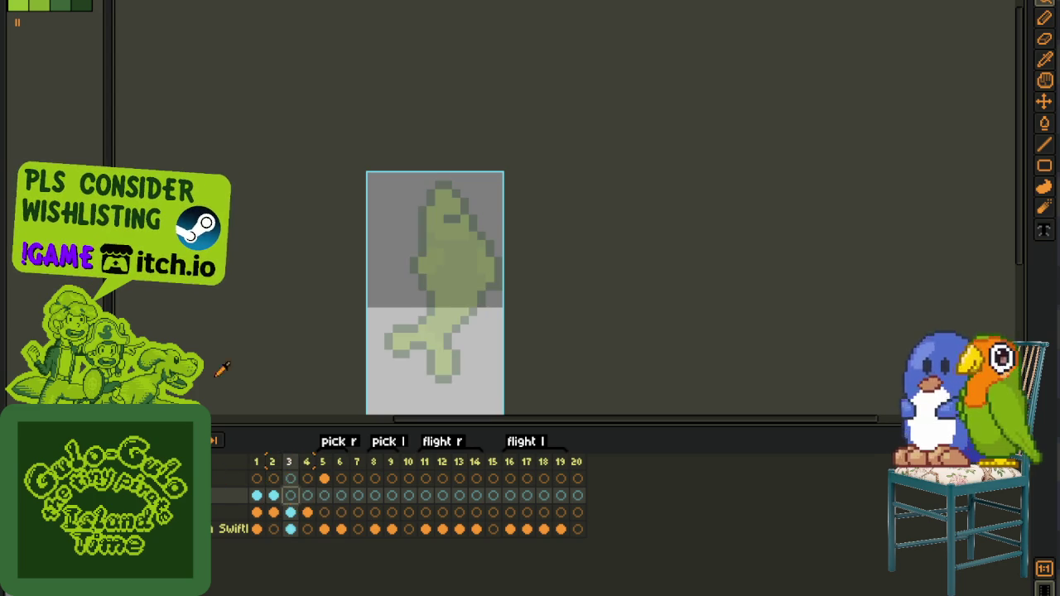
{"action": "key", "text": "Tab"}
{"action": "scroll", "coordinate": [398, 258], "scroll_direction": "up", "scroll_amount": 1}
- Sketch a one-pixel red outer arc across the top and down the left over the onion skin
{"action": "scroll", "coordinate": [385, 241], "scroll_direction": "up", "scroll_amount": 1}
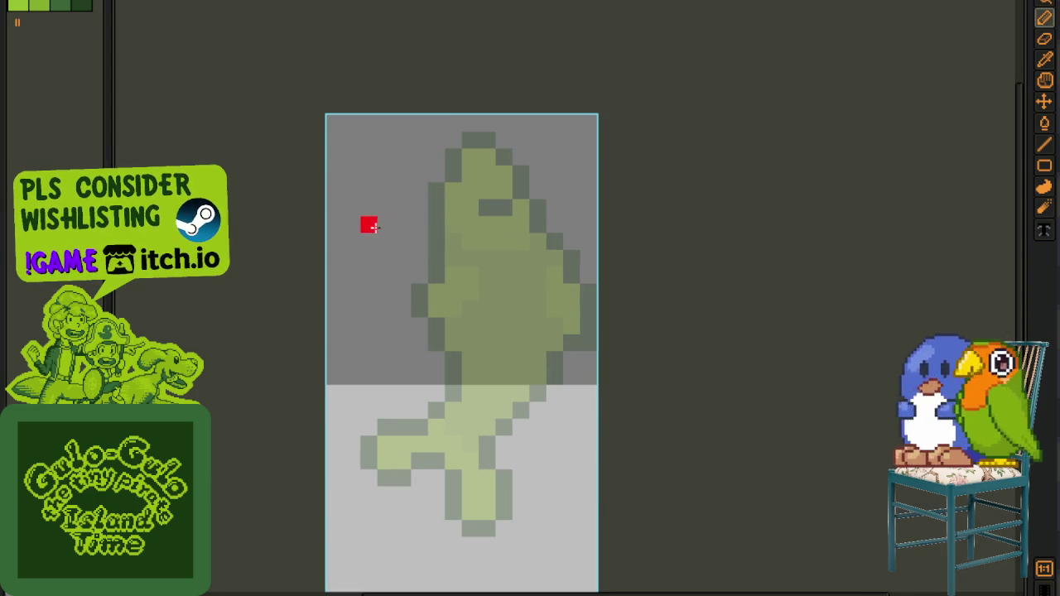
{"action": "mouse_move", "coordinate": [362, 179]}
{"action": "left_mouse_down"}
{"action": "mouse_move", "coordinate": [331, 232]}
{"action": "mouse_move", "coordinate": [339, 277]}
{"action": "left_mouse_up"}
{"action": "key", "text": "ctrl+z"}
{"action": "key", "text": "ctrl+z"}
{"action": "key", "text": "ctrl+z"}
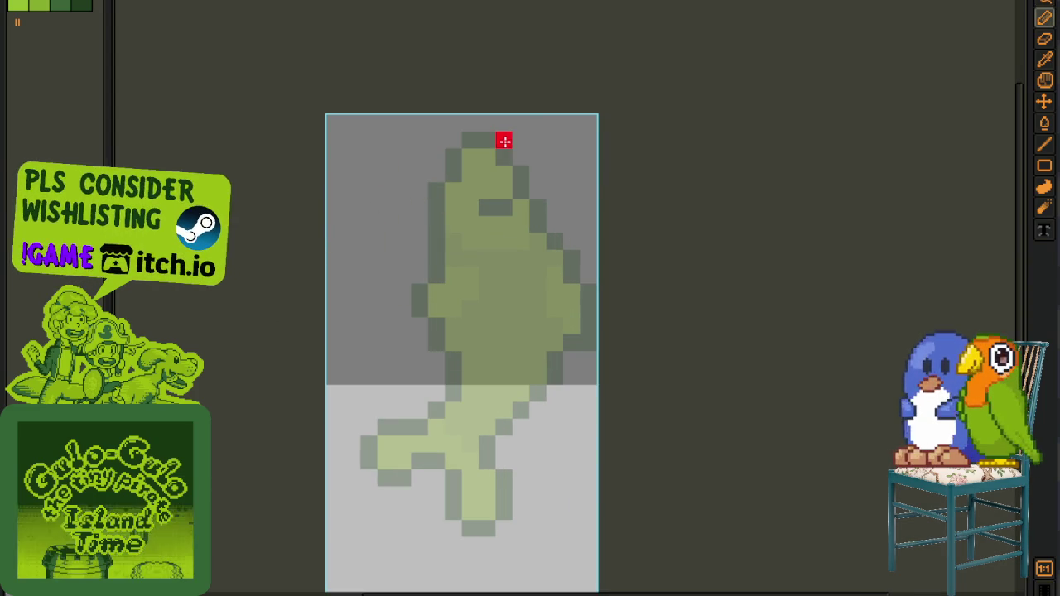
{"action": "mouse_move", "coordinate": [503, 123]}
{"action": "left_mouse_down"}
{"action": "mouse_move", "coordinate": [350, 254]}
{"action": "mouse_move", "coordinate": [347, 309]}
{"action": "left_mouse_up"}
{"action": "left_click_drag", "start_coordinate": [335, 174], "coordinate": [334, 293]}
{"action": "mouse_move", "coordinate": [344, 207]}
{"action": "left_mouse_down"}
{"action": "mouse_move", "coordinate": [332, 240]}
{"action": "mouse_move", "coordinate": [381, 356]}
{"action": "mouse_move", "coordinate": [432, 344]}
{"action": "mouse_move", "coordinate": [450, 265]}
{"action": "left_mouse_up"}
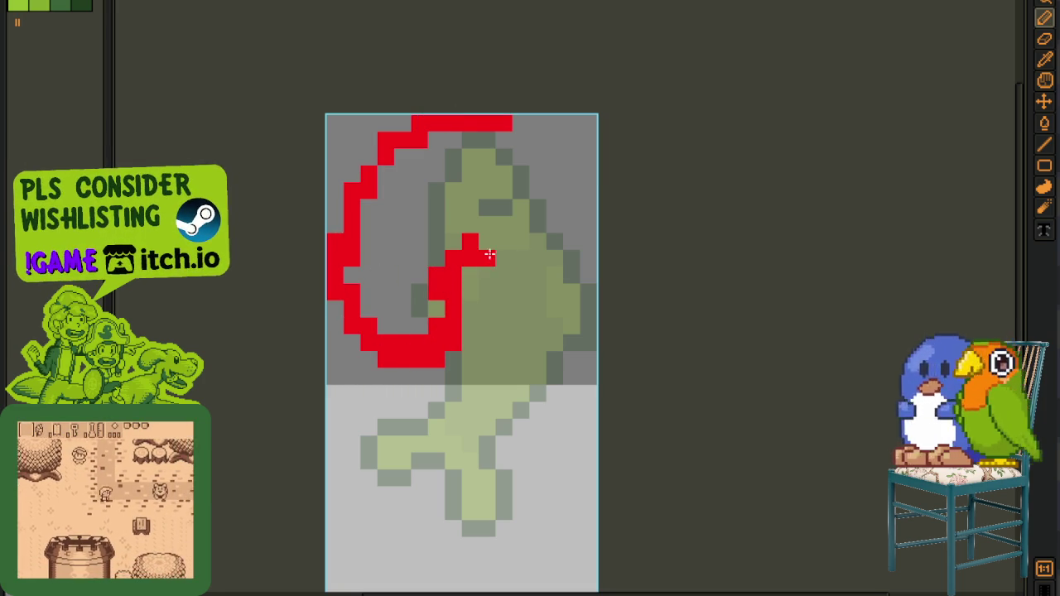
- Draw a red inner hook inside the curve, undoing misplaced strokes and erasing a stray pixel
{"action": "left_click", "coordinate": [563, 311]}
{"action": "mouse_move", "coordinate": [564, 311]}
{"action": "left_mouse_down"}
{"action": "mouse_move", "coordinate": [538, 308]}
{"action": "mouse_move", "coordinate": [544, 244]}
{"action": "mouse_move", "coordinate": [485, 217]}
{"action": "mouse_move", "coordinate": [468, 277]}
{"action": "left_mouse_up"}
{"action": "key", "text": "ctrl+z"}
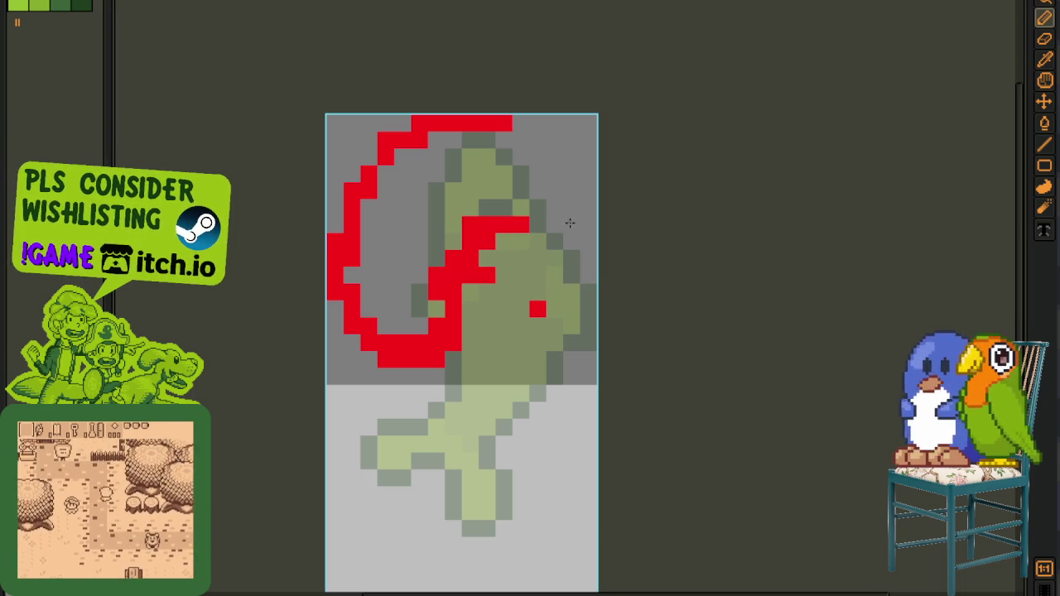
{"action": "left_click_drag", "start_coordinate": [538, 249], "coordinate": [538, 306]}
{"action": "key", "text": "ctrl+z"}
{"action": "left_click", "coordinate": [503, 275]}
{"action": "key", "text": "ctrl+z"}
{"action": "left_click_drag", "start_coordinate": [506, 241], "coordinate": [520, 264]}
{"action": "right_click", "coordinate": [507, 297]}
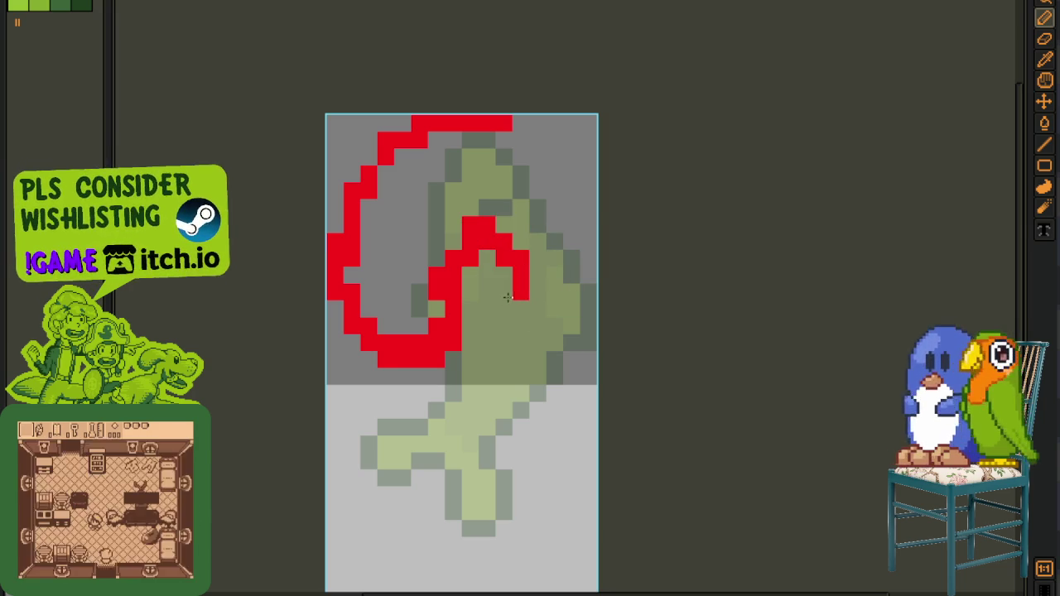
{"action": "left_click_drag", "start_coordinate": [513, 116], "coordinate": [515, 134]}
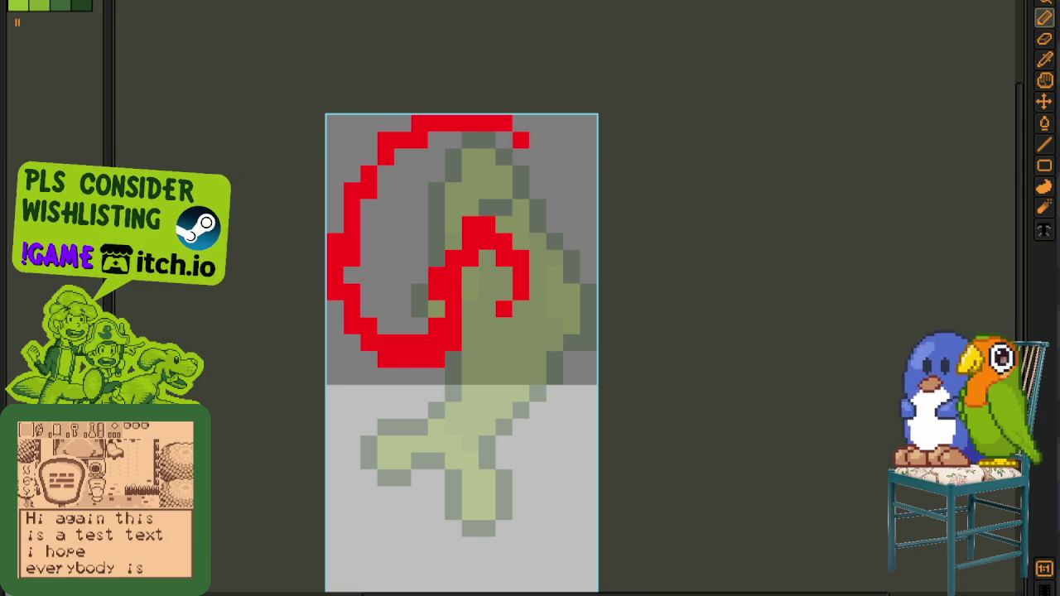
{"action": "scroll", "coordinate": [428, 176], "scroll_direction": "down", "scroll_amount": 3}
{"action": "scroll", "coordinate": [503, 262], "scroll_direction": "up", "scroll_amount": 1}
{"action": "scroll", "coordinate": [504, 262], "scroll_direction": "up", "scroll_amount": 4}
{"action": "scroll", "coordinate": [515, 259], "scroll_direction": "down", "scroll_amount": 3}
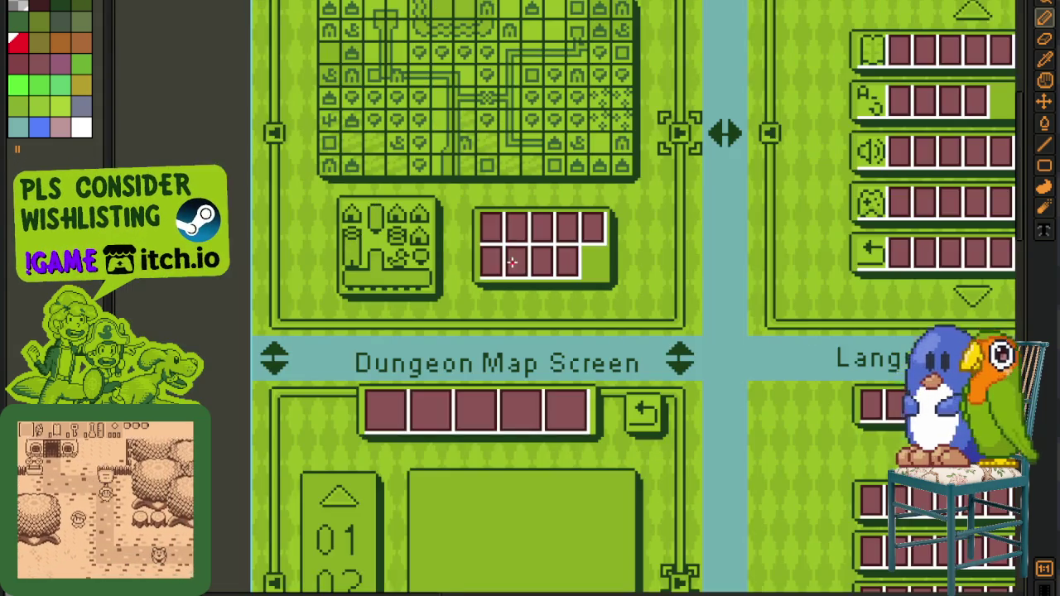
{"action": "left_click_drag", "start_coordinate": [516, 251], "coordinate": [568, 384]}
{"action": "scroll", "coordinate": [568, 384], "scroll_direction": "up", "scroll_amount": 3}
{"action": "mouse_move", "coordinate": [768, 356]}
{"action": "left_mouse_down"}
{"action": "mouse_move", "coordinate": [876, 442]}
{"action": "mouse_move", "coordinate": [437, 531]}
{"action": "mouse_move", "coordinate": [272, 441]}
{"action": "left_mouse_up"}
{"action": "scroll", "coordinate": [469, 232], "scroll_direction": "up", "scroll_amount": 2}
{"action": "mouse_move", "coordinate": [468, 231]}
{"action": "left_mouse_down"}
{"action": "mouse_move", "coordinate": [559, 284]}
{"action": "mouse_move", "coordinate": [625, 342]}
{"action": "left_mouse_up"}
{"action": "scroll", "coordinate": [594, 161], "scroll_direction": "down", "scroll_amount": 2}
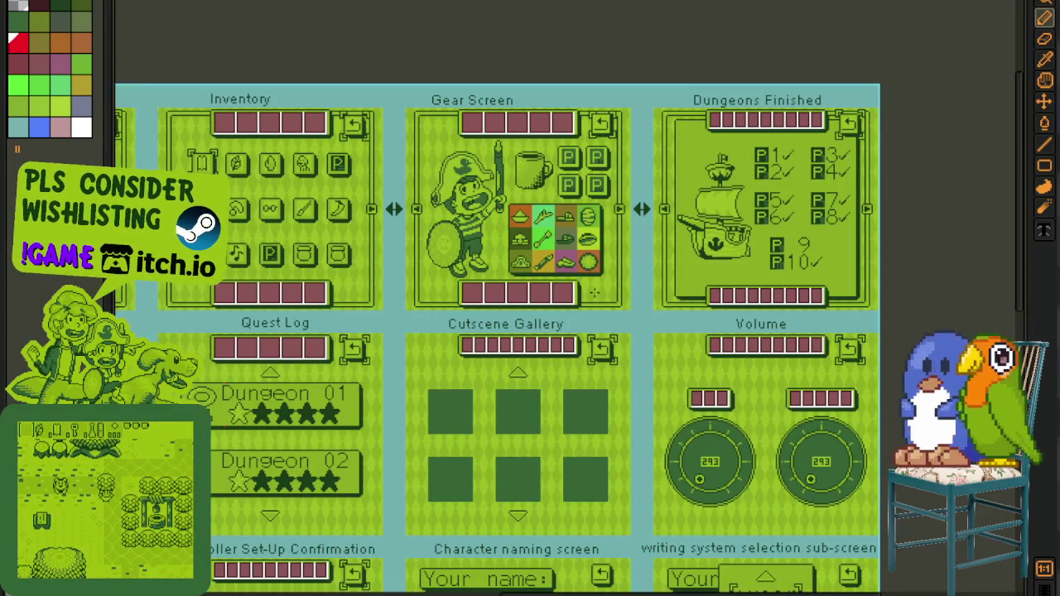
{"action": "left_click_drag", "start_coordinate": [643, 406], "coordinate": [714, 279]}
{"action": "mouse_move", "coordinate": [629, 397]}
{"action": "left_mouse_down"}
{"action": "mouse_move", "coordinate": [734, 83]}
{"action": "mouse_move", "coordinate": [737, 183]}
{"action": "left_mouse_up"}
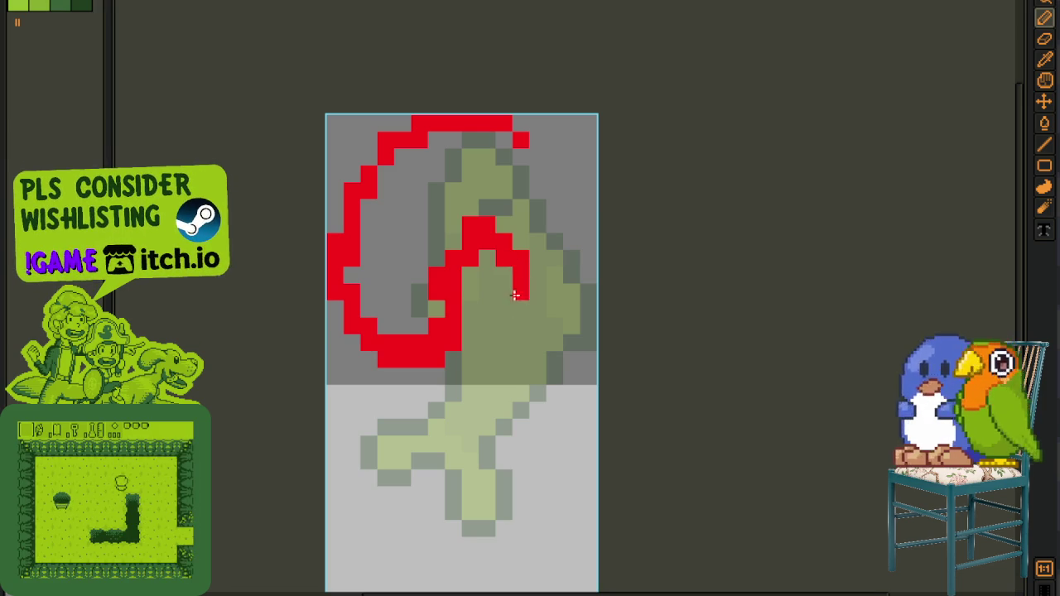
- Extend the red arc around the top right and down the right side, lengthening the inner stroke
{"action": "mouse_move", "coordinate": [535, 141]}
{"action": "left_mouse_down"}
{"action": "mouse_move", "coordinate": [555, 157]}
{"action": "mouse_move", "coordinate": [588, 265]}
{"action": "left_mouse_up"}
{"action": "mouse_move", "coordinate": [573, 188]}
{"action": "left_mouse_down"}
{"action": "mouse_move", "coordinate": [552, 299]}
{"action": "mouse_move", "coordinate": [539, 307]}
{"action": "mouse_move", "coordinate": [568, 289]}
{"action": "left_mouse_up"}
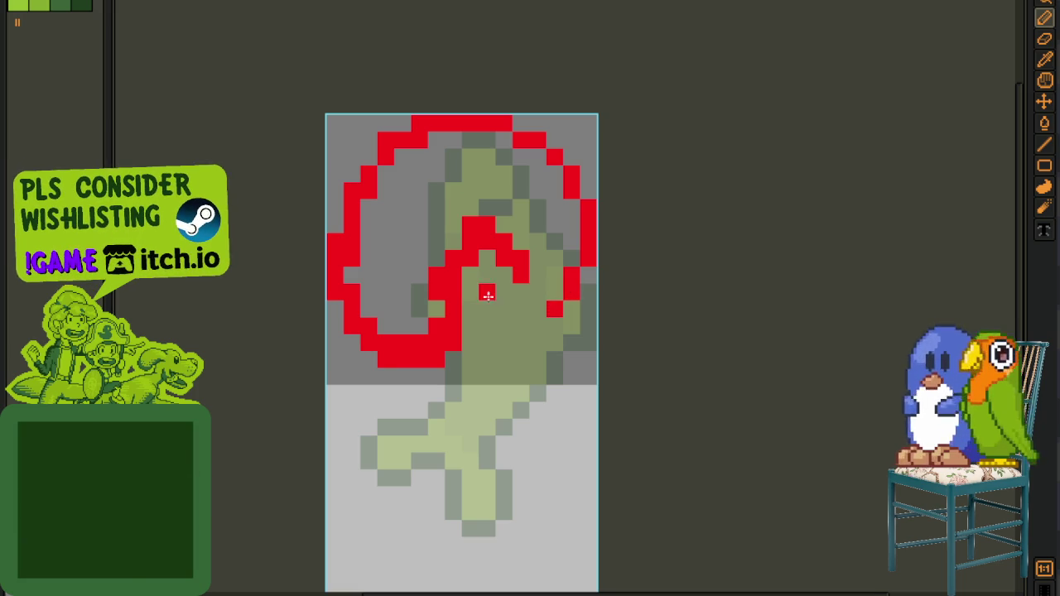
{"action": "mouse_move", "coordinate": [500, 289]}
{"action": "left_mouse_down"}
{"action": "mouse_move", "coordinate": [488, 295]}
{"action": "mouse_move", "coordinate": [490, 335]}
{"action": "left_mouse_up"}
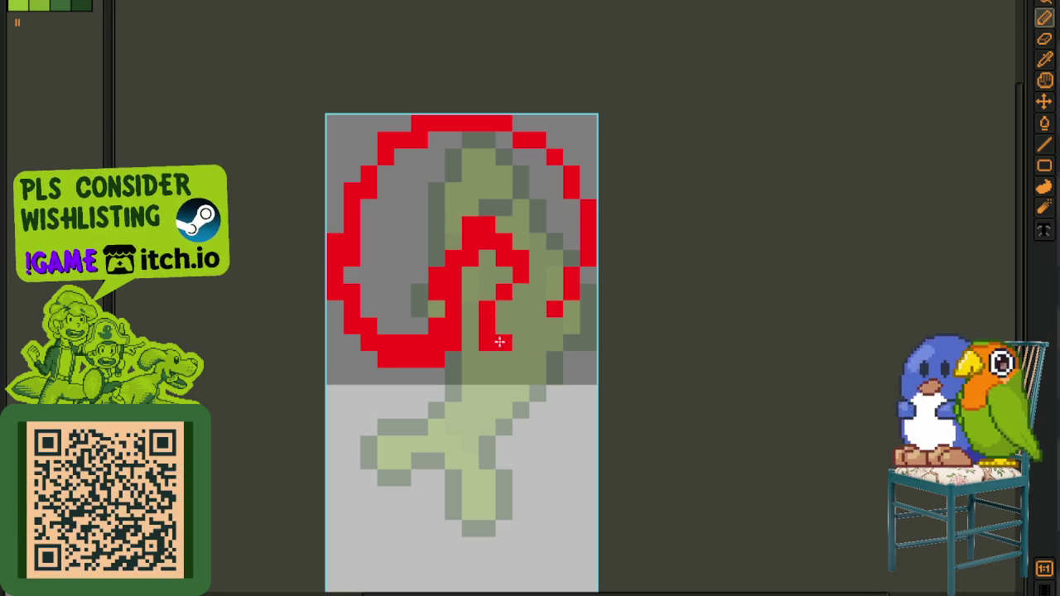
{"action": "left_click_drag", "start_coordinate": [572, 325], "coordinate": [568, 361]}
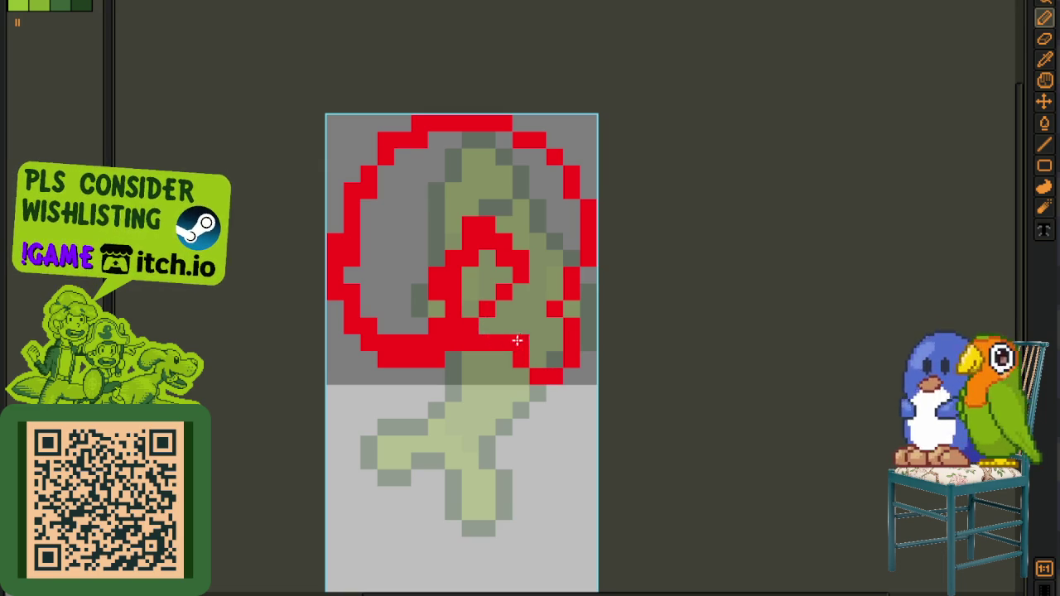
- Erase a stray red pixel and add two red pixels to the inner spiral
{"action": "scroll", "coordinate": [517, 340], "scroll_direction": "down", "scroll_amount": 2}
{"action": "scroll", "coordinate": [520, 308], "scroll_direction": "up", "scroll_amount": 2}
{"action": "right_click", "coordinate": [500, 321]}
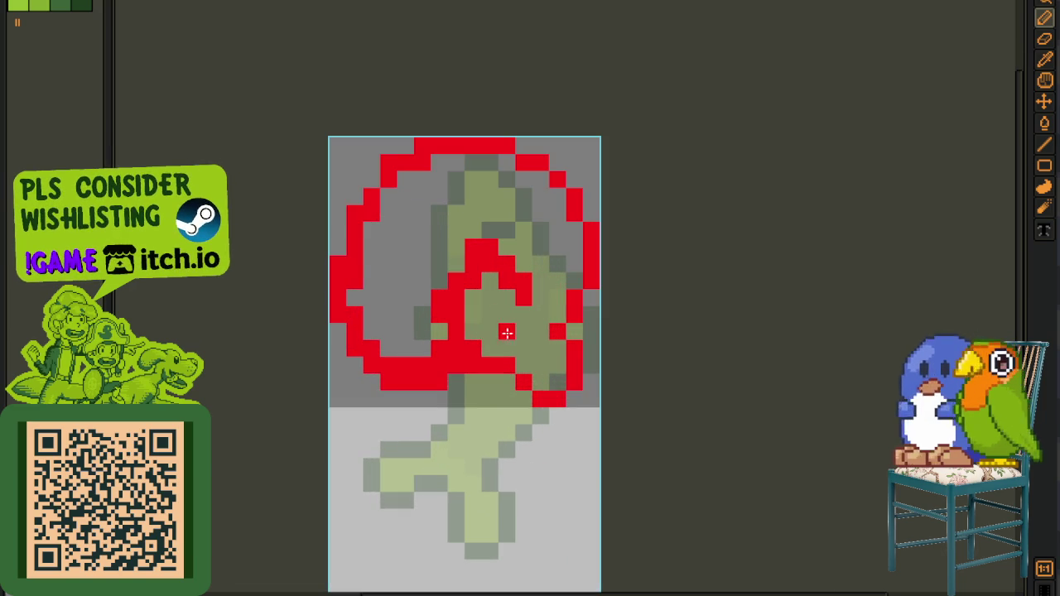
{"action": "left_click", "coordinate": [507, 315]}
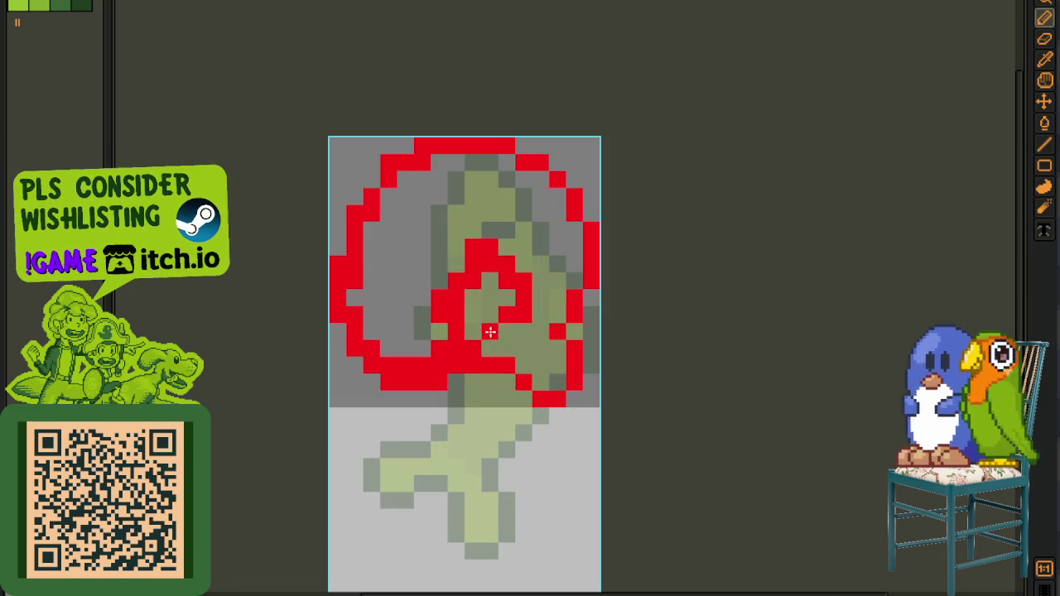
{"action": "left_click", "coordinate": [489, 316]}
{"action": "scroll", "coordinate": [499, 316], "scroll_direction": "down", "scroll_amount": 2}
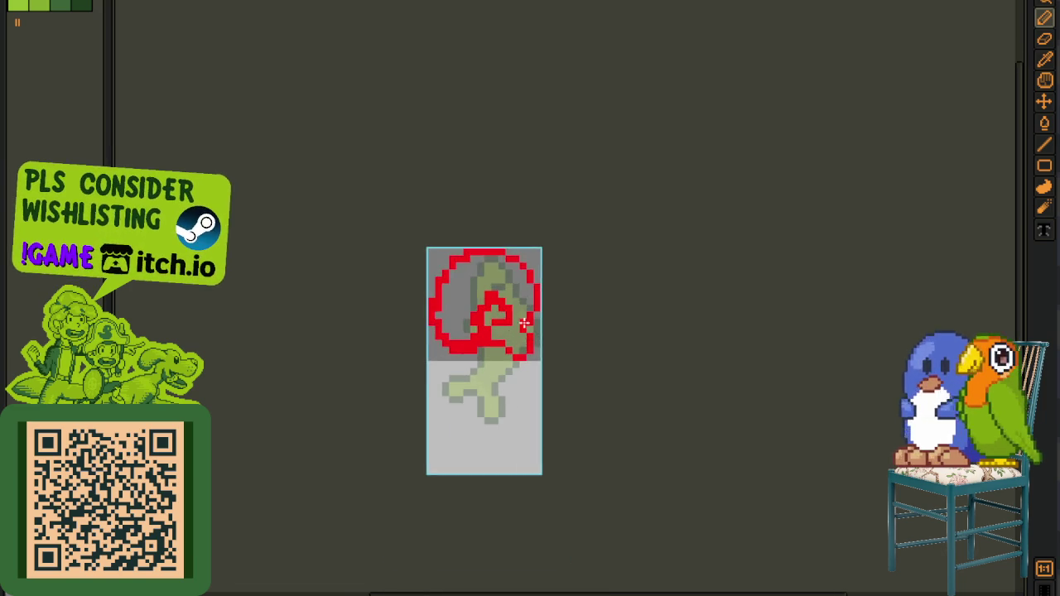
{"action": "scroll", "coordinate": [480, 327], "scroll_direction": "up", "scroll_amount": 2}
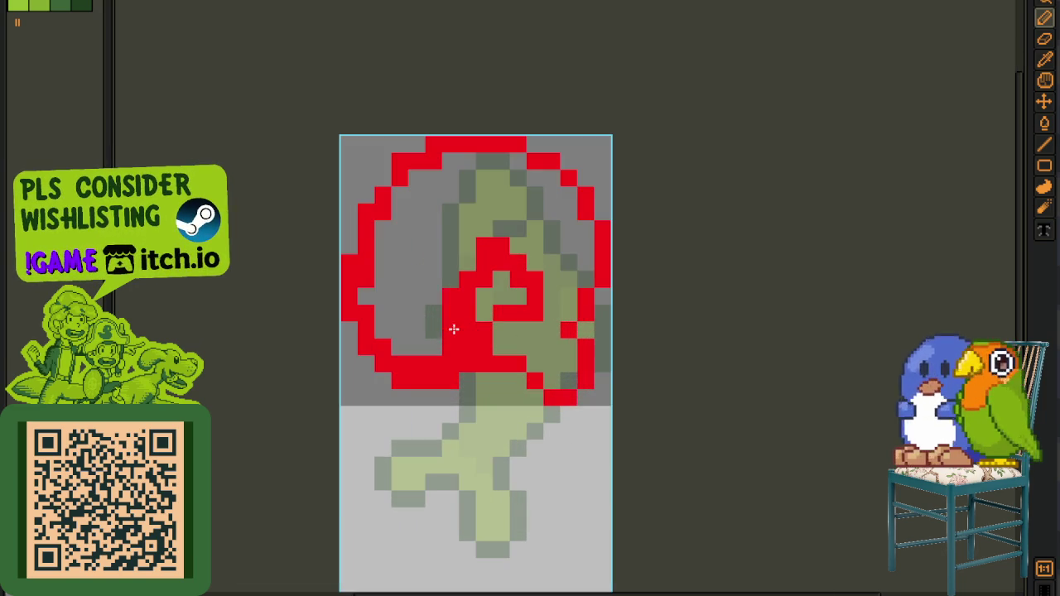
- Erase stray red pixels near the lower right and on the circle's left edge
{"action": "mouse_move", "coordinate": [466, 327]}
{"action": "left_mouse_down"}
{"action": "mouse_move", "coordinate": [459, 354]}
{"action": "mouse_move", "coordinate": [410, 381]}
{"action": "mouse_move", "coordinate": [414, 398]}
{"action": "mouse_move", "coordinate": [386, 350]}
{"action": "left_mouse_up"}
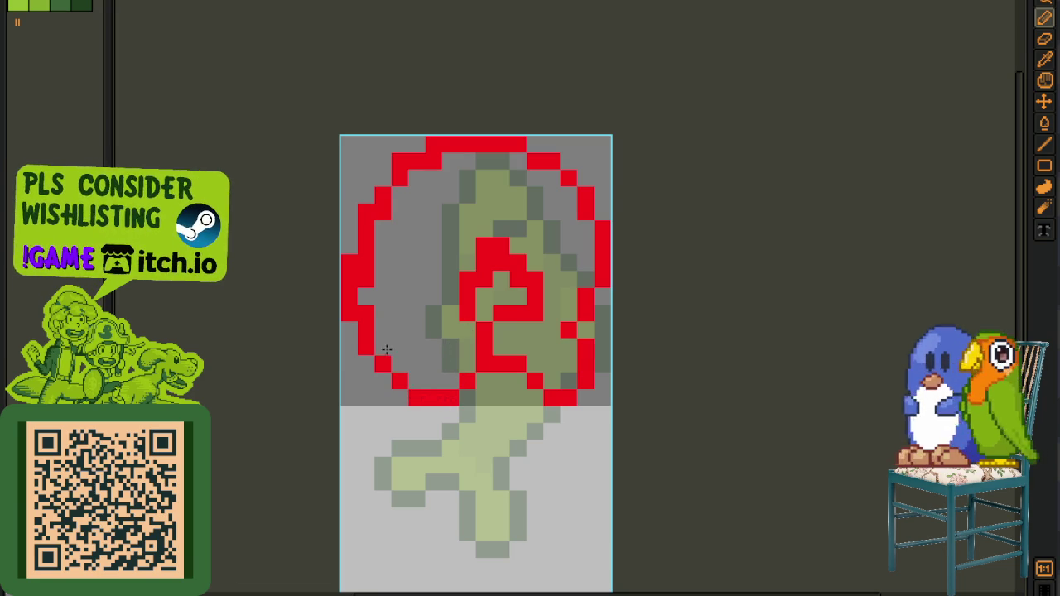
{"action": "left_click", "coordinate": [374, 265]}
{"action": "left_click", "coordinate": [382, 211]}
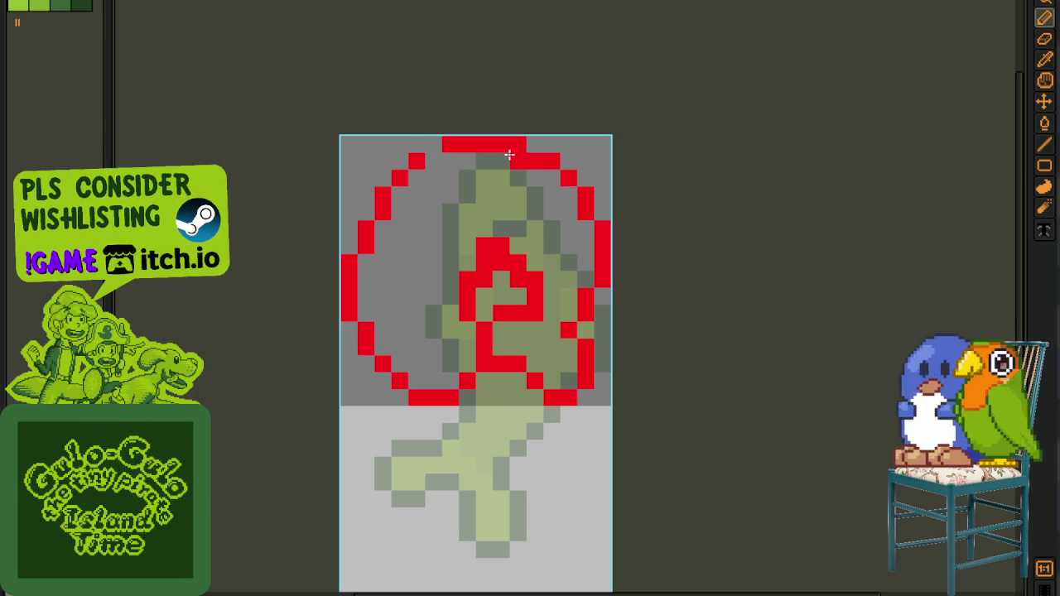
- Draw a horizontal red line from the circle's left edge toward the fish's middle
{"action": "scroll", "coordinate": [472, 183], "scroll_direction": "down", "scroll_amount": 3}
{"action": "scroll", "coordinate": [502, 221], "scroll_direction": "up", "scroll_amount": 2}
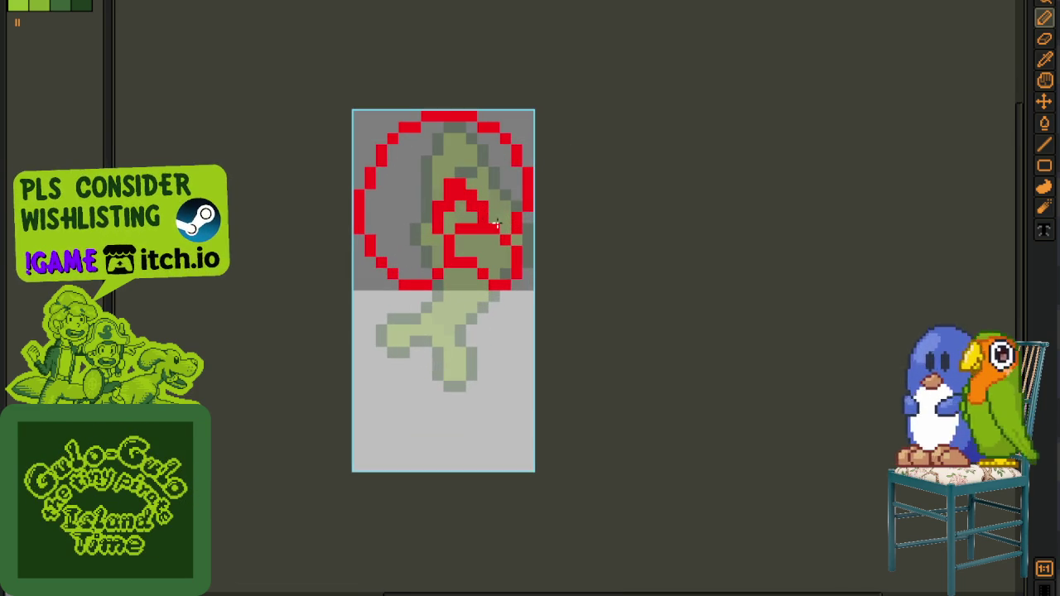
{"action": "scroll", "coordinate": [447, 197], "scroll_direction": "up", "scroll_amount": 1}
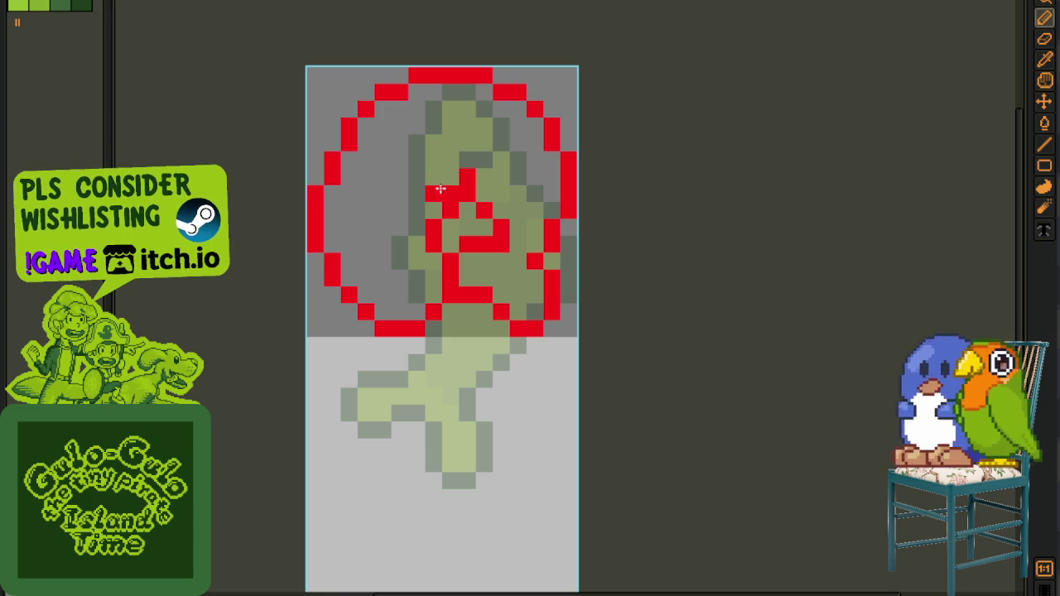
{"action": "scroll", "coordinate": [440, 189], "scroll_direction": "down", "scroll_amount": 2}
{"action": "scroll", "coordinate": [486, 177], "scroll_direction": "up", "scroll_amount": 2}
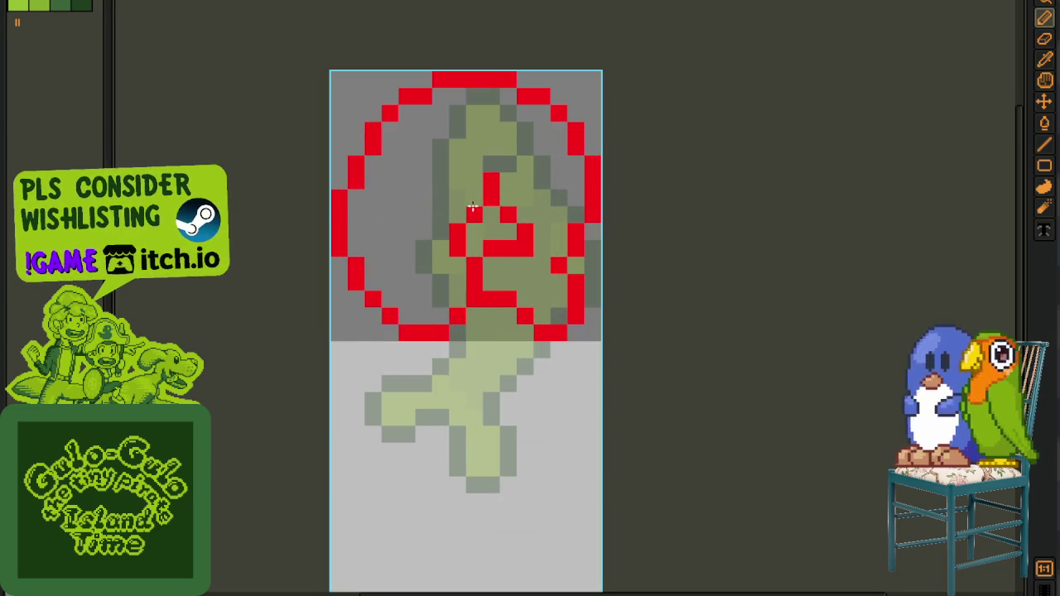
{"action": "scroll", "coordinate": [485, 211], "scroll_direction": "down", "scroll_amount": 2}
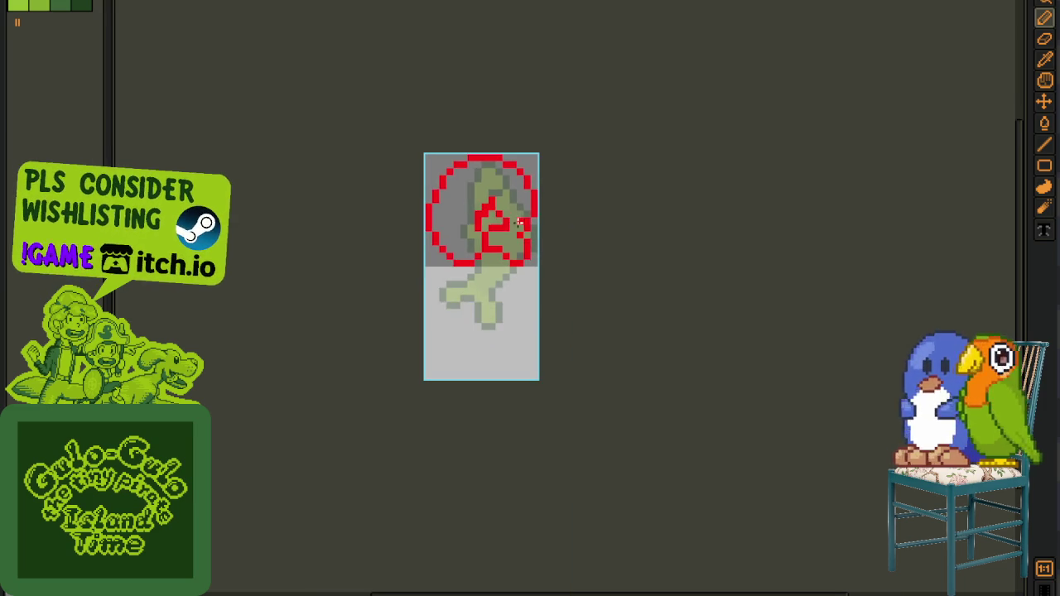
{"action": "scroll", "coordinate": [477, 227], "scroll_direction": "up", "scroll_amount": 1}
{"action": "scroll", "coordinate": [414, 220], "scroll_direction": "up", "scroll_amount": 1}
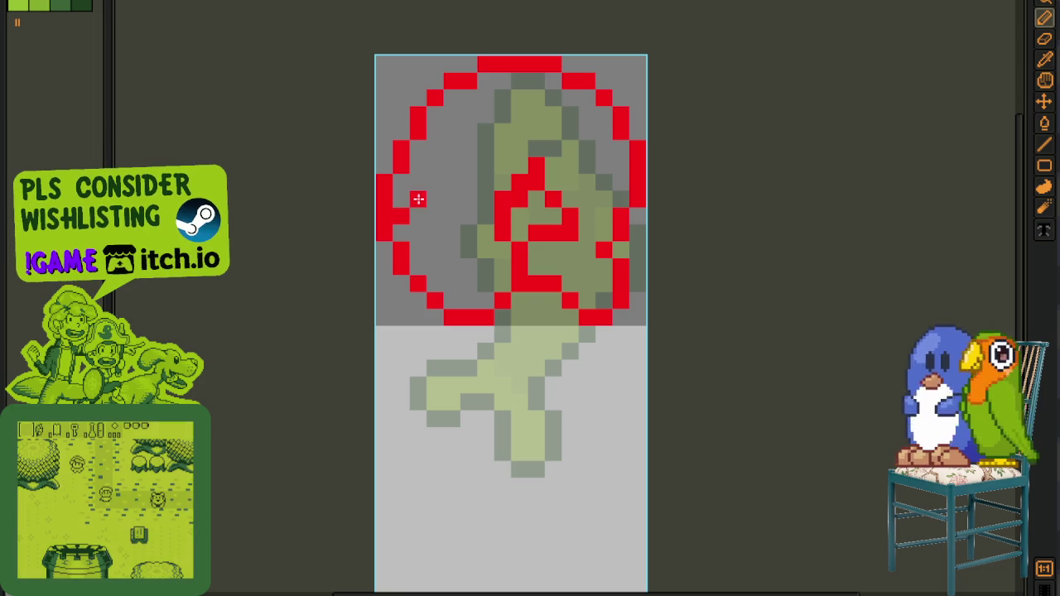
{"action": "left_click_drag", "start_coordinate": [418, 199], "coordinate": [476, 199]}
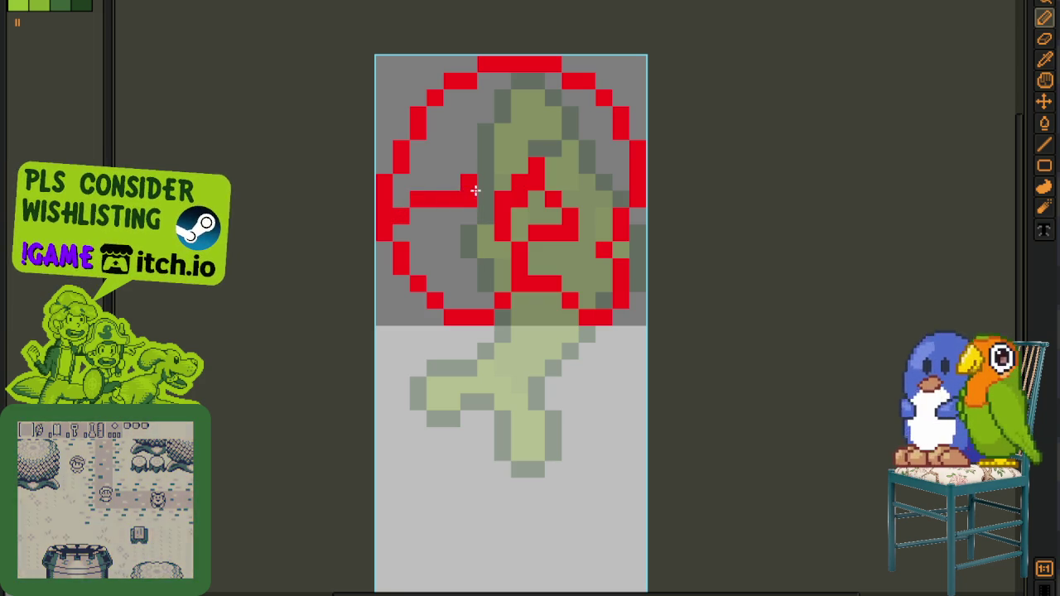
{"action": "scroll", "coordinate": [496, 199], "scroll_direction": "down", "scroll_amount": 3}
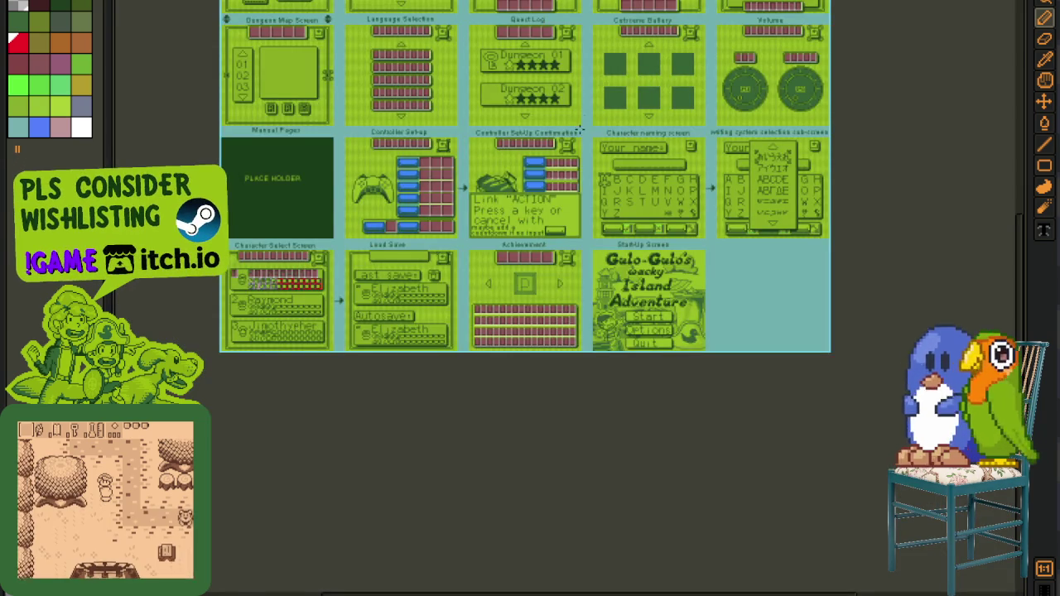
- Pencil a red stroke carrying the circle's lower-right arc further down the right column
{"action": "scroll", "coordinate": [581, 128], "scroll_direction": "down", "scroll_amount": 2}
{"action": "scroll", "coordinate": [568, 307], "scroll_direction": "up", "scroll_amount": 1}
{"action": "scroll", "coordinate": [568, 307], "scroll_direction": "up", "scroll_amount": 1}
{"action": "scroll", "coordinate": [616, 224], "scroll_direction": "up", "scroll_amount": 4}
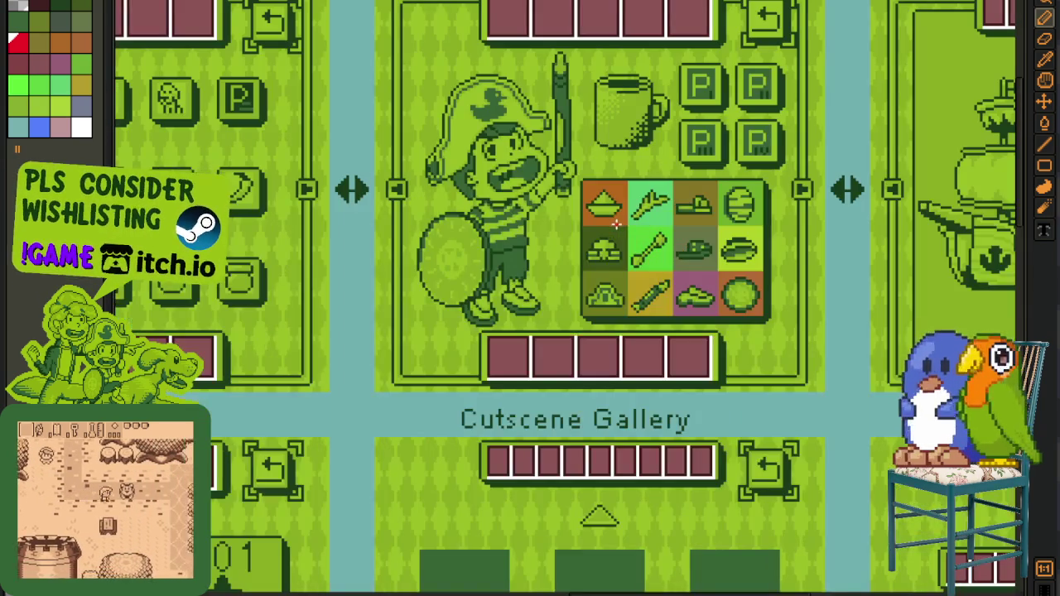
{"action": "scroll", "coordinate": [523, 189], "scroll_direction": "up", "scroll_amount": 2}
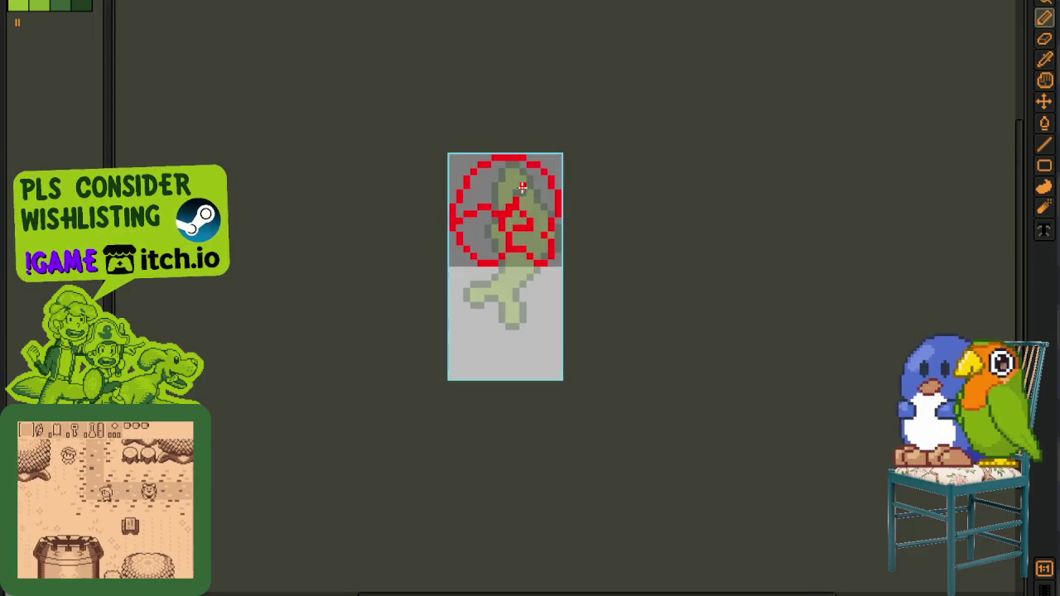
{"action": "scroll", "coordinate": [526, 215], "scroll_direction": "up", "scroll_amount": 1}
{"action": "scroll", "coordinate": [521, 206], "scroll_direction": "up", "scroll_amount": 3}
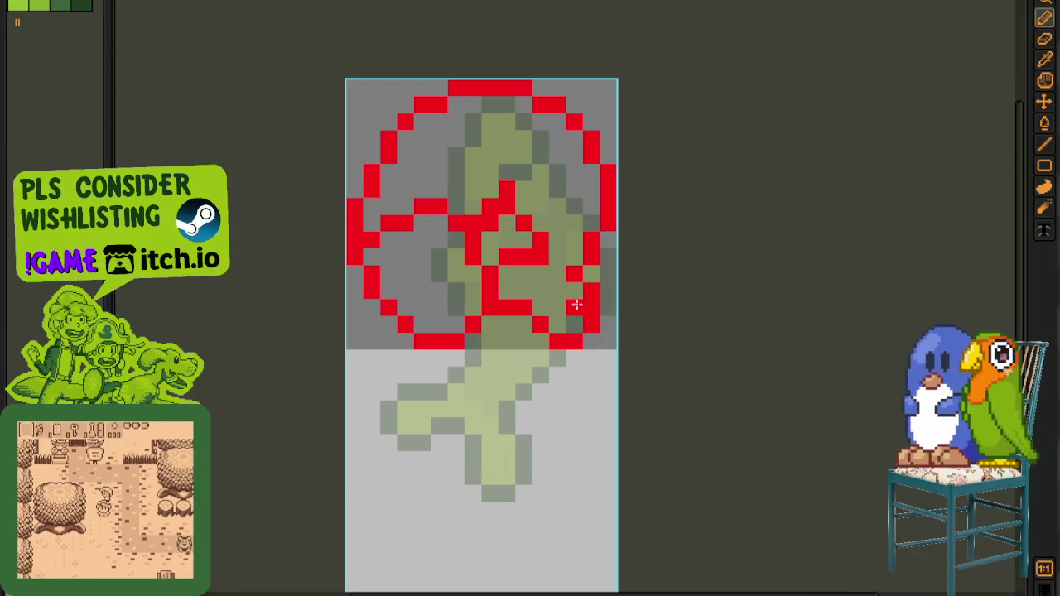
{"action": "mouse_move", "coordinate": [603, 306]}
{"action": "left_mouse_down"}
{"action": "mouse_move", "coordinate": [585, 356]}
{"action": "mouse_move", "coordinate": [553, 358]}
{"action": "left_mouse_up"}
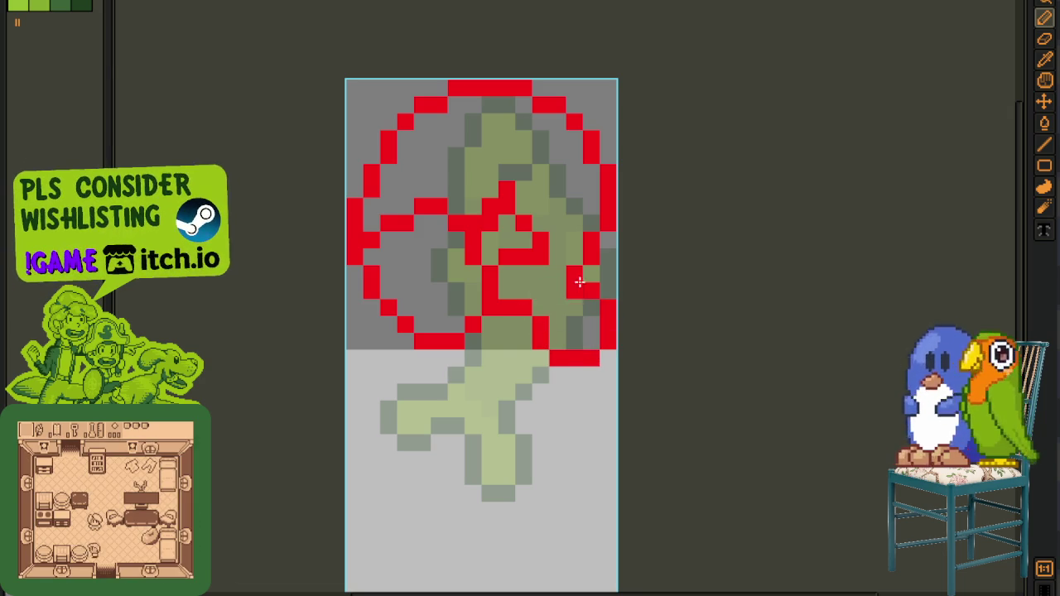
{"action": "scroll", "coordinate": [564, 265], "scroll_direction": "down", "scroll_amount": 2}
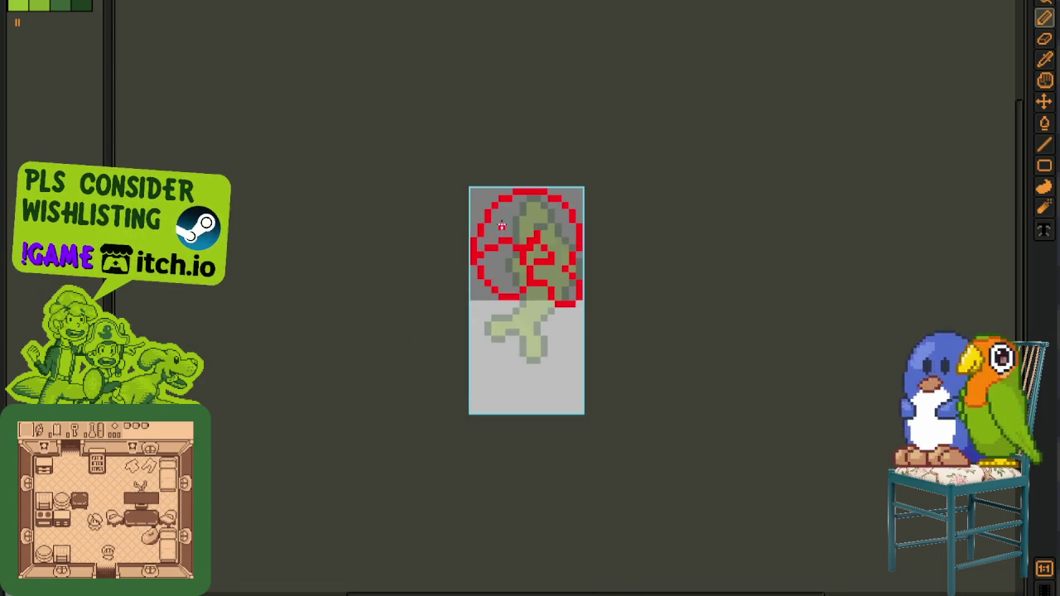
- Select the red sketch and move it down the taller canvas, then deselect
{"action": "key", "text": "m"}
{"action": "left_click_drag", "start_coordinate": [452, 177], "coordinate": [613, 418]}
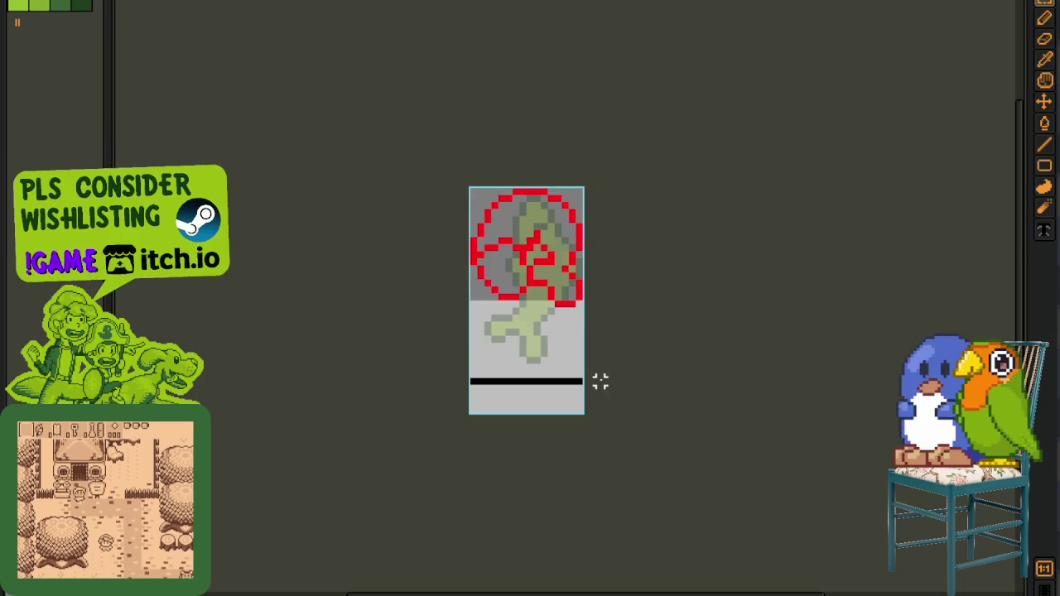
{"action": "key", "text": "Down"}
{"action": "key", "text": "Down"}
{"action": "key", "text": "Down"}
{"action": "key", "text": "Down"}
{"action": "key", "text": "Down"}
{"action": "key", "text": "ctrl+d"}
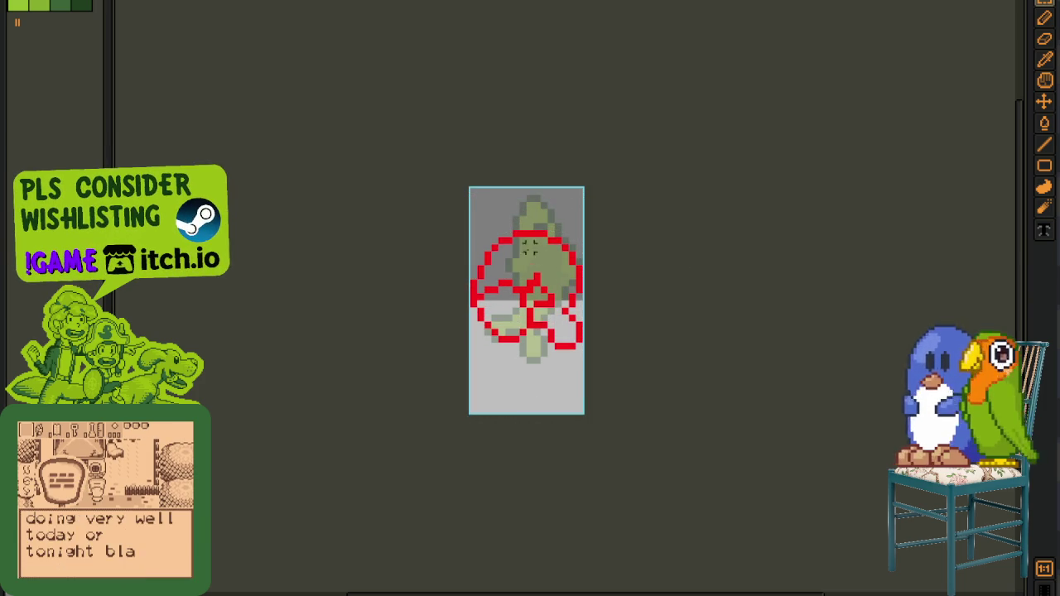
{"action": "scroll", "coordinate": [487, 237], "scroll_direction": "up", "scroll_amount": 3}
{"action": "key", "text": "p"}
- Pencil a curled red fin loop at the outline's upper left, erasing corners into diagonals
{"action": "left_click", "coordinate": [520, 226]}
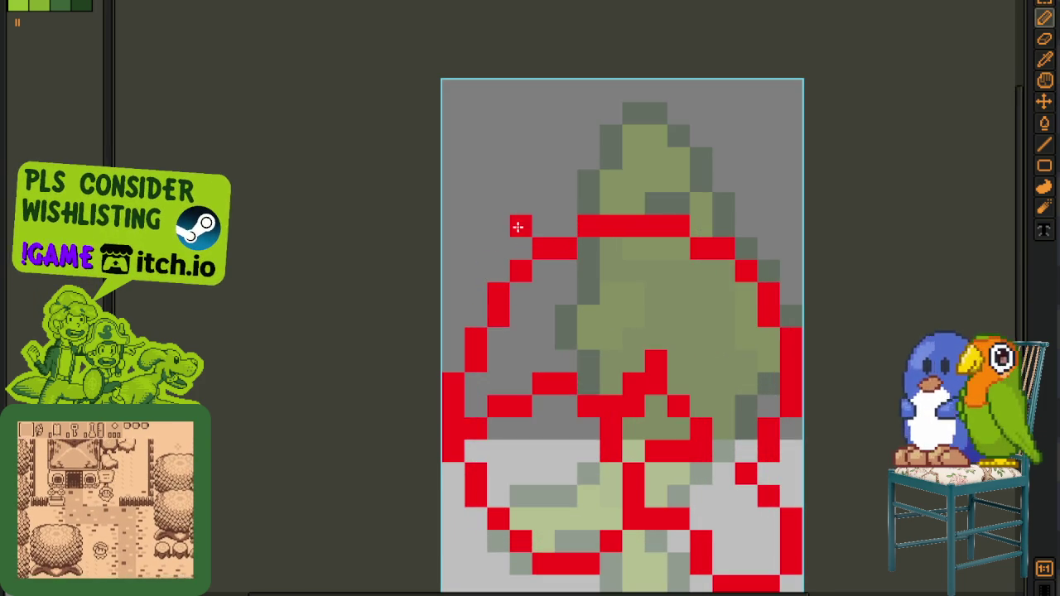
{"action": "left_click", "coordinate": [522, 204]}
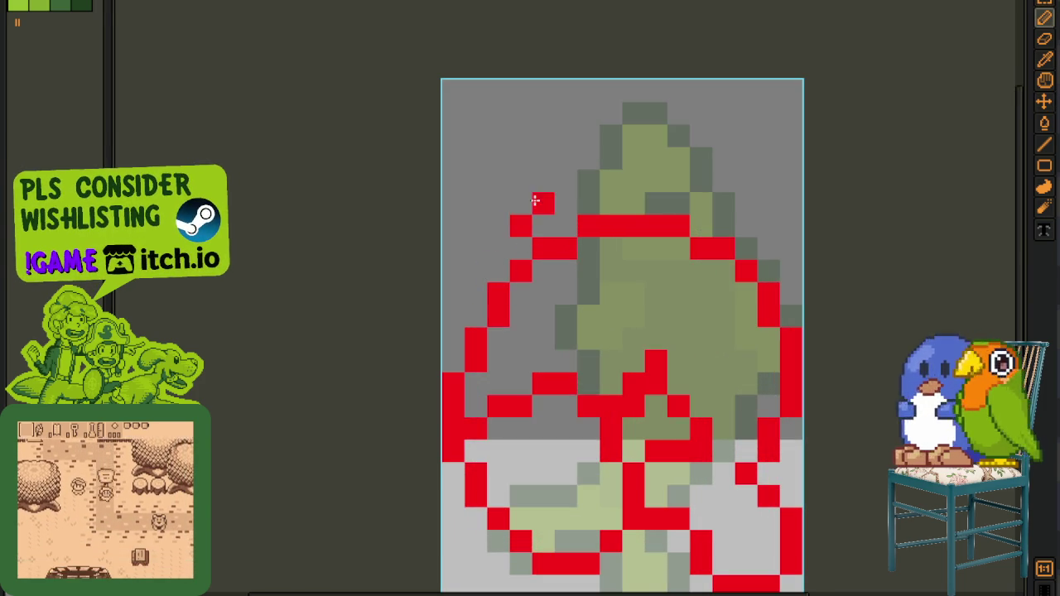
{"action": "mouse_move", "coordinate": [528, 201]}
{"action": "left_mouse_down"}
{"action": "mouse_move", "coordinate": [542, 185]}
{"action": "mouse_move", "coordinate": [516, 156]}
{"action": "mouse_move", "coordinate": [494, 159]}
{"action": "mouse_move", "coordinate": [452, 229]}
{"action": "mouse_move", "coordinate": [455, 294]}
{"action": "left_mouse_up"}
{"action": "left_click", "coordinate": [472, 295]}
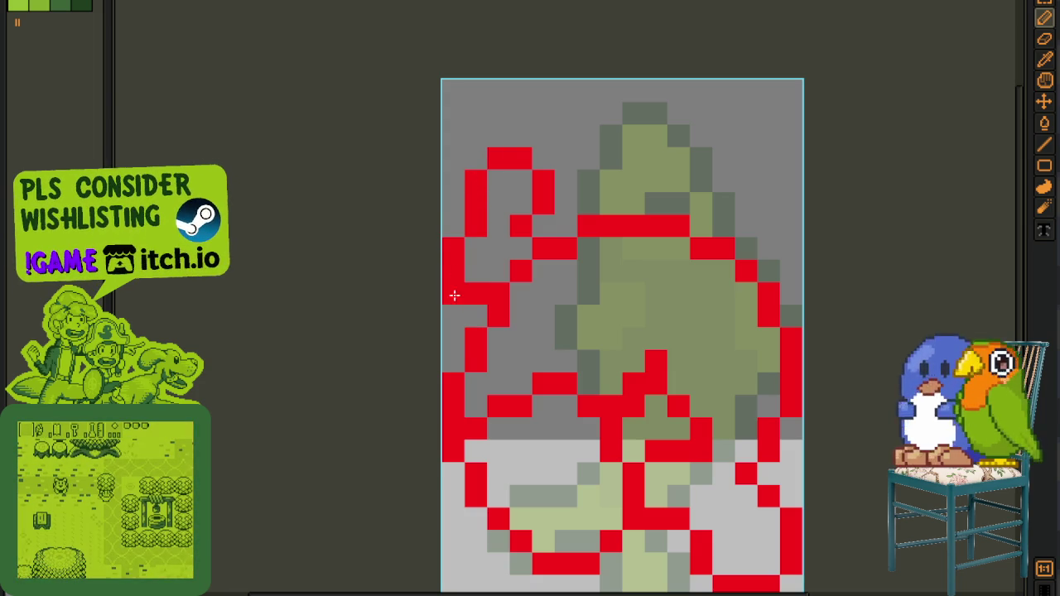
{"action": "right_click", "coordinate": [455, 296]}
{"action": "right_click", "coordinate": [473, 232]}
{"action": "scroll", "coordinate": [453, 224], "scroll_direction": "down", "scroll_amount": 3}
{"action": "scroll", "coordinate": [505, 236], "scroll_direction": "up", "scroll_amount": 2}
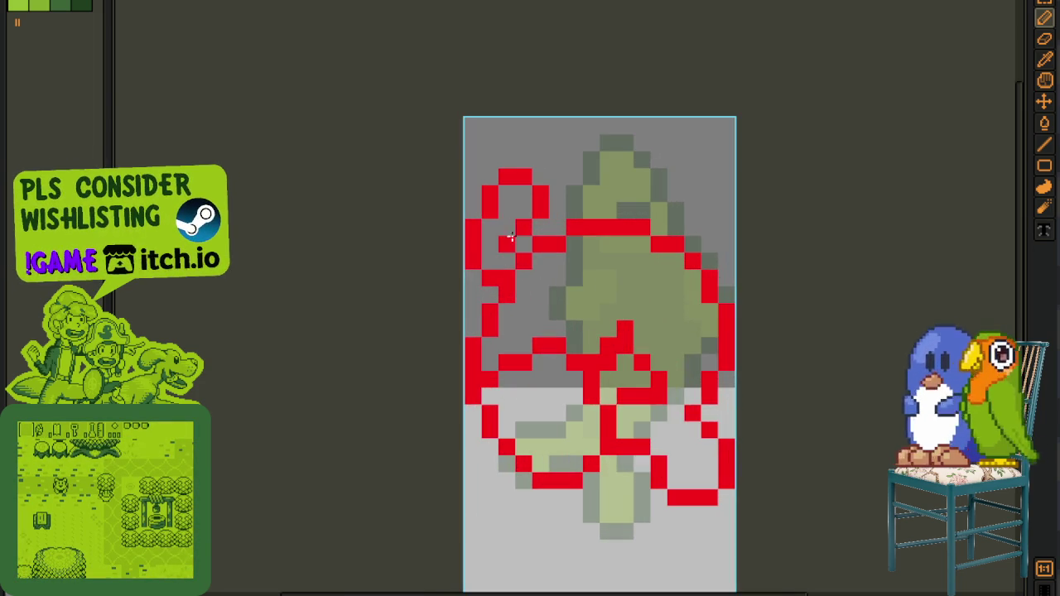
{"action": "scroll", "coordinate": [538, 233], "scroll_direction": "down", "scroll_amount": 2}
{"action": "scroll", "coordinate": [531, 236], "scroll_direction": "up", "scroll_amount": 1}
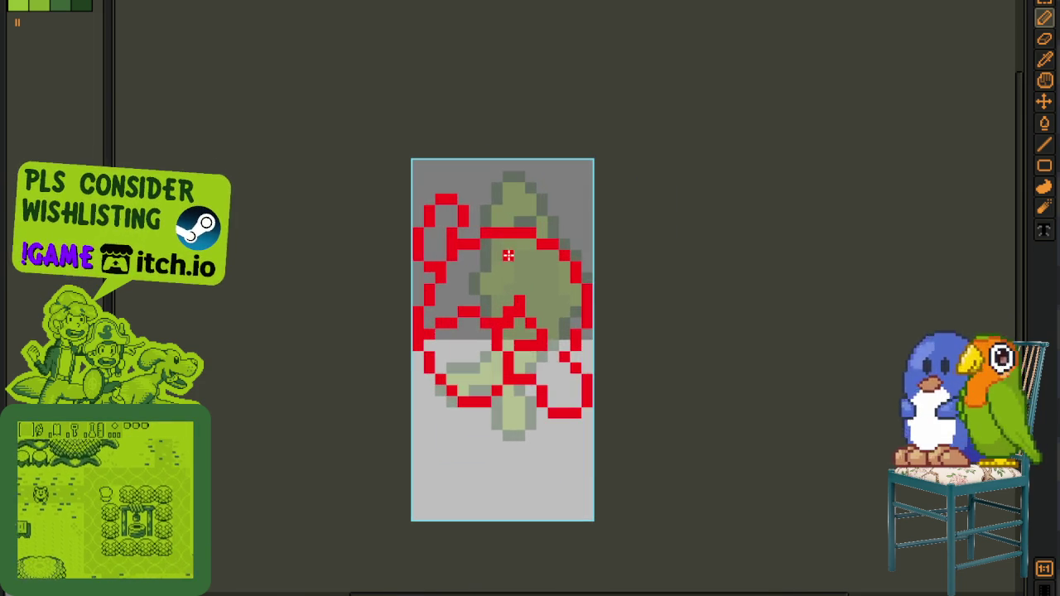
{"action": "scroll", "coordinate": [483, 288], "scroll_direction": "up", "scroll_amount": 1}
- Join the fin loop to the outline with a red stroke and tidy its curve pixels
{"action": "right_click", "coordinate": [481, 290]}
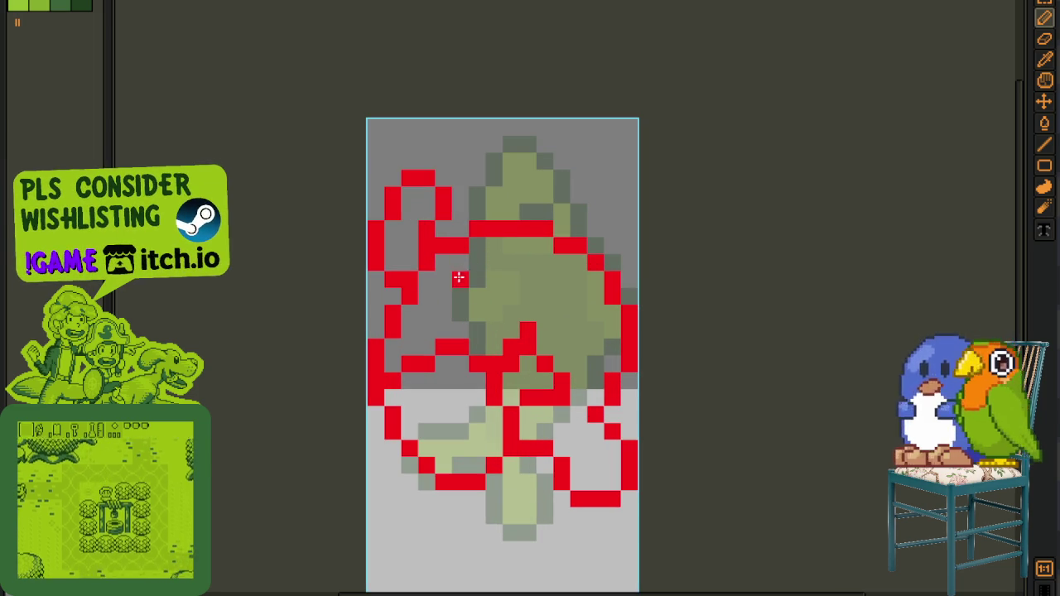
{"action": "left_click", "coordinate": [460, 279]}
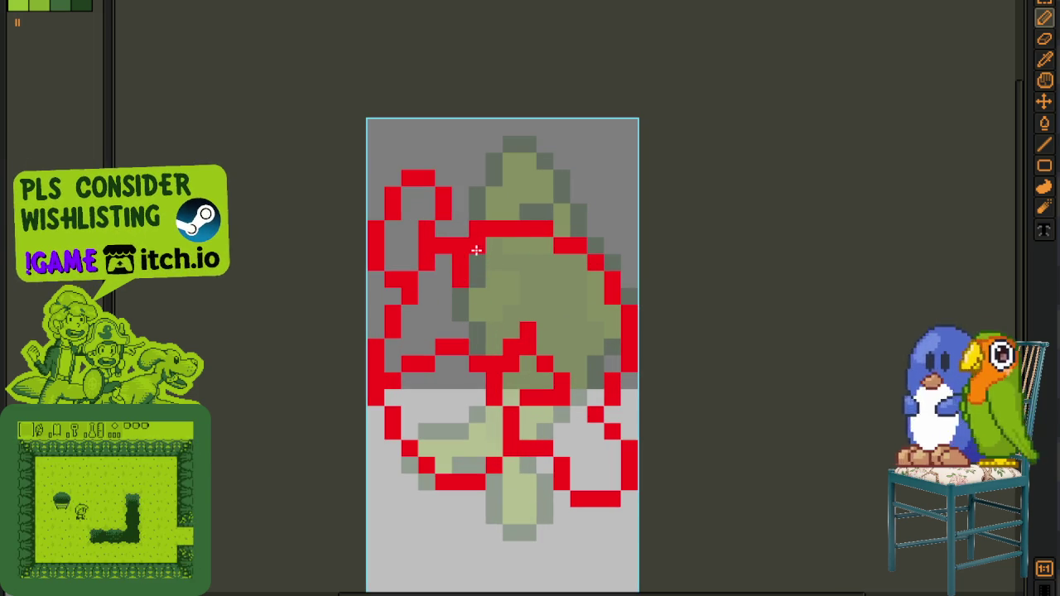
{"action": "left_click_drag", "start_coordinate": [471, 246], "coordinate": [539, 241]}
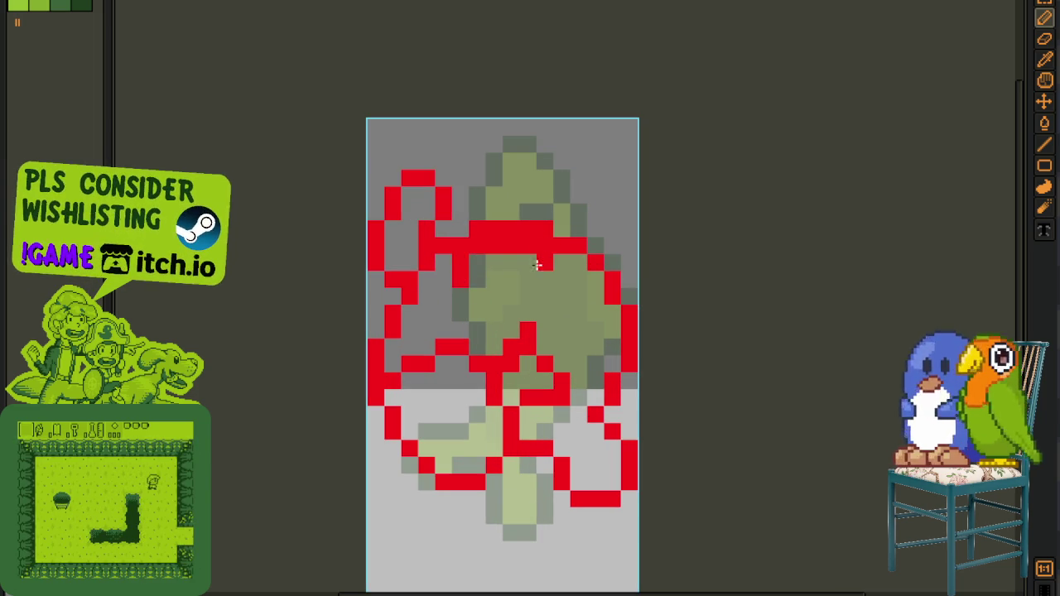
{"action": "scroll", "coordinate": [537, 263], "scroll_direction": "down", "scroll_amount": 2}
{"action": "scroll", "coordinate": [522, 257], "scroll_direction": "up", "scroll_amount": 2}
{"action": "scroll", "coordinate": [518, 250], "scroll_direction": "up", "scroll_amount": 1}
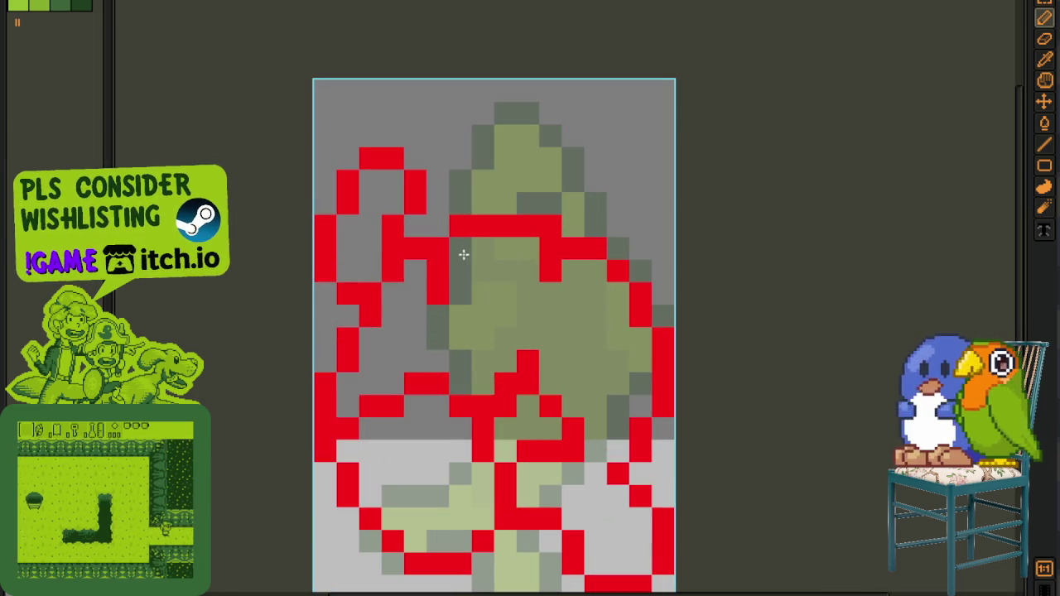
{"action": "left_click_drag", "start_coordinate": [437, 273], "coordinate": [424, 293]}
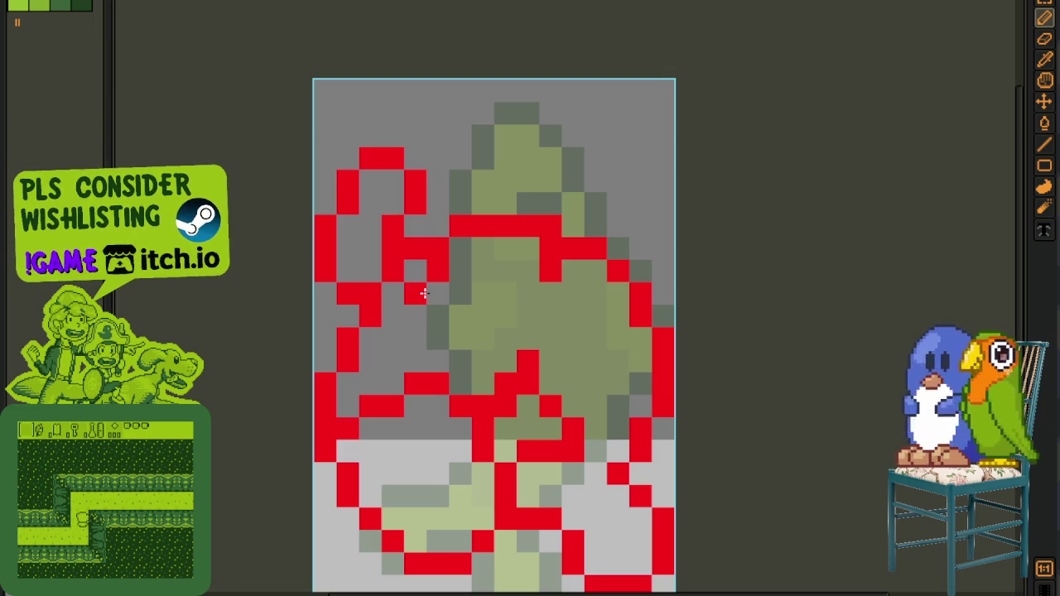
{"action": "key", "text": "ctrl+z"}
{"action": "left_click_drag", "start_coordinate": [551, 260], "coordinate": [566, 270]}
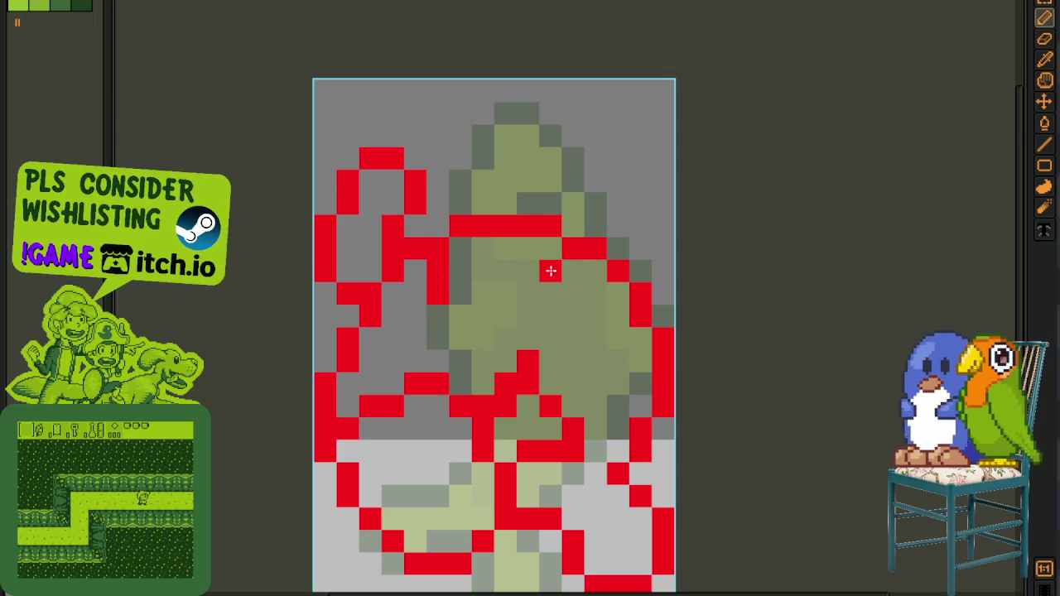
{"action": "scroll", "coordinate": [489, 274], "scroll_direction": "down", "scroll_amount": 2}
{"action": "scroll", "coordinate": [514, 257], "scroll_direction": "down", "scroll_amount": 1}
{"action": "scroll", "coordinate": [524, 253], "scroll_direction": "up", "scroll_amount": 2}
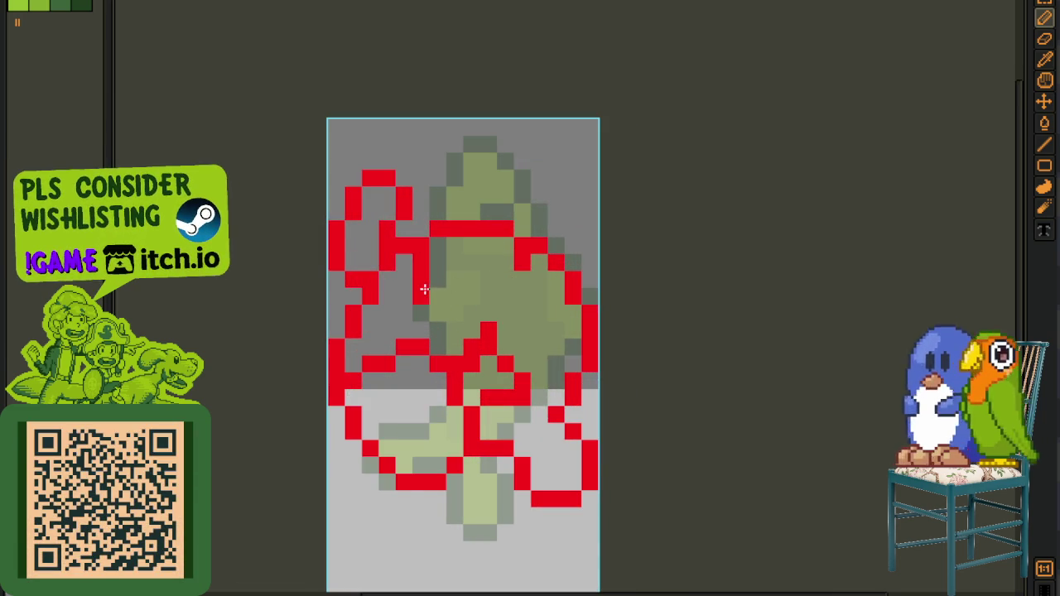
- Fill the outlined fin and body regions with green, then refill two with brighter green
{"action": "key", "text": "i"}
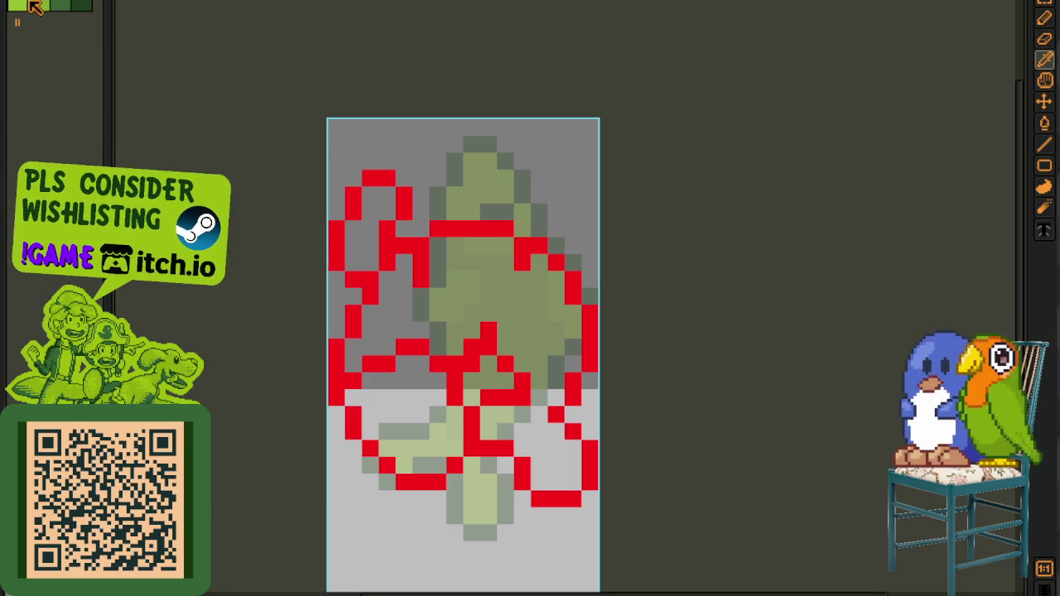
{"action": "key", "text": "g"}
{"action": "left_click", "coordinate": [504, 295]}
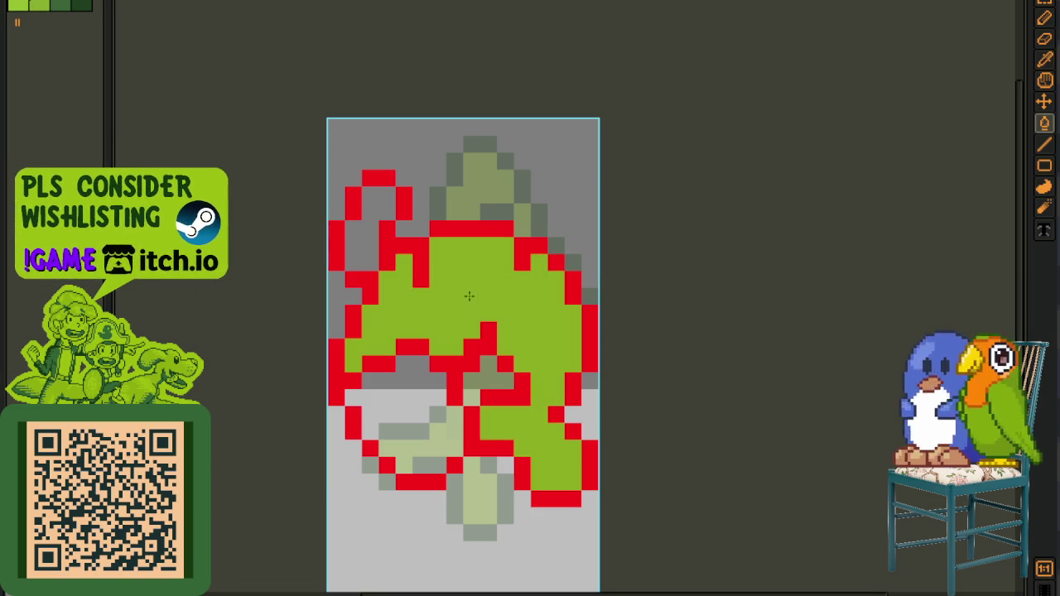
{"action": "left_click", "coordinate": [367, 241]}
{"action": "left_click", "coordinate": [418, 403]}
{"action": "key", "text": "i"}
{"action": "left_click", "coordinate": [28, 9]}
{"action": "key", "text": "g"}
{"action": "left_click", "coordinate": [414, 368]}
{"action": "left_click", "coordinate": [369, 239]}
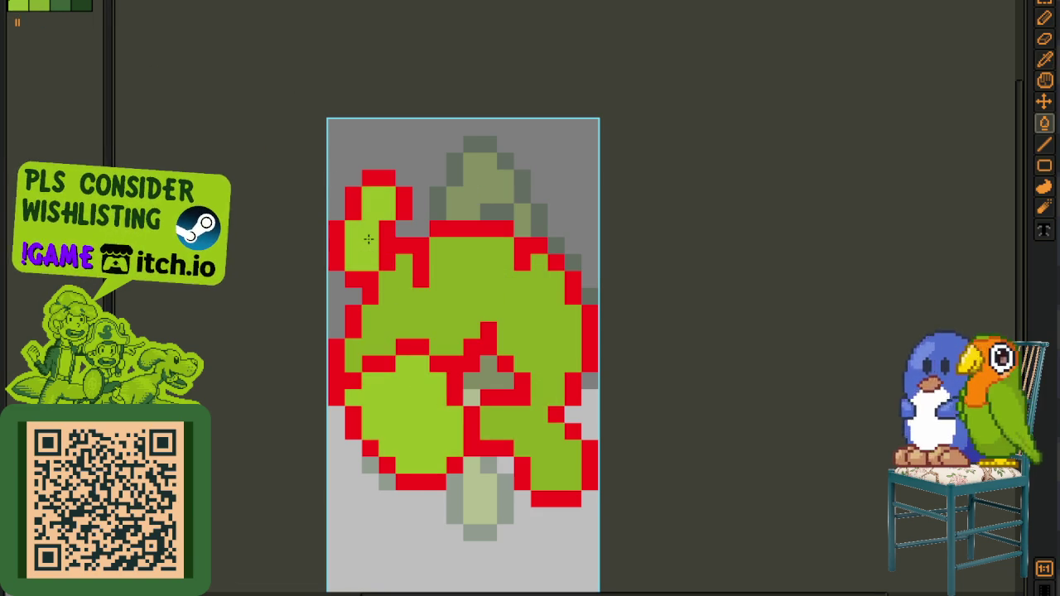
- Step between frames 1 and 2 in the timeline to compare poses
{"action": "key", "text": "Tab"}
{"action": "key", "text": "Right"}
{"action": "key", "text": "Left"}
{"action": "key", "text": "Tab"}
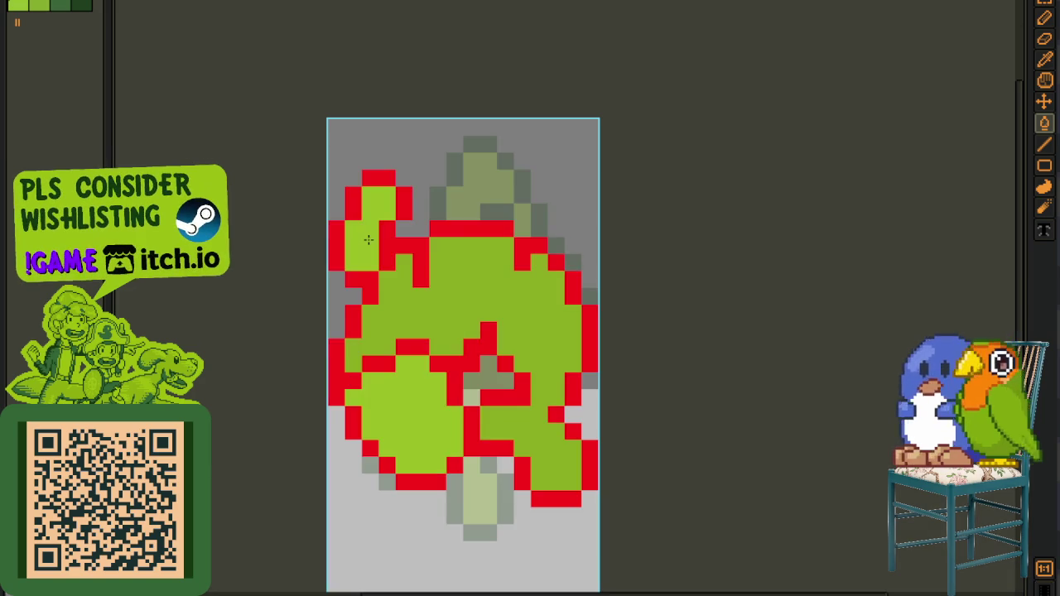
- Paint a stroke of lighter-green pixels inside the fish body
{"action": "key", "text": "b"}
{"action": "mouse_move", "coordinate": [438, 279]}
{"action": "left_mouse_down"}
{"action": "mouse_move", "coordinate": [462, 245]}
{"action": "mouse_move", "coordinate": [458, 263]}
{"action": "left_mouse_up"}
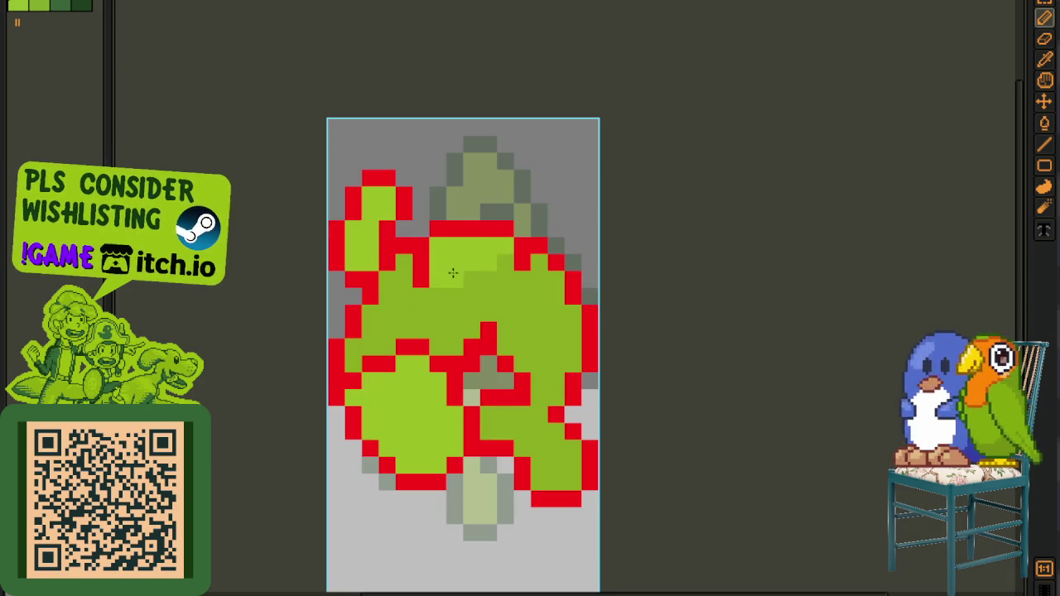
{"action": "scroll", "coordinate": [539, 410], "scroll_direction": "down", "scroll_amount": 2}
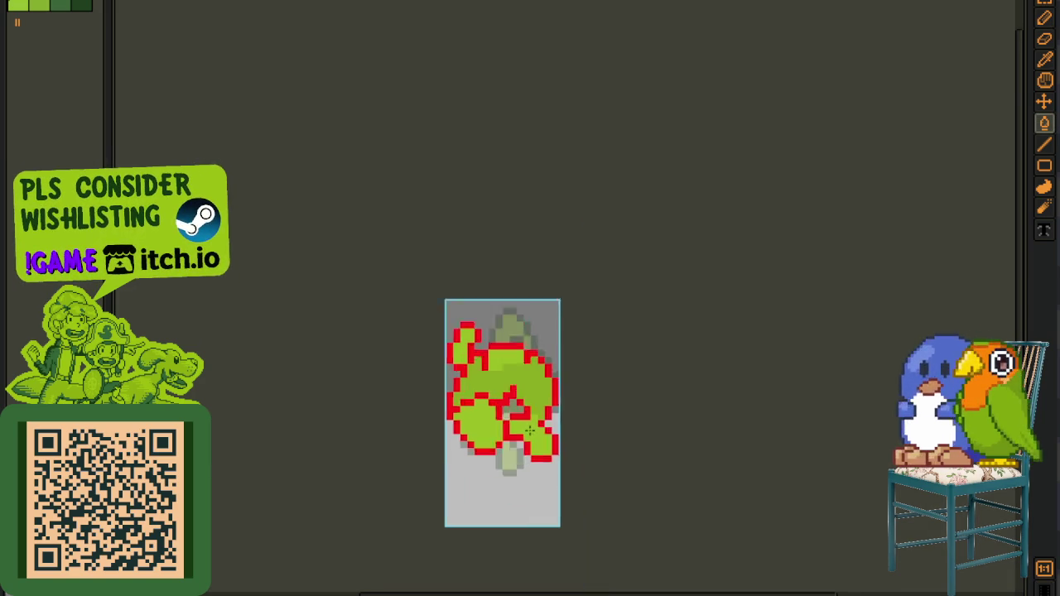
{"action": "scroll", "coordinate": [551, 412], "scroll_direction": "down", "scroll_amount": 1}
- Sample the red outline colour and place a red outline pixel on the lower fin
{"action": "key", "text": "i"}
{"action": "scroll", "coordinate": [500, 430], "scroll_direction": "up", "scroll_amount": 3}
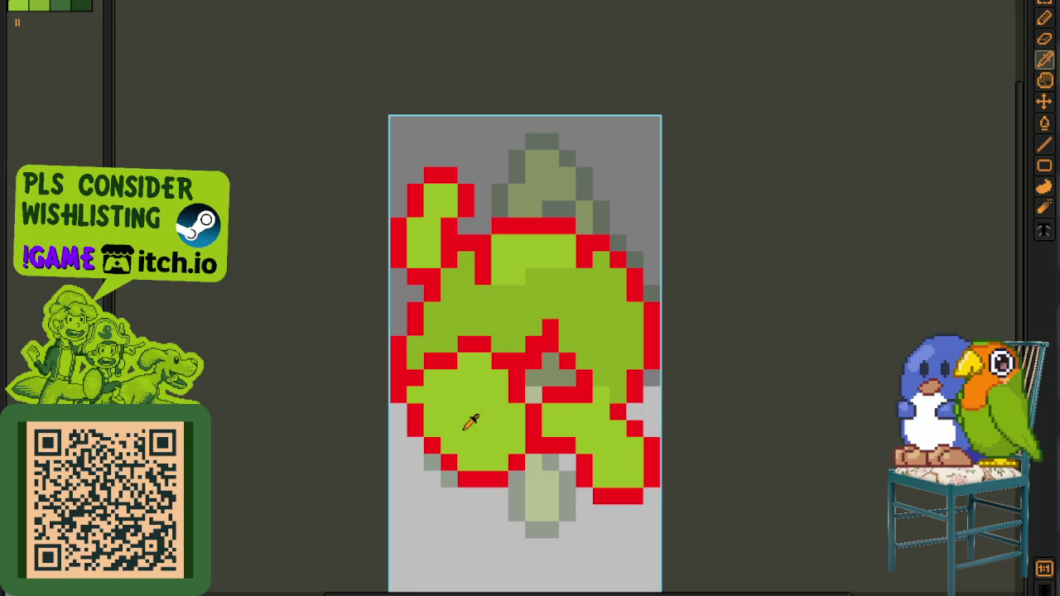
{"action": "left_click", "coordinate": [424, 414]}
{"action": "key", "text": "b"}
{"action": "scroll", "coordinate": [449, 416], "scroll_direction": "down", "scroll_amount": 3}
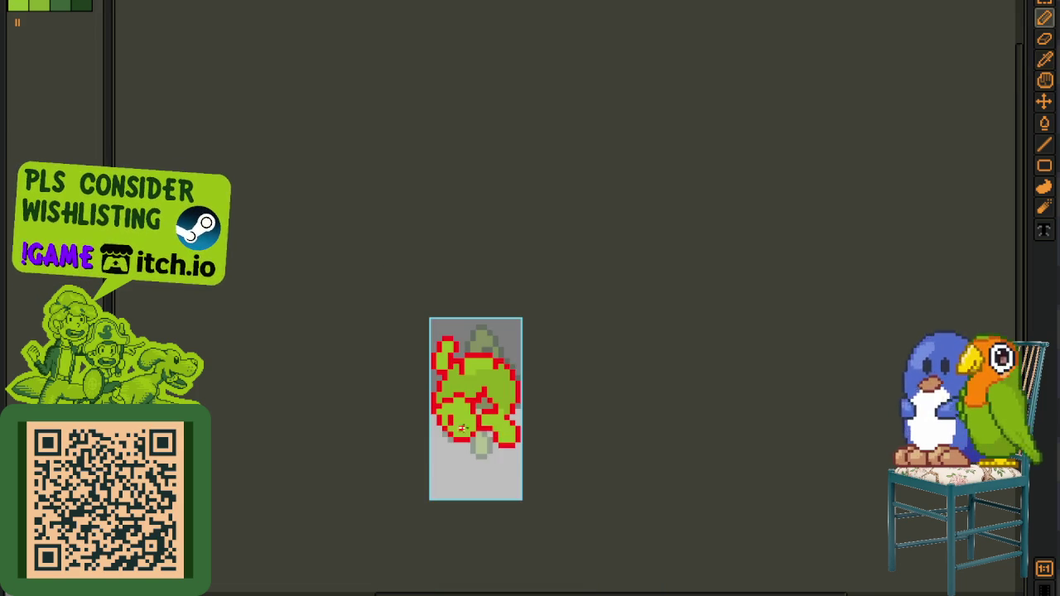
{"action": "key", "text": "i"}
{"action": "scroll", "coordinate": [474, 434], "scroll_direction": "up", "scroll_amount": 3}
{"action": "key", "text": "b"}
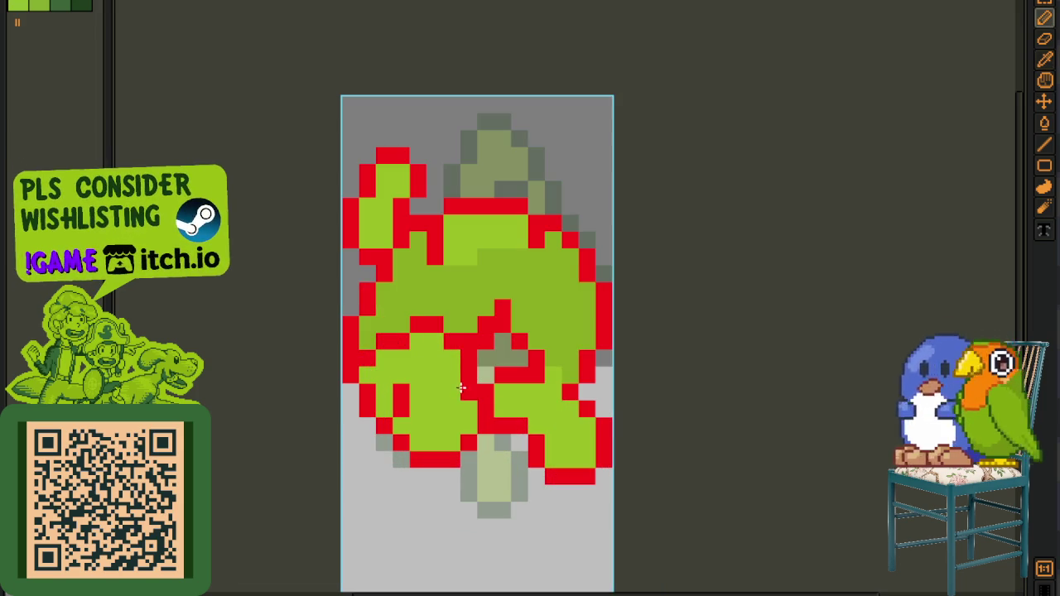
{"action": "scroll", "coordinate": [453, 382], "scroll_direction": "down", "scroll_amount": 3}
{"action": "key", "text": "i"}
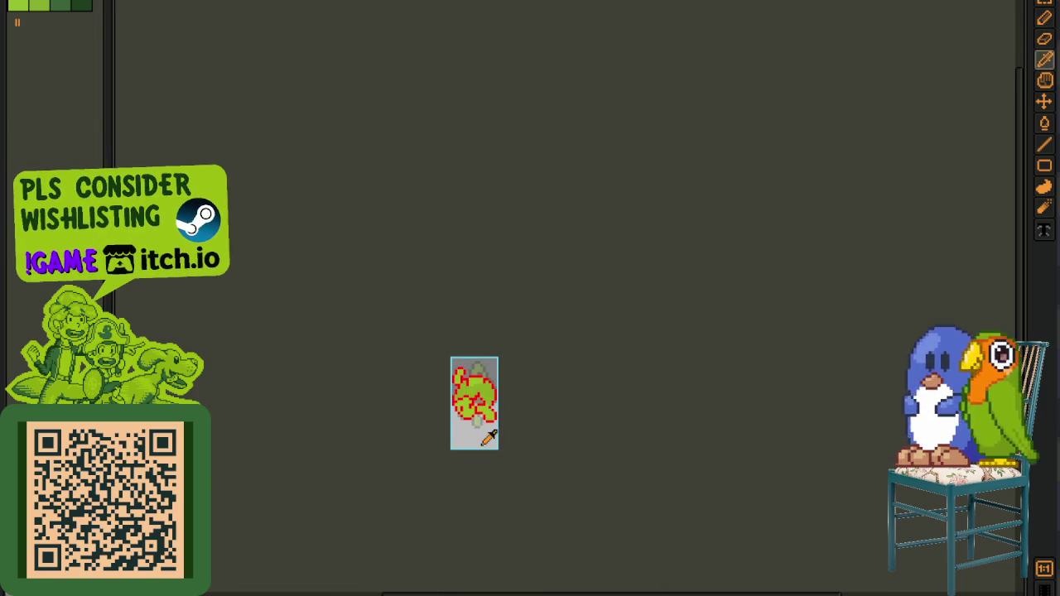
{"action": "scroll", "coordinate": [486, 444], "scroll_direction": "up", "scroll_amount": 2}
{"action": "scroll", "coordinate": [492, 374], "scroll_direction": "up", "scroll_amount": 2}
{"action": "key", "text": "b"}
{"action": "left_click", "coordinate": [412, 392]}
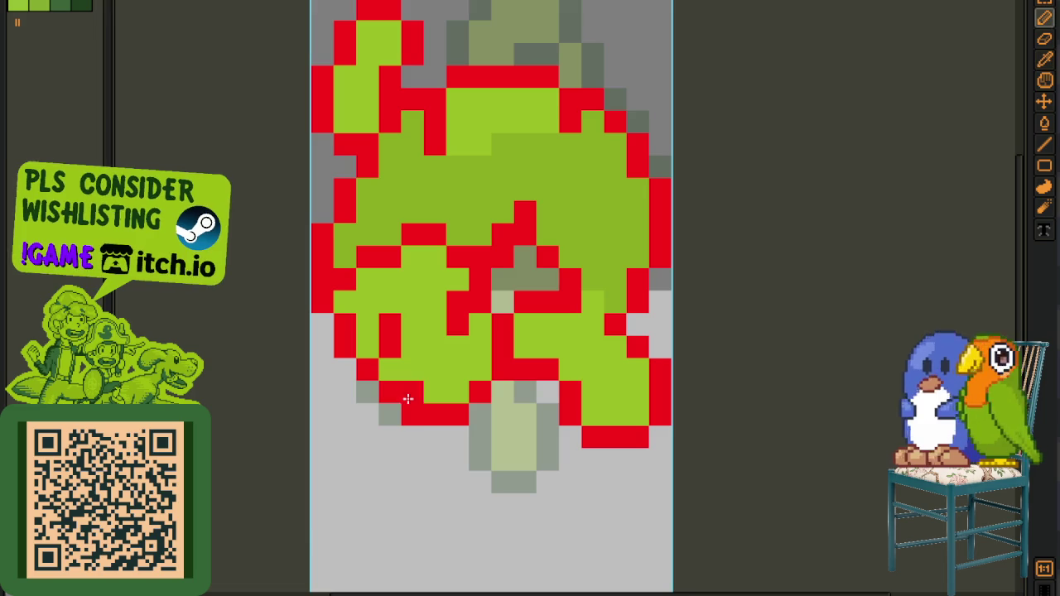
- Erase two stray pixels below the fin and add a red outline pixel
{"action": "right_click", "coordinate": [412, 414]}
{"action": "right_click", "coordinate": [451, 400]}
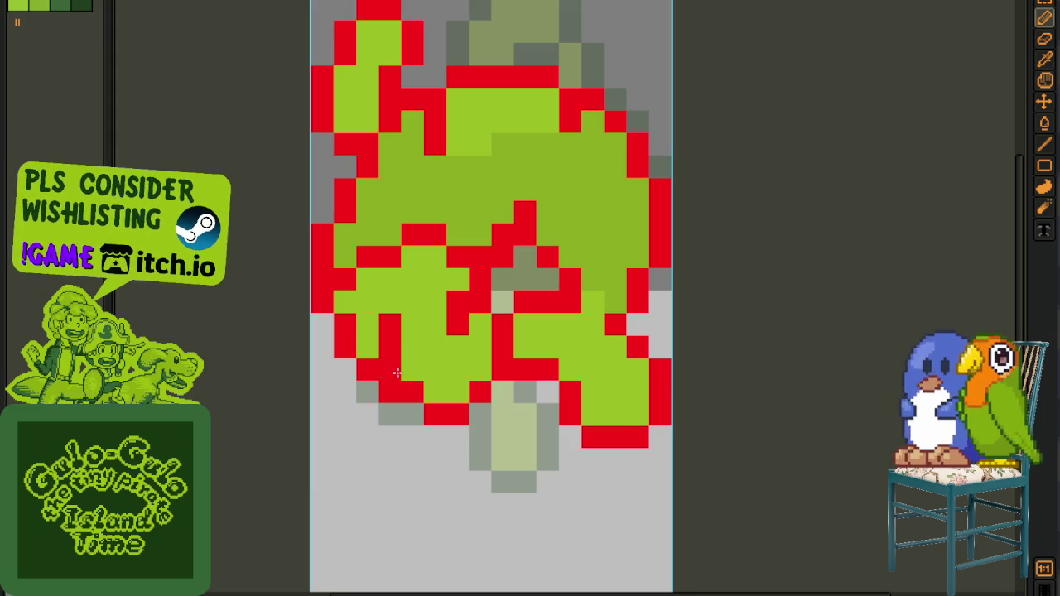
{"action": "left_click", "coordinate": [401, 347]}
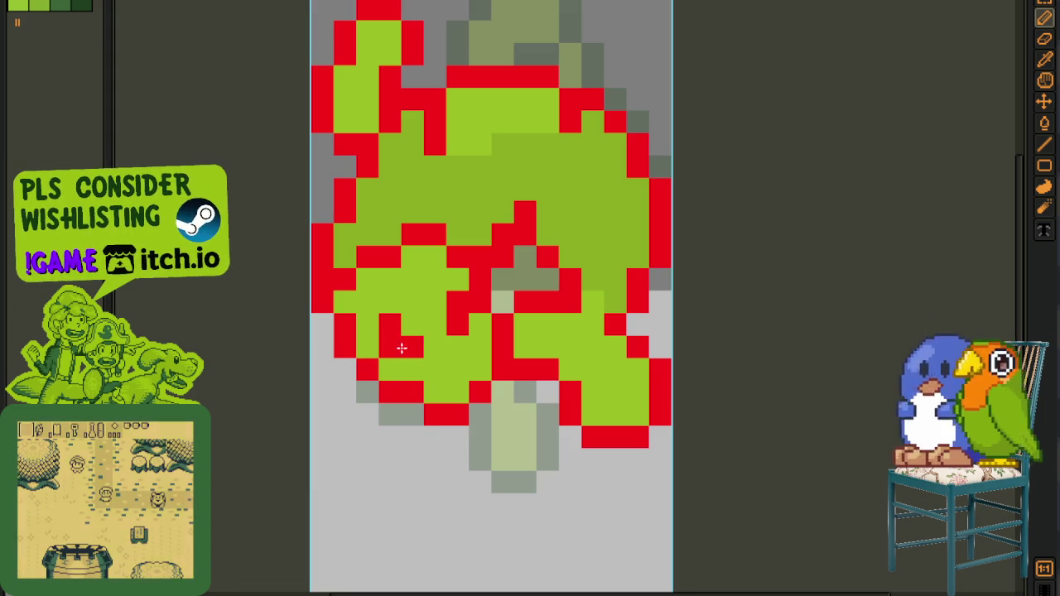
{"action": "scroll", "coordinate": [408, 347], "scroll_direction": "down", "scroll_amount": 4}
{"action": "scroll", "coordinate": [418, 340], "scroll_direction": "up", "scroll_amount": 1}
{"action": "scroll", "coordinate": [423, 335], "scroll_direction": "up", "scroll_amount": 2}
- Add two more red outline pixels to fill gaps in the lower fin
{"action": "key", "text": "i"}
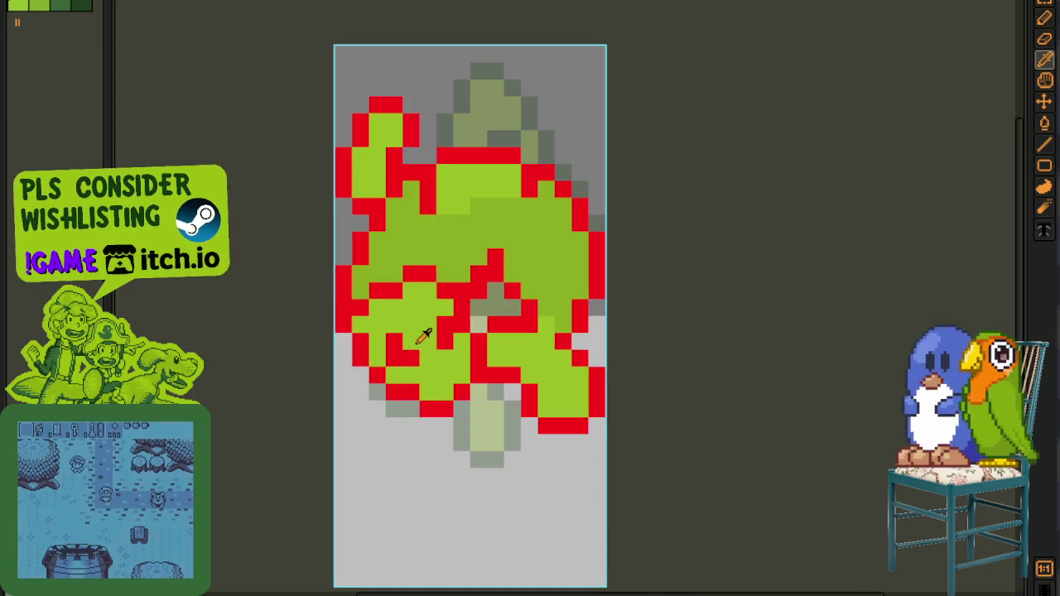
{"action": "scroll", "coordinate": [419, 344], "scroll_direction": "down", "scroll_amount": 3}
{"action": "scroll", "coordinate": [435, 340], "scroll_direction": "up", "scroll_amount": 3}
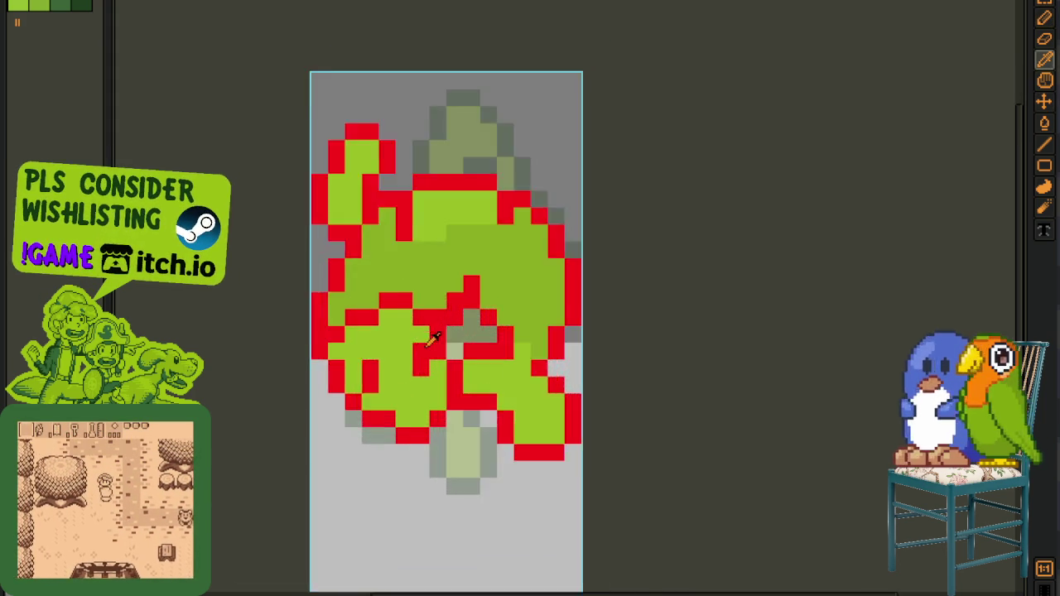
{"action": "scroll", "coordinate": [430, 341], "scroll_direction": "up", "scroll_amount": 2}
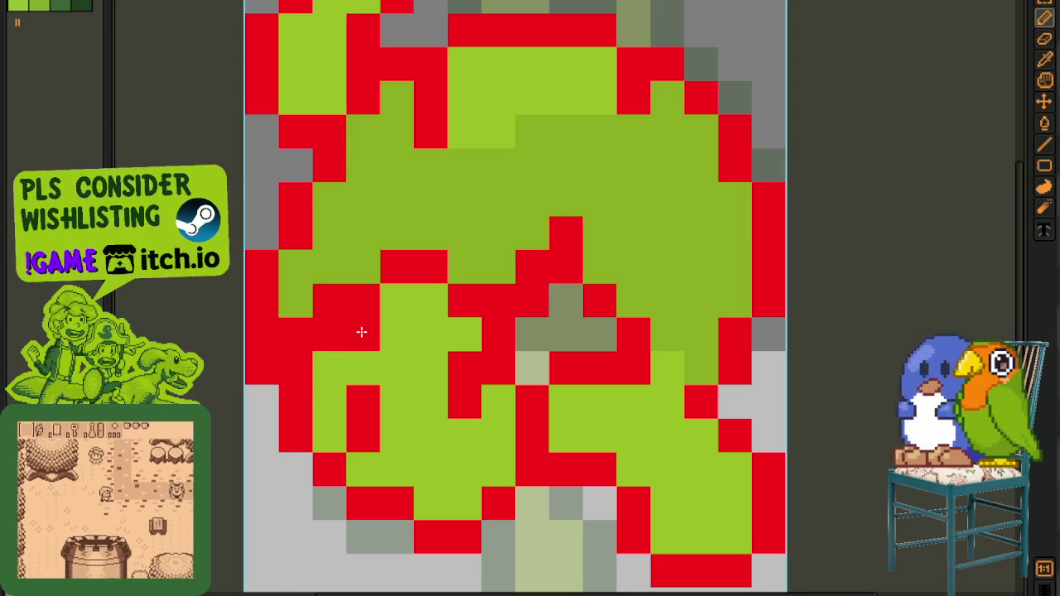
{"action": "left_click", "coordinate": [417, 300]}
{"action": "left_click", "coordinate": [464, 327]}
- Sample the green fill and paint it over the unwanted red pixels
{"action": "key", "text": "i"}
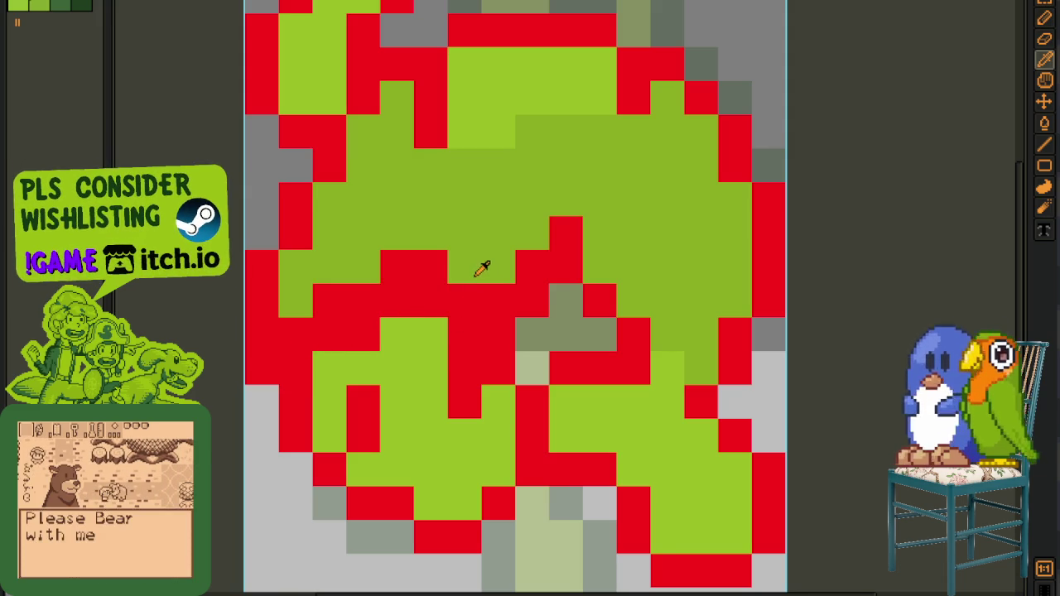
{"action": "left_click", "coordinate": [482, 269]}
{"action": "key", "text": "b"}
{"action": "left_click_drag", "start_coordinate": [466, 301], "coordinate": [296, 335]}
{"action": "scroll", "coordinate": [324, 348], "scroll_direction": "down", "scroll_amount": 1}
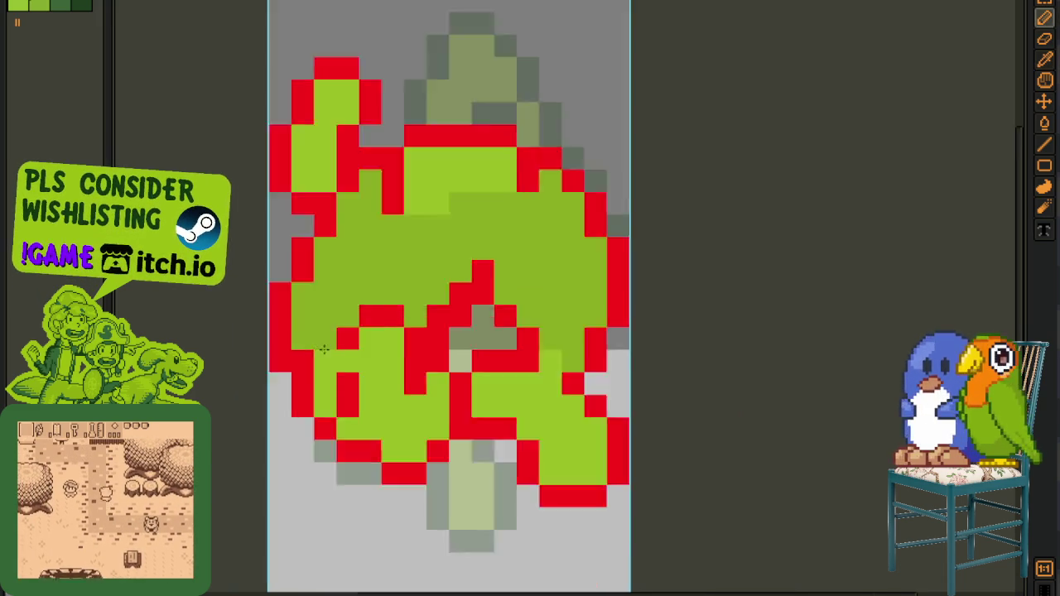
{"action": "key", "text": "i"}
{"action": "scroll", "coordinate": [324, 349], "scroll_direction": "down", "scroll_amount": 3}
{"action": "scroll", "coordinate": [352, 325], "scroll_direction": "up", "scroll_amount": 1}
{"action": "scroll", "coordinate": [352, 325], "scroll_direction": "up", "scroll_amount": 1}
{"action": "scroll", "coordinate": [352, 325], "scroll_direction": "up", "scroll_amount": 1}
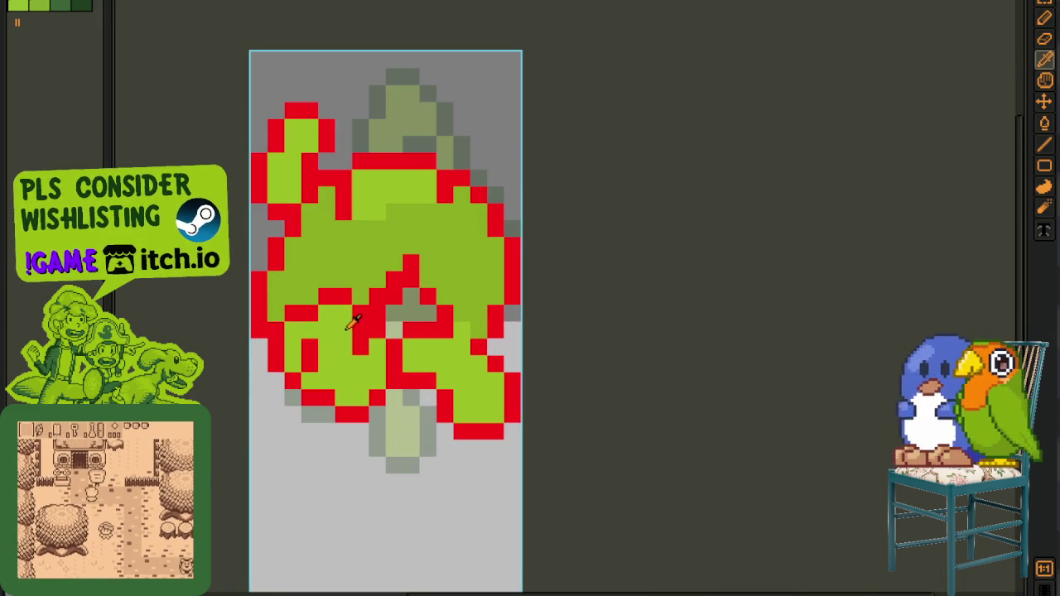
{"action": "scroll", "coordinate": [367, 326], "scroll_direction": "down", "scroll_amount": 2}
{"action": "scroll", "coordinate": [414, 358], "scroll_direction": "down", "scroll_amount": 1}
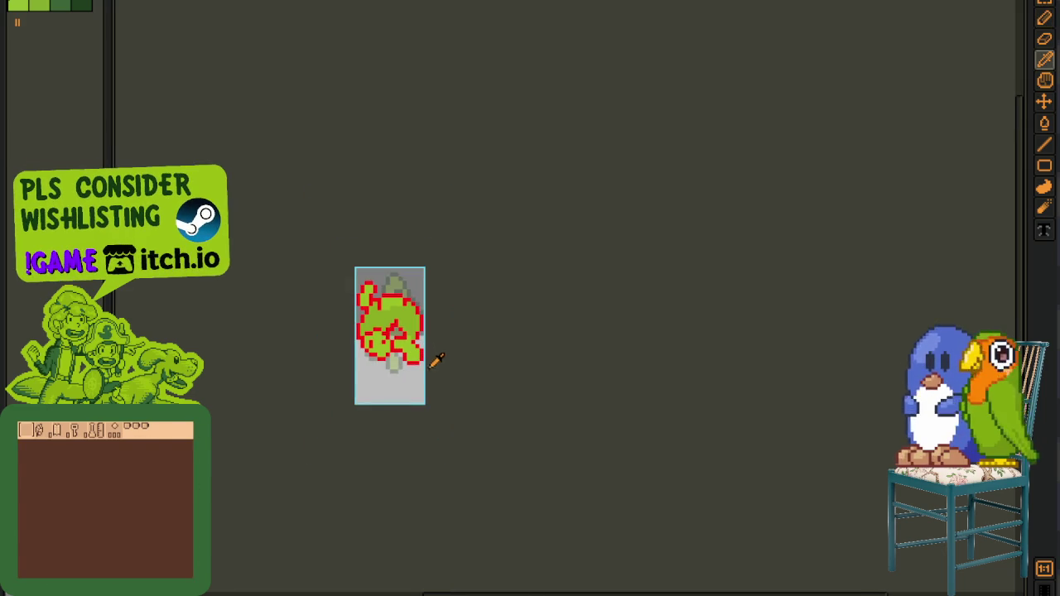
- Show the timeline and insert a new empty frame after frame 4
{"action": "key", "text": "Tab"}
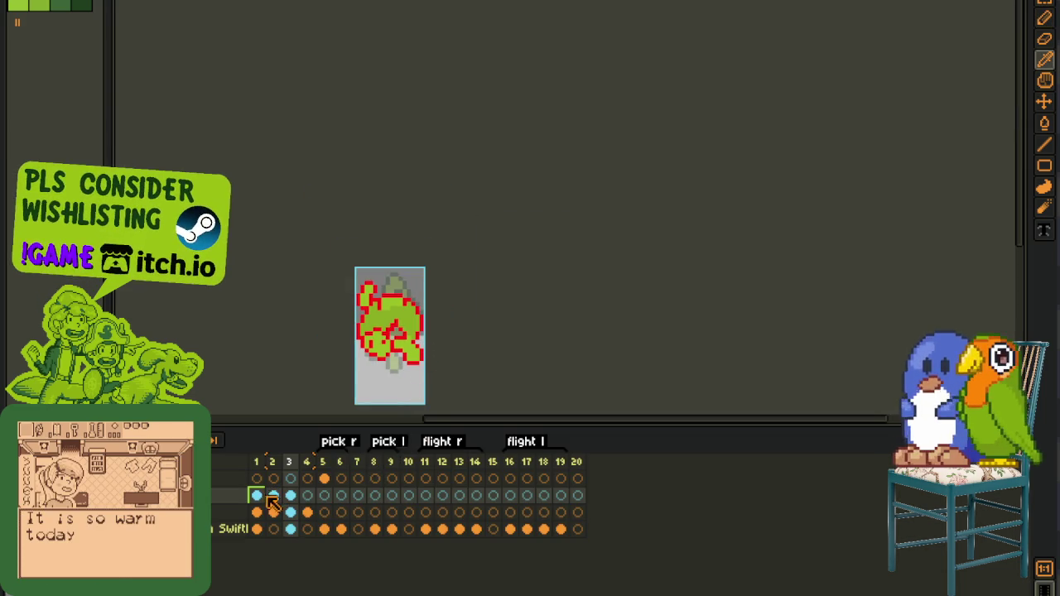
{"action": "left_click", "coordinate": [260, 479]}
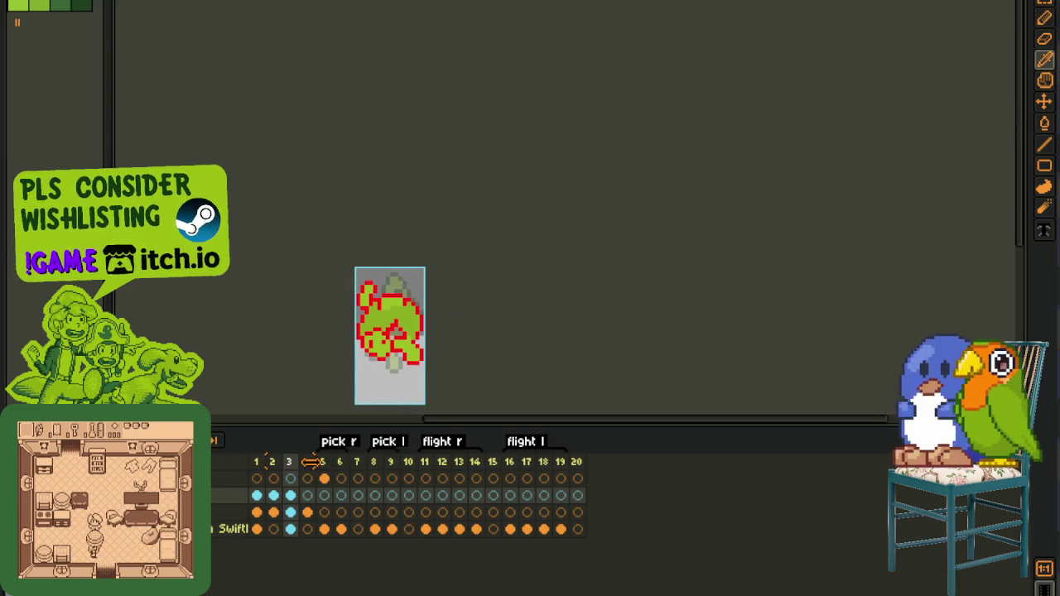
{"action": "left_click", "coordinate": [308, 467]}
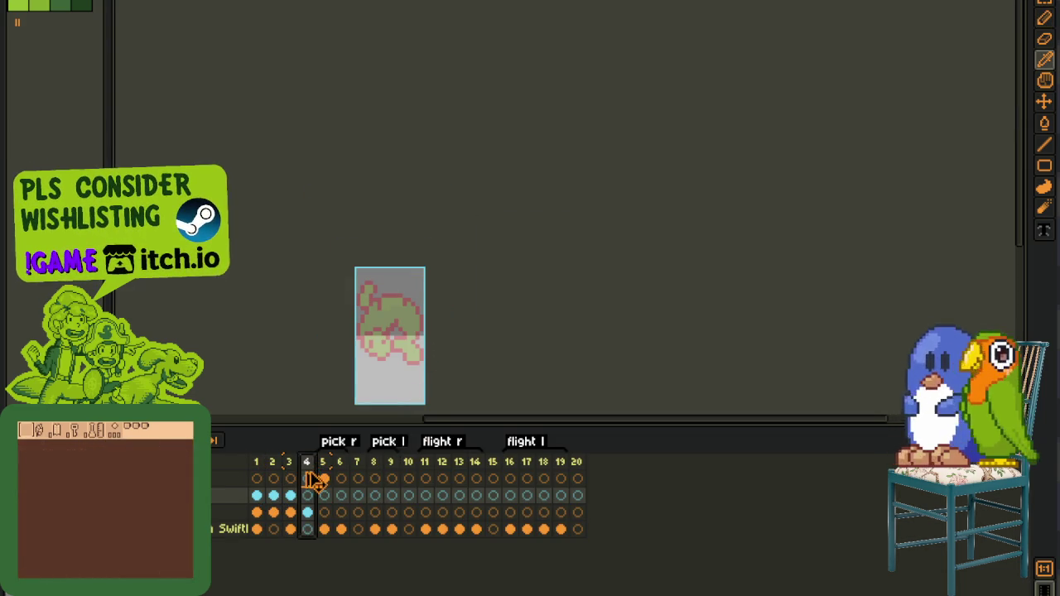
{"action": "right_click", "coordinate": [311, 479]}
{"action": "key", "text": "Escape"}
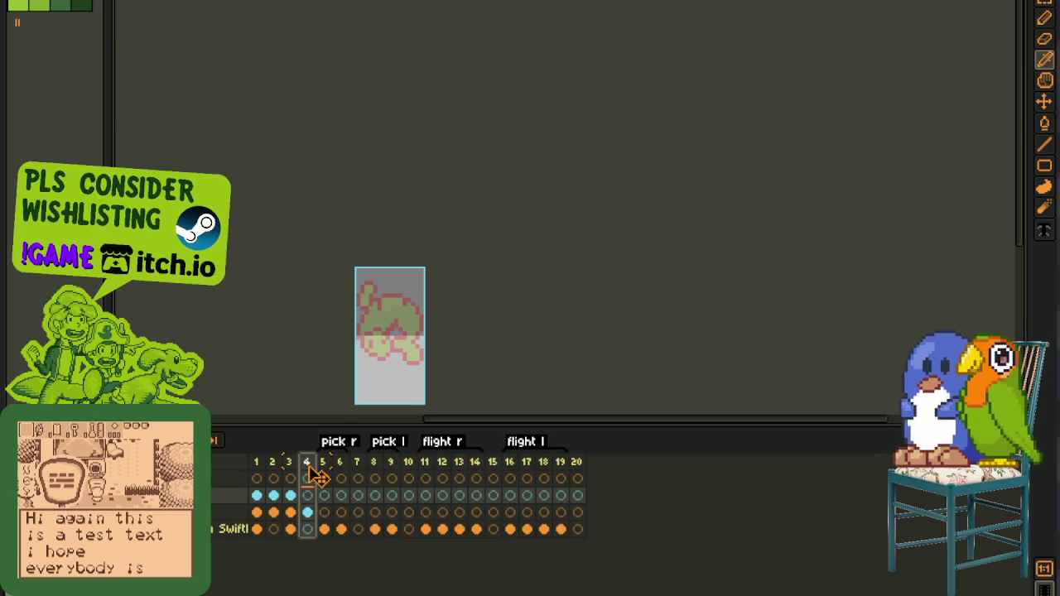
{"action": "key", "text": "alt+n"}
- Mark frames 1–4 as the Loop section and play the animation
{"action": "left_click_drag", "start_coordinate": [308, 462], "coordinate": [256, 461]}
{"action": "right_click", "coordinate": [270, 464]}
{"action": "left_click", "coordinate": [367, 562]}
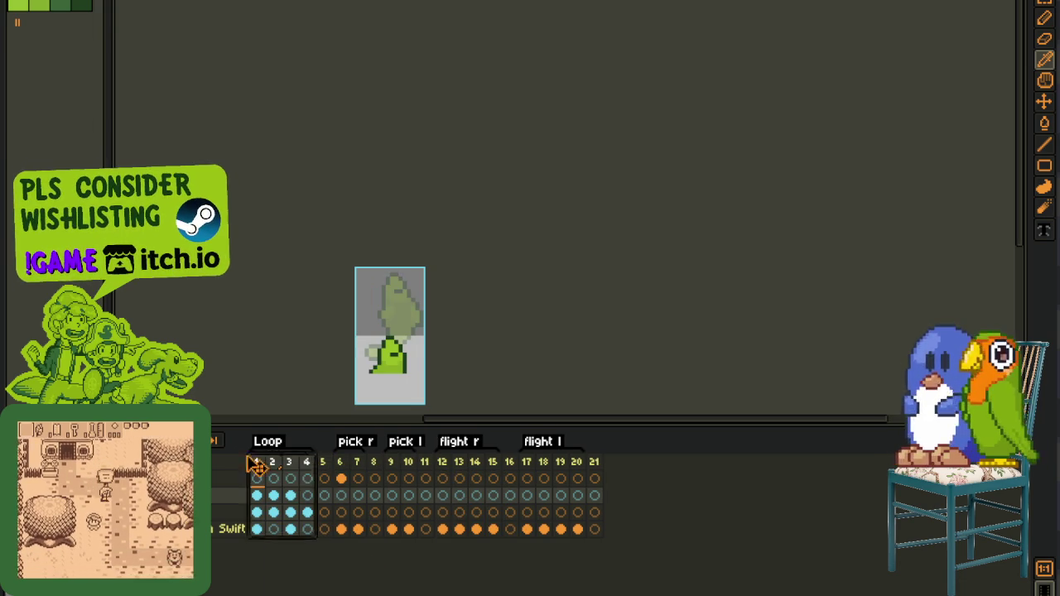
{"action": "key", "text": "Return"}
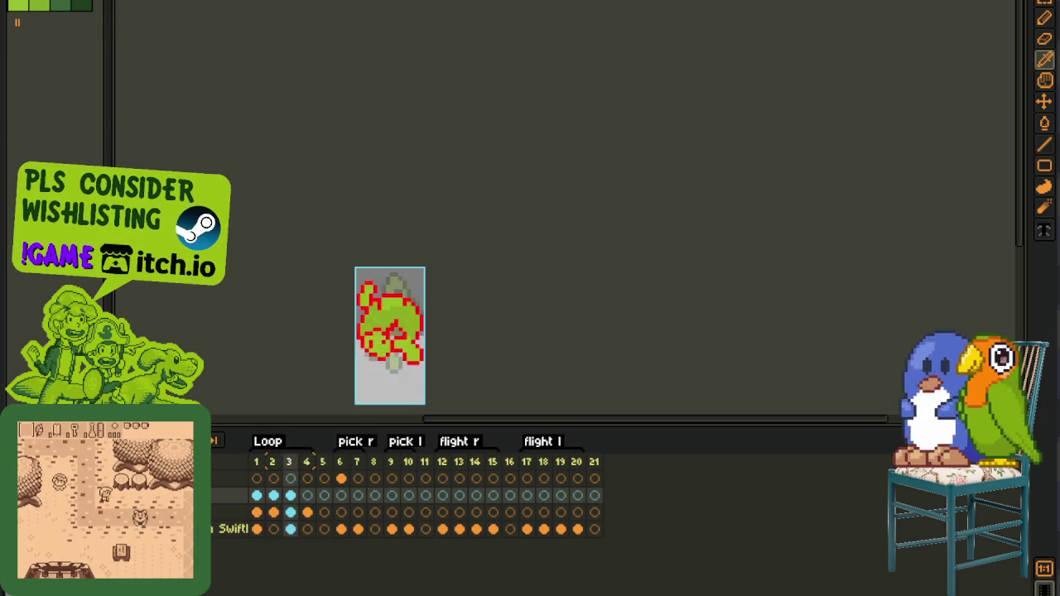
{"action": "scroll", "coordinate": [607, 280], "scroll_direction": "down", "scroll_amount": 5}
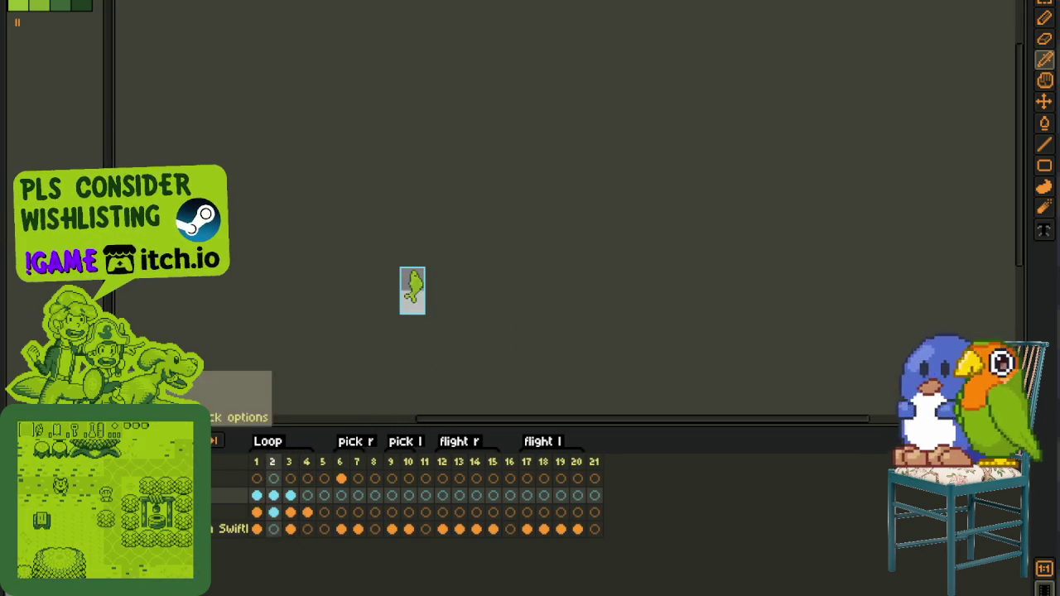
{"action": "scroll", "coordinate": [431, 308], "scroll_direction": "up", "scroll_amount": 5}
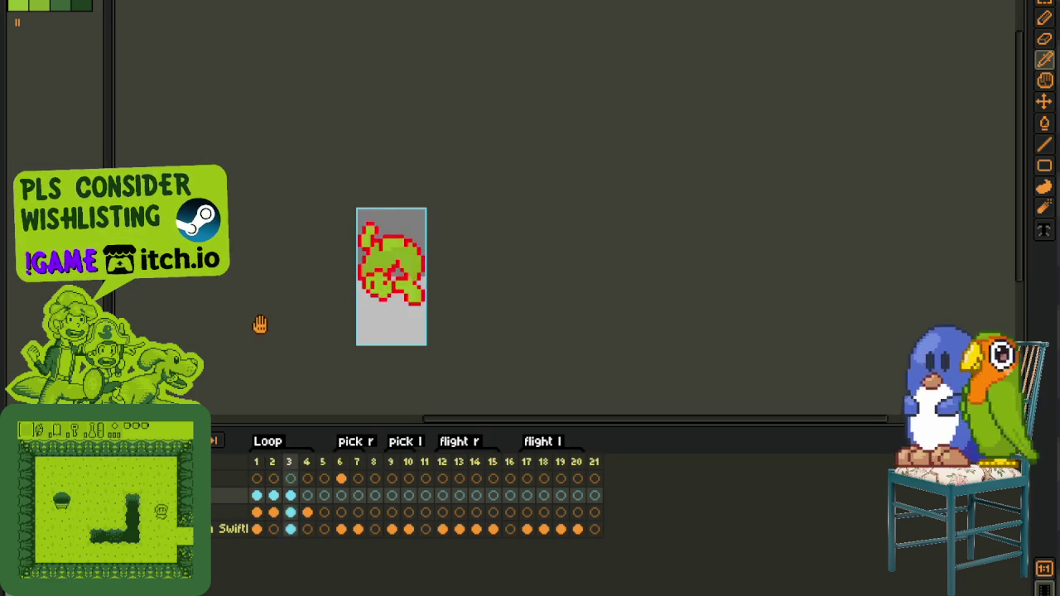
- On frame 3, replace the red #FF0000 outline with the index-3 dark green
{"action": "left_click", "coordinate": [307, 495]}
{"action": "left_click", "coordinate": [290, 495]}
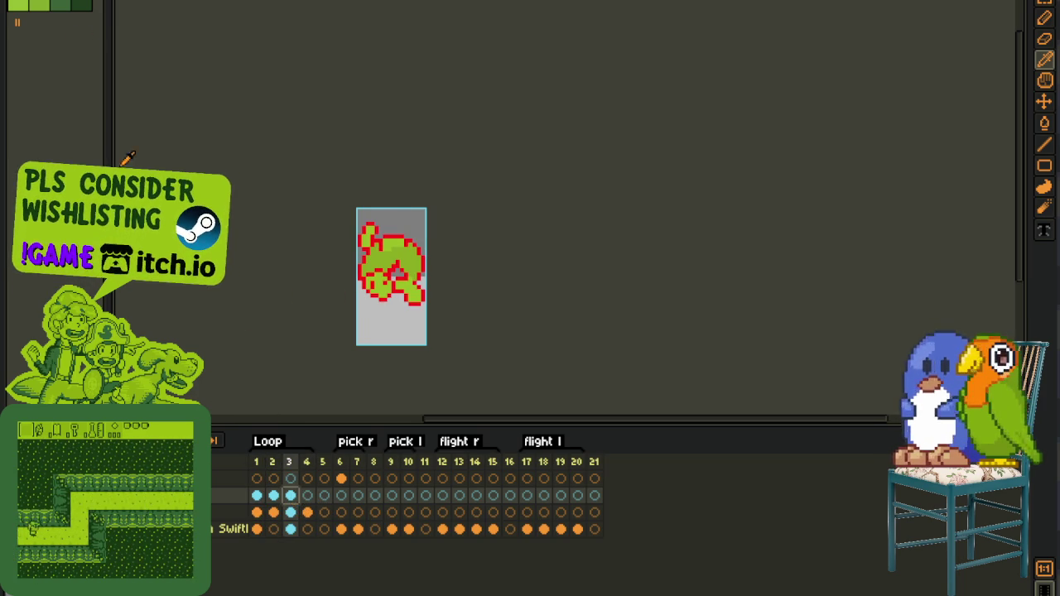
{"action": "scroll", "coordinate": [406, 282], "scroll_direction": "up", "scroll_amount": 1}
{"action": "scroll", "coordinate": [423, 307], "scroll_direction": "up", "scroll_amount": 3}
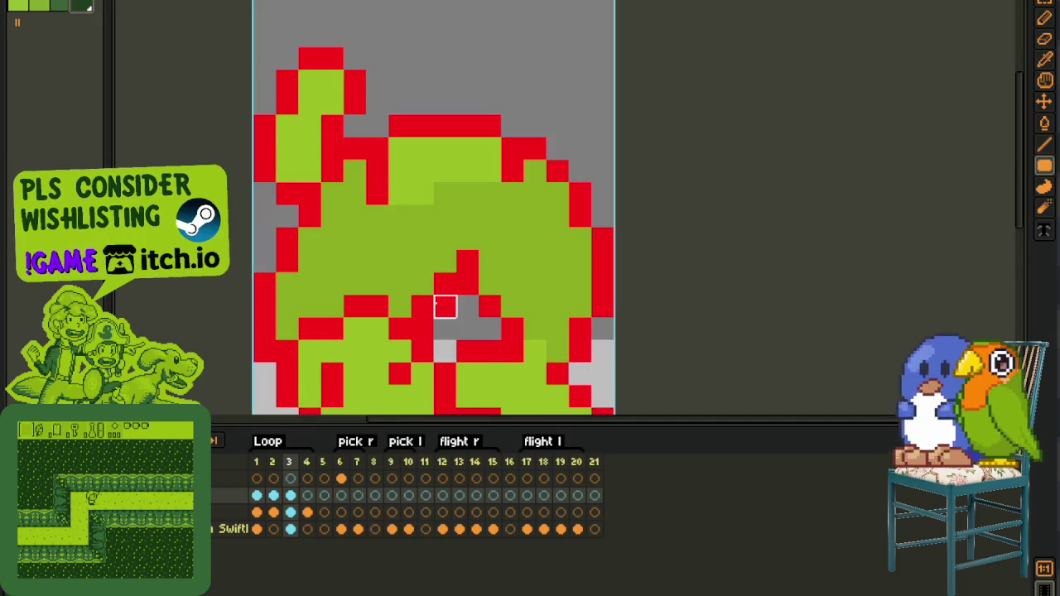
{"action": "key", "text": "shift+r"}
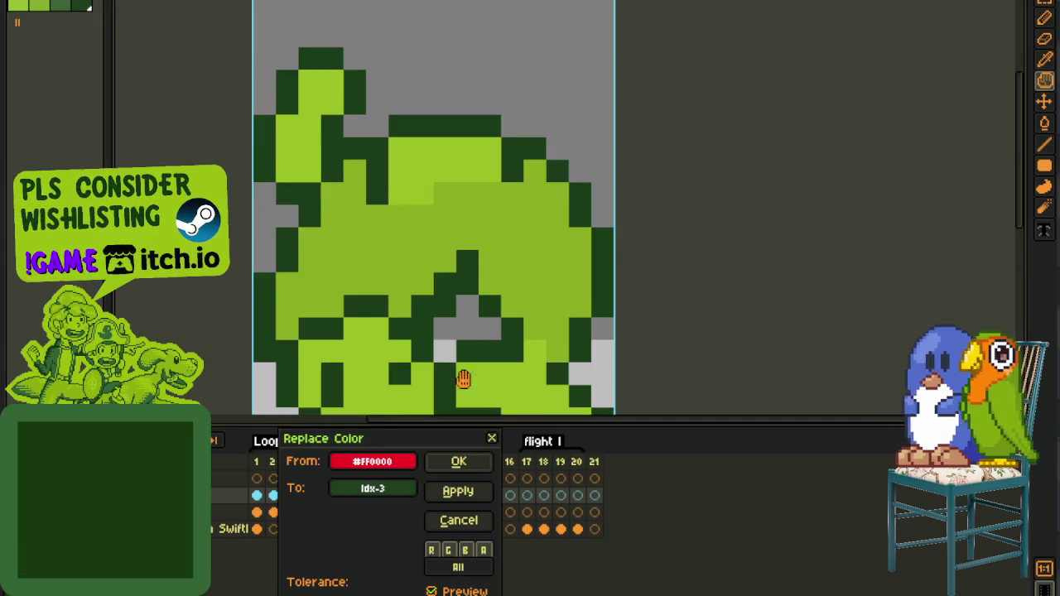
{"action": "left_click", "coordinate": [461, 468]}
{"action": "scroll", "coordinate": [638, 303], "scroll_direction": "down", "scroll_amount": 3}
{"action": "scroll", "coordinate": [642, 302], "scroll_direction": "down", "scroll_amount": 1}
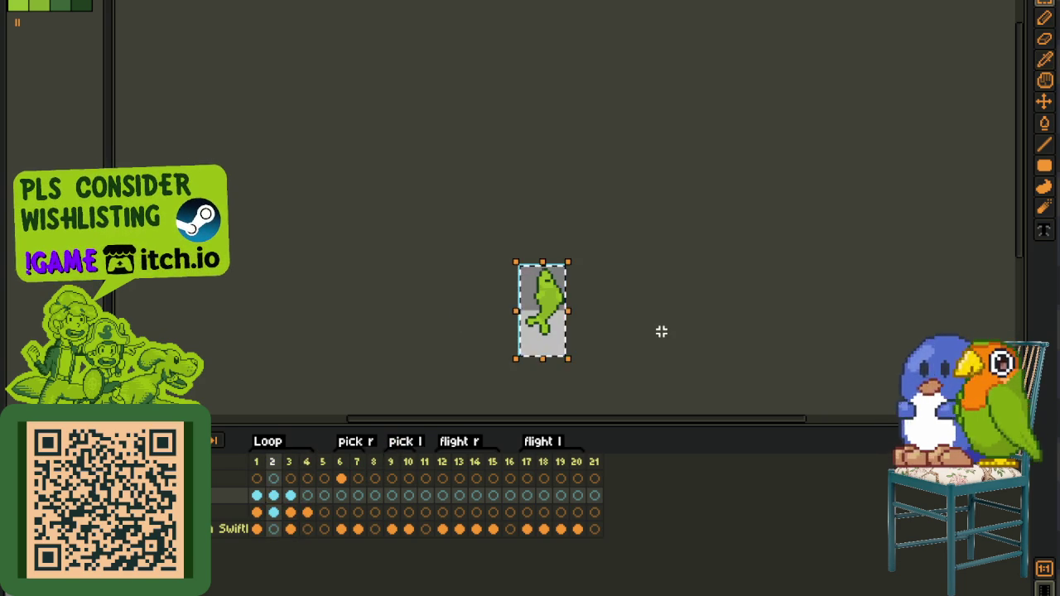
- Go to frame 4 and select its whole sprite
{"action": "left_click", "coordinate": [319, 494]}
{"action": "key", "text": "ctrl+a"}
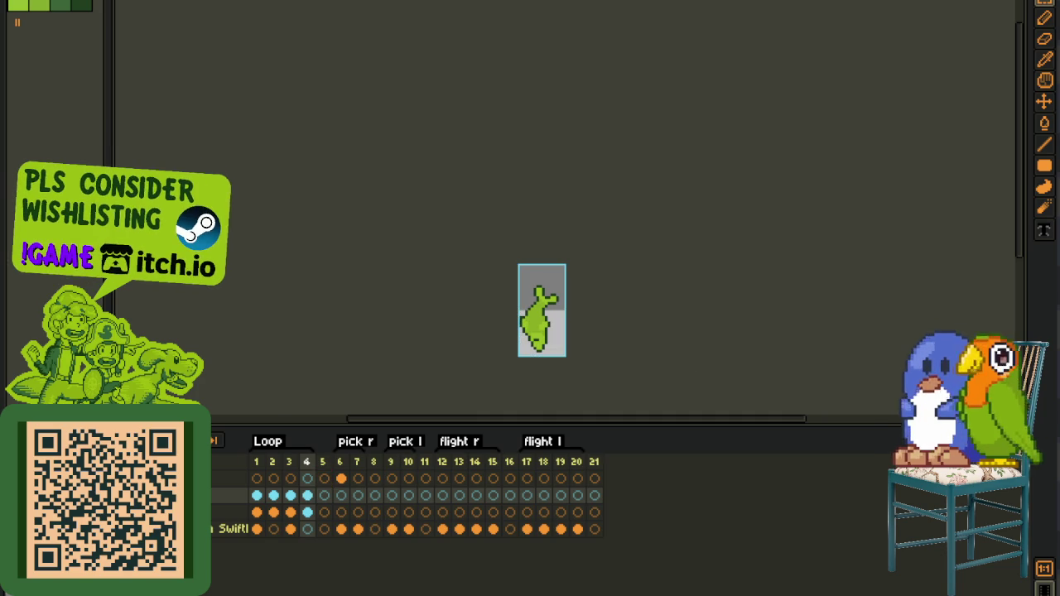
{"action": "scroll", "coordinate": [215, 350], "scroll_direction": "down", "scroll_amount": 3}
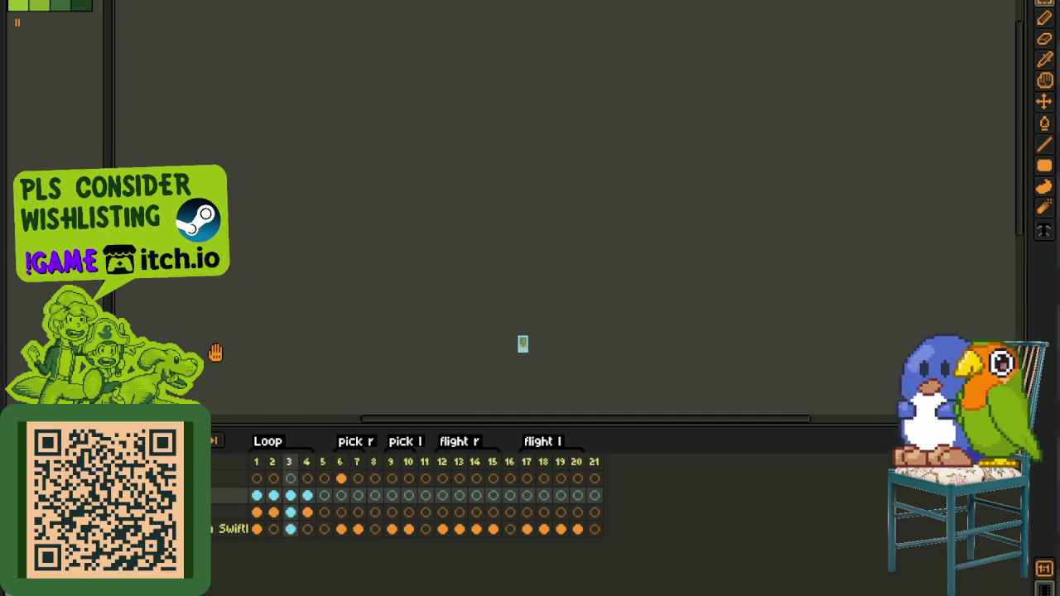
{"action": "scroll", "coordinate": [389, 354], "scroll_direction": "up", "scroll_amount": 2}
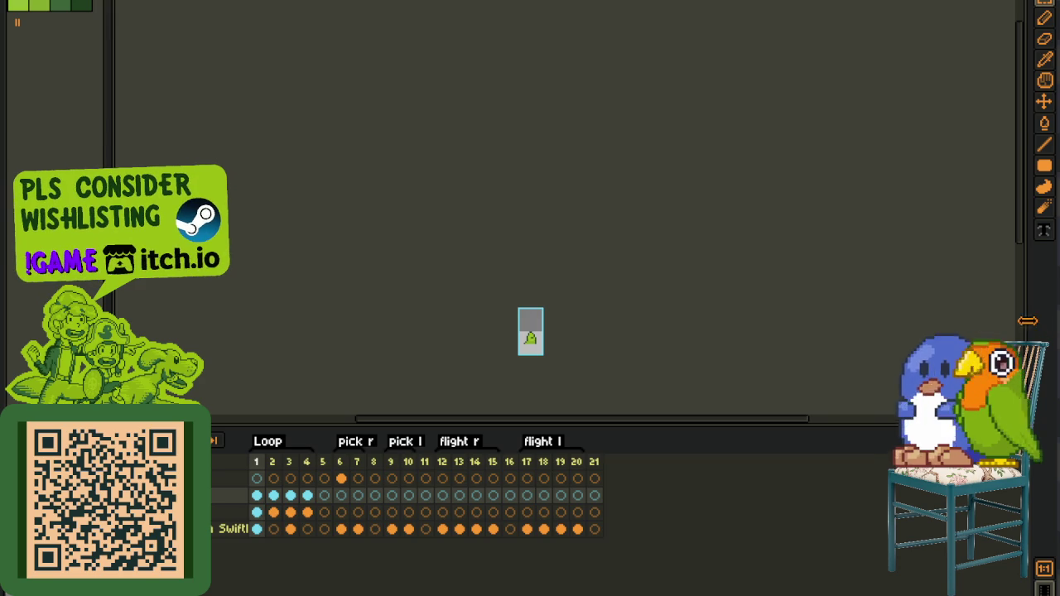
- Open the Sprite-0003 reference sheet beside the canvas and browse its blue bird sprites
{"action": "left_click_drag", "start_coordinate": [1033, 328], "coordinate": [670, 305]}
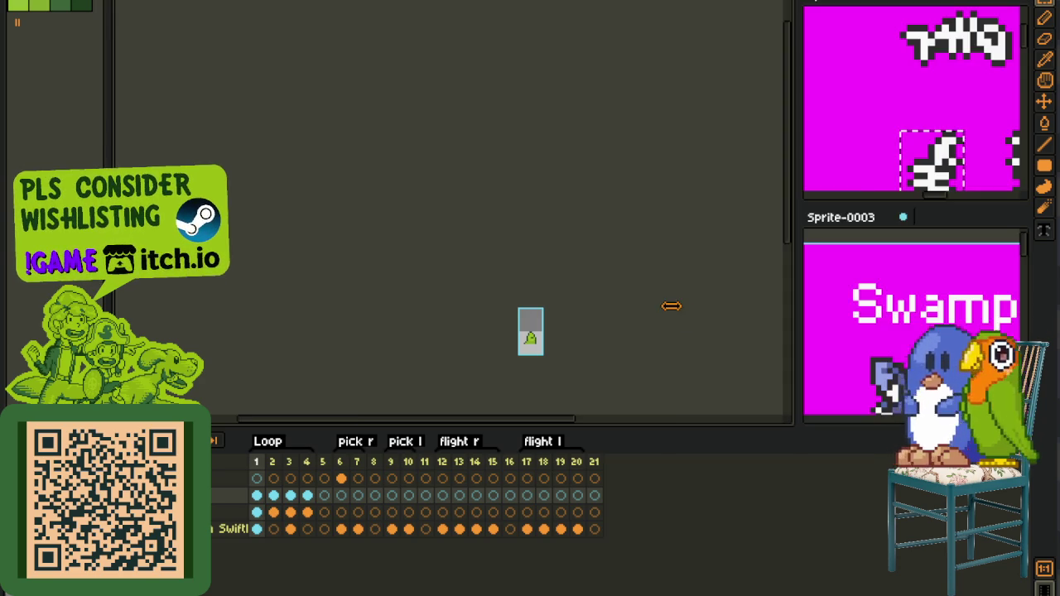
{"action": "scroll", "coordinate": [880, 313], "scroll_direction": "up", "scroll_amount": 2}
{"action": "left_click", "coordinate": [886, 325]}
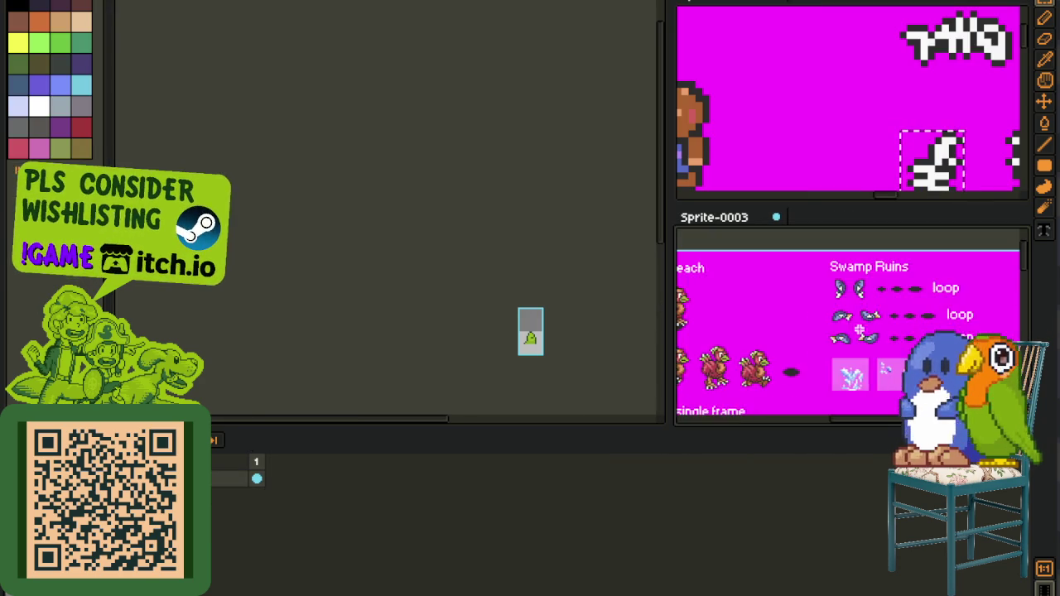
{"action": "scroll", "coordinate": [845, 288], "scroll_direction": "up", "scroll_amount": 3}
{"action": "scroll", "coordinate": [841, 343], "scroll_direction": "down", "scroll_amount": 3}
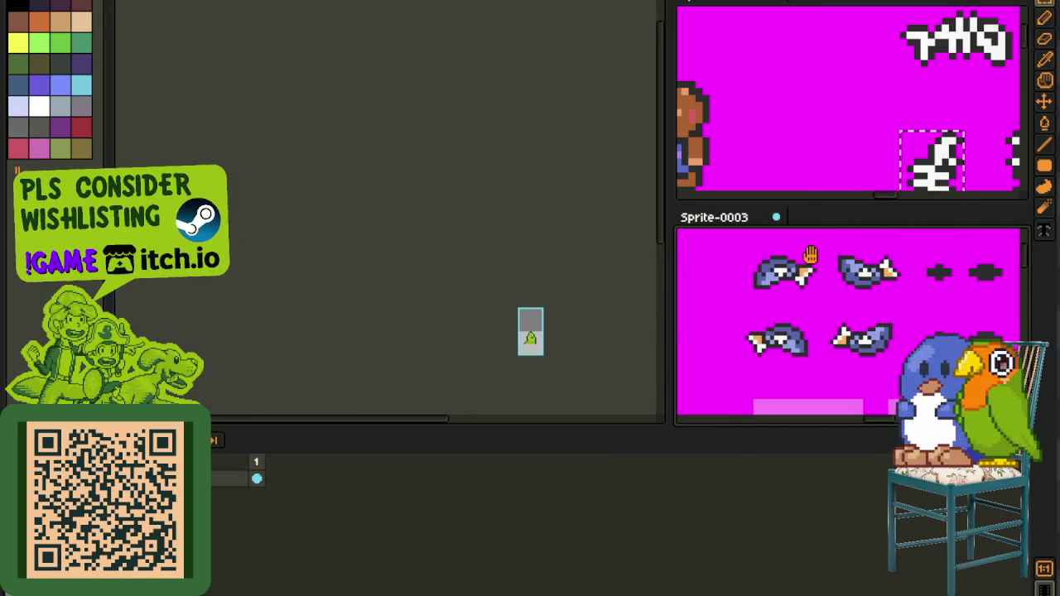
{"action": "left_click_drag", "start_coordinate": [717, 288], "coordinate": [894, 403]}
{"action": "key", "text": "ctrl+d"}
{"action": "scroll", "coordinate": [793, 332], "scroll_direction": "up", "scroll_amount": 1}
{"action": "scroll", "coordinate": [793, 331], "scroll_direction": "up", "scroll_amount": 1}
- Select the two birds under Swamp Ruins, then return to the animated green sprite
{"action": "left_click_drag", "start_coordinate": [689, 284], "coordinate": [994, 360]}
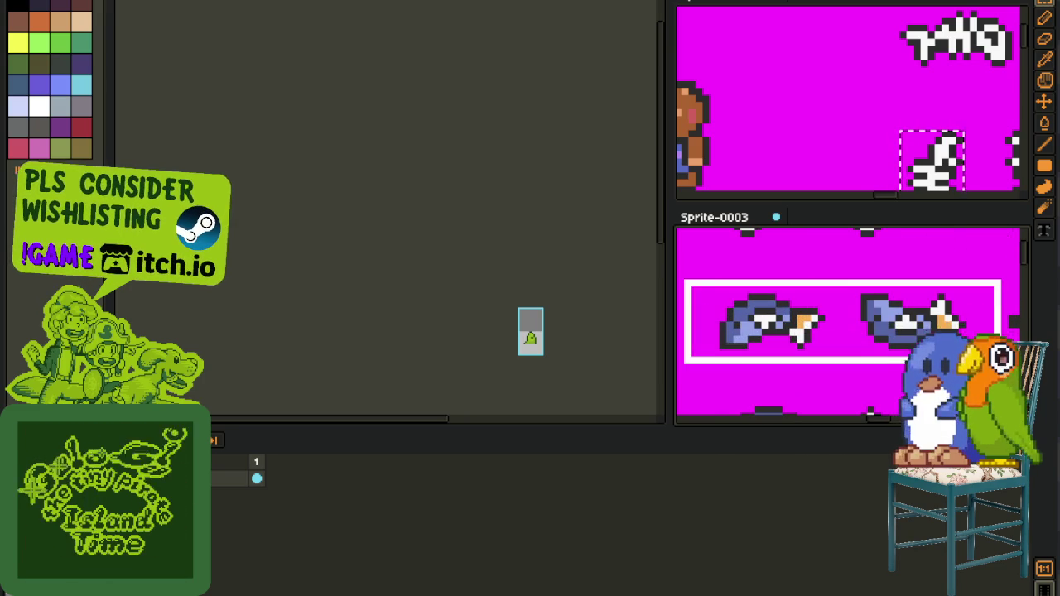
{"action": "scroll", "coordinate": [847, 339], "scroll_direction": "down", "scroll_amount": 1}
{"action": "left_click_drag", "start_coordinate": [855, 286], "coordinate": [834, 317]}
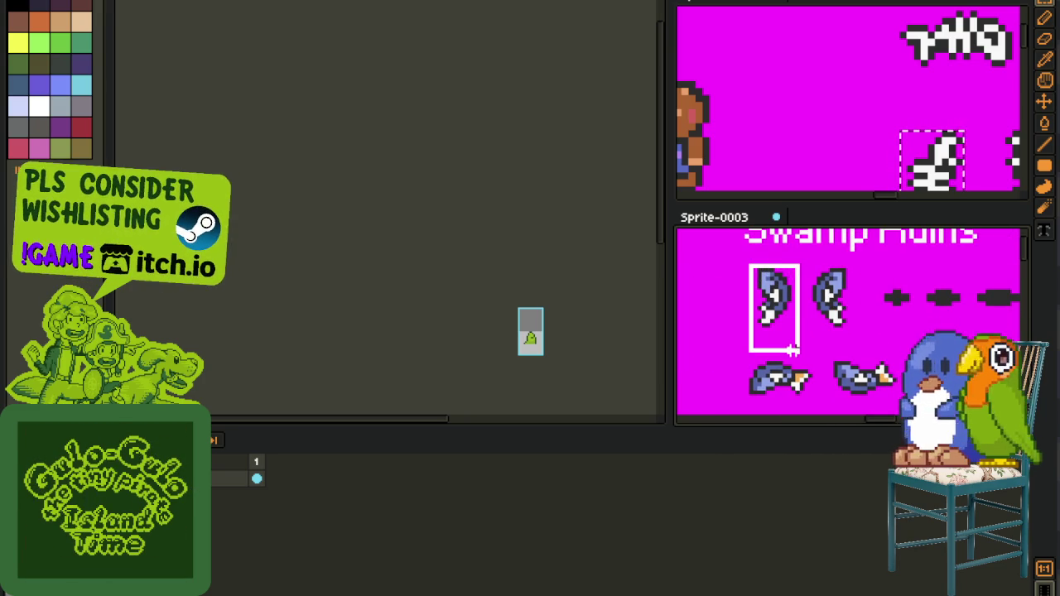
{"action": "left_click_drag", "start_coordinate": [794, 354], "coordinate": [867, 338]}
{"action": "scroll", "coordinate": [930, 333], "scroll_direction": "down", "scroll_amount": 2}
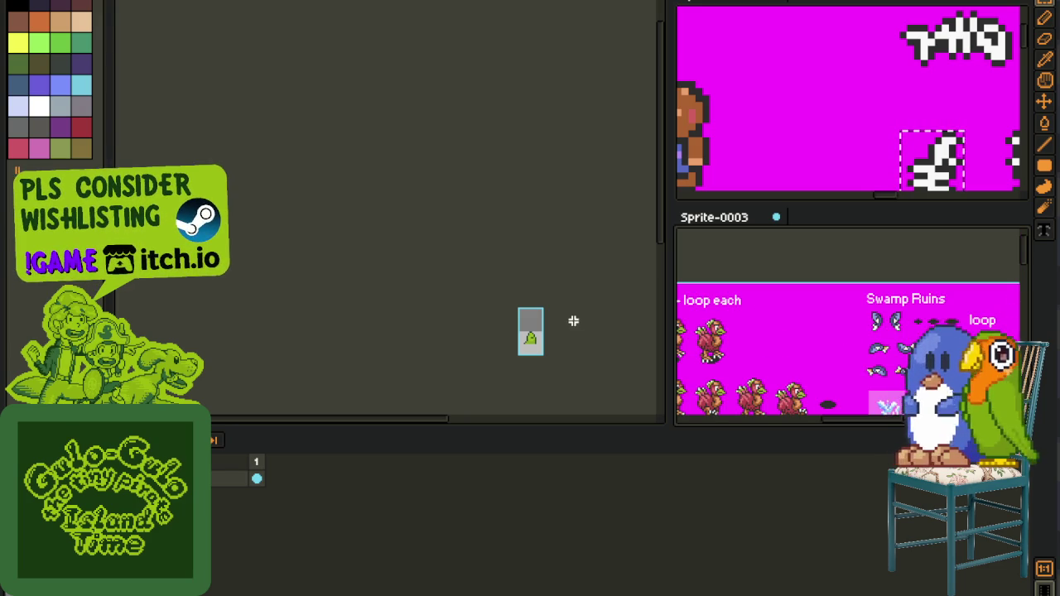
{"action": "key", "text": "ctrl+Tab"}
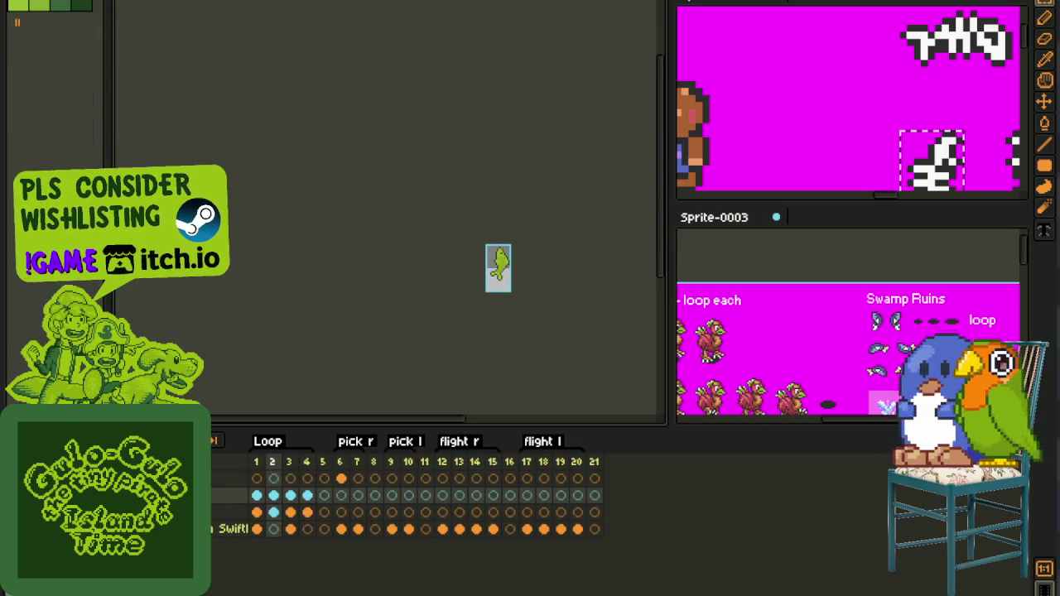
- Insert an empty frame after frame 2 and copy layer 3's frame 4–5 cels into frames 3–4
{"action": "left_click", "coordinate": [274, 495]}
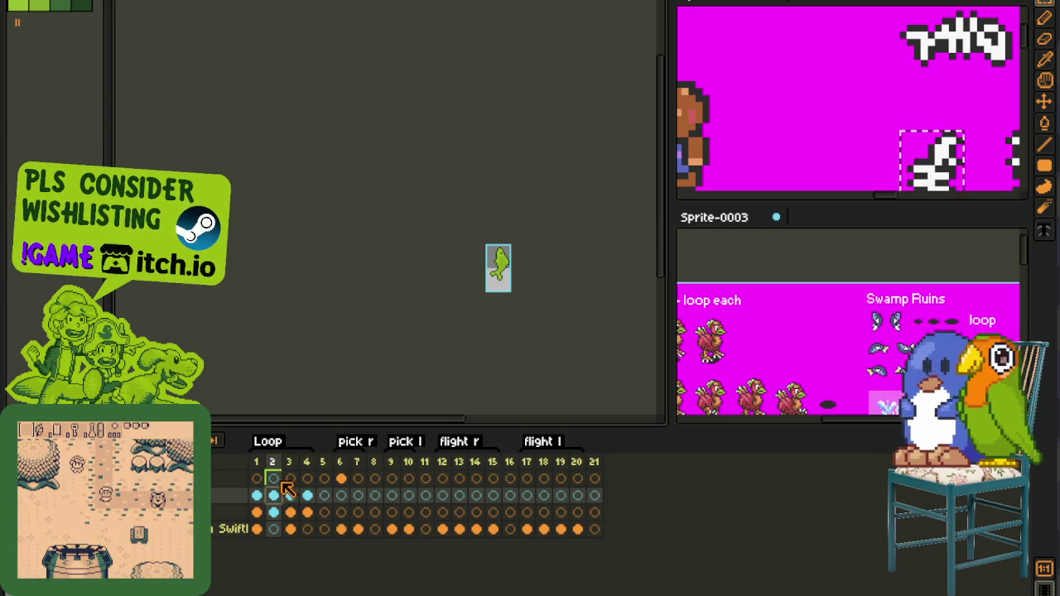
{"action": "key", "text": "alt+b"}
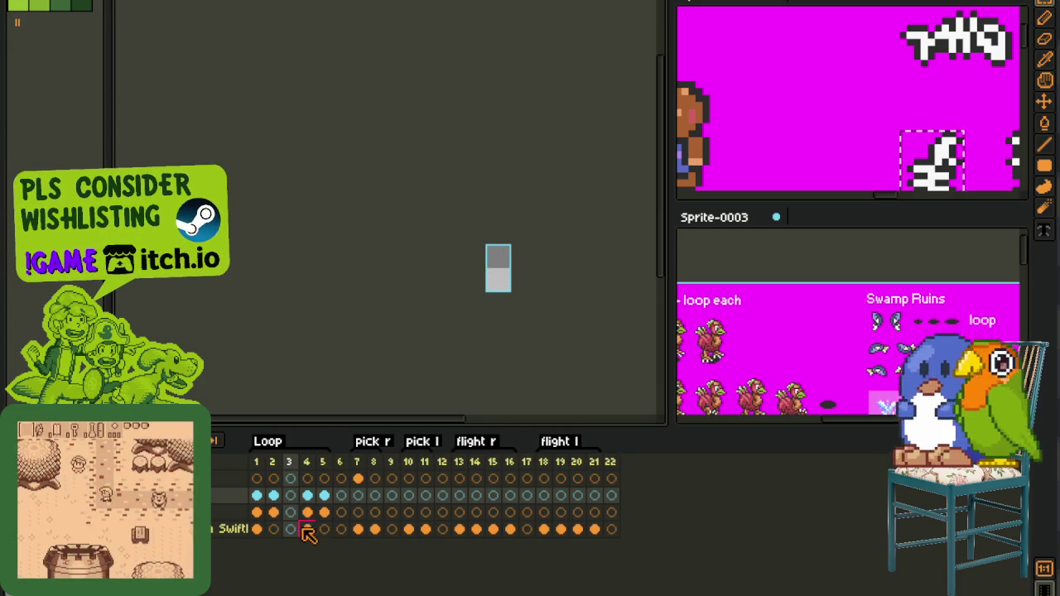
{"action": "left_click", "coordinate": [307, 512]}
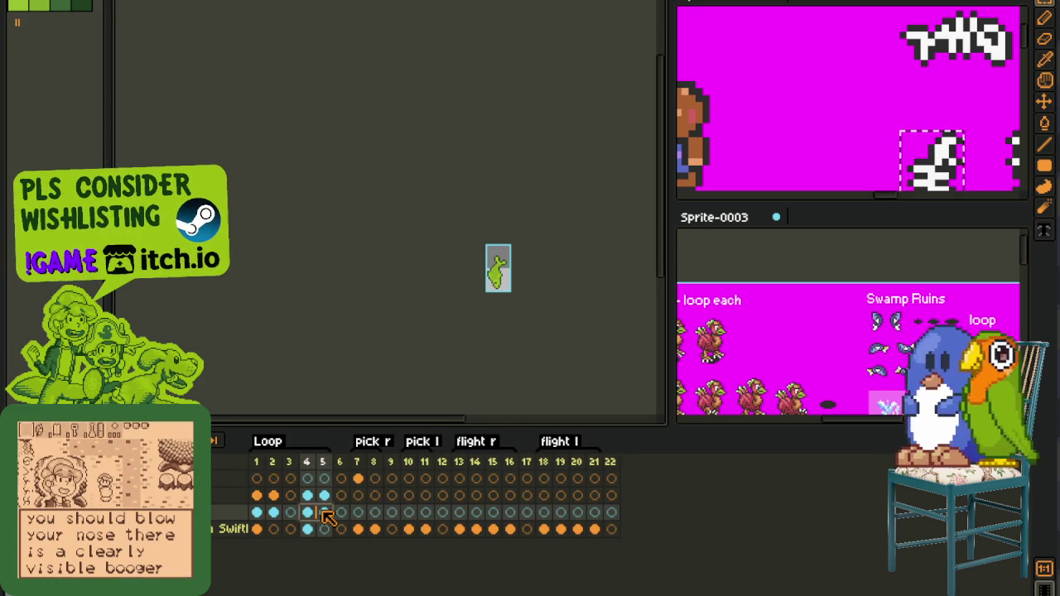
{"action": "left_click_drag", "start_coordinate": [307, 512], "coordinate": [324, 512]}
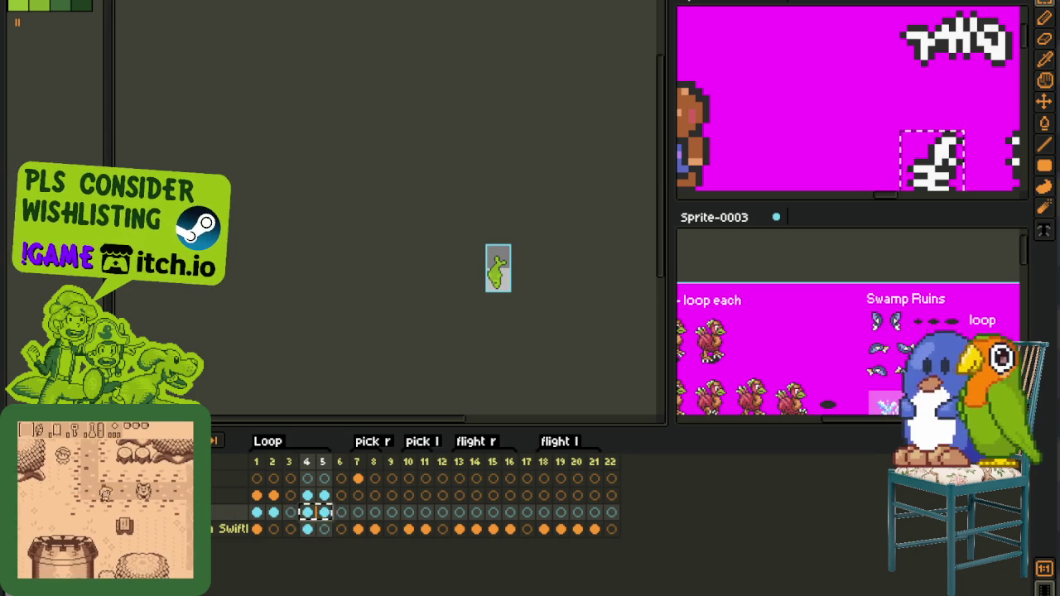
{"action": "left_click", "coordinate": [290, 511]}
{"action": "key", "text": "ctrl+v"}
{"action": "left_click", "coordinate": [323, 512]}
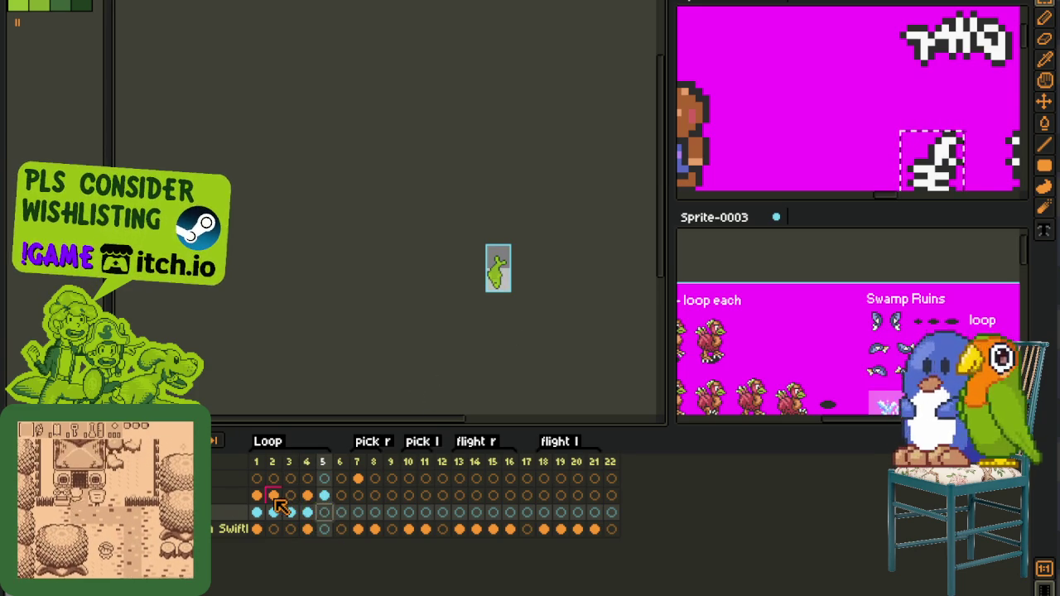
- Clear the sprite from frame 2 and preview the animation
{"action": "left_click", "coordinate": [276, 500]}
{"action": "scroll", "coordinate": [519, 302], "scroll_direction": "up", "scroll_amount": 3}
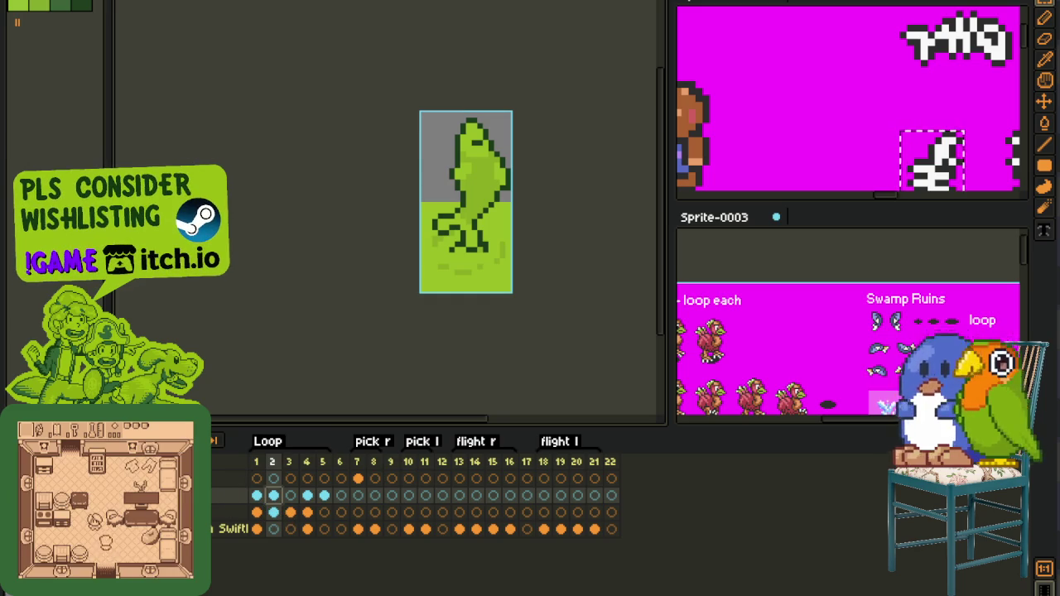
{"action": "key", "text": "Delete"}
{"action": "key", "text": "Return"}
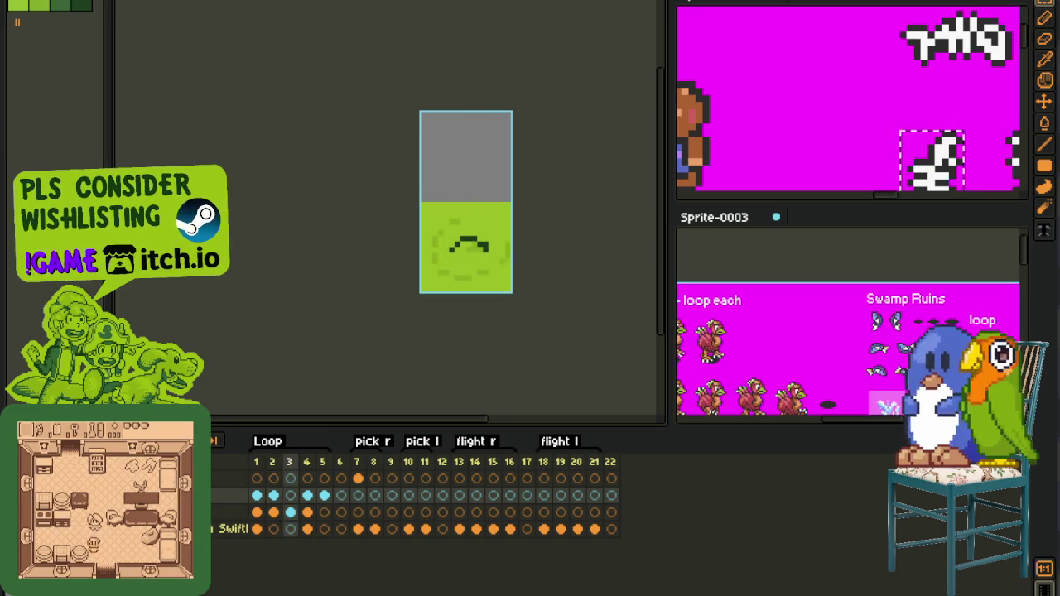
- Paste the fish sprite into frames 2 and 3 of the third layer
{"action": "left_click", "coordinate": [273, 511]}
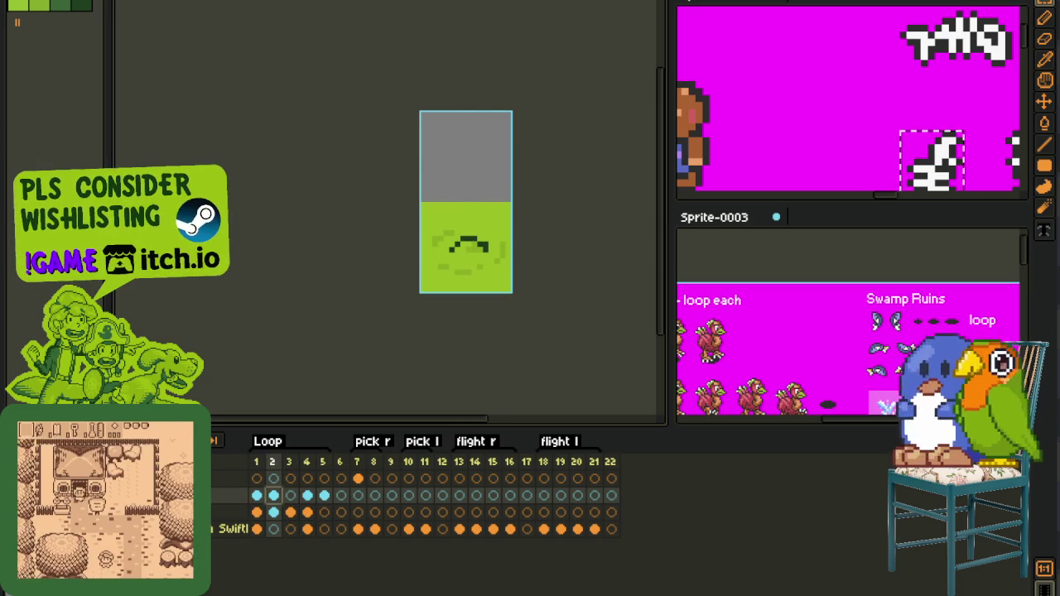
{"action": "key", "text": "ctrl+v"}
{"action": "key", "text": "ctrl+z"}
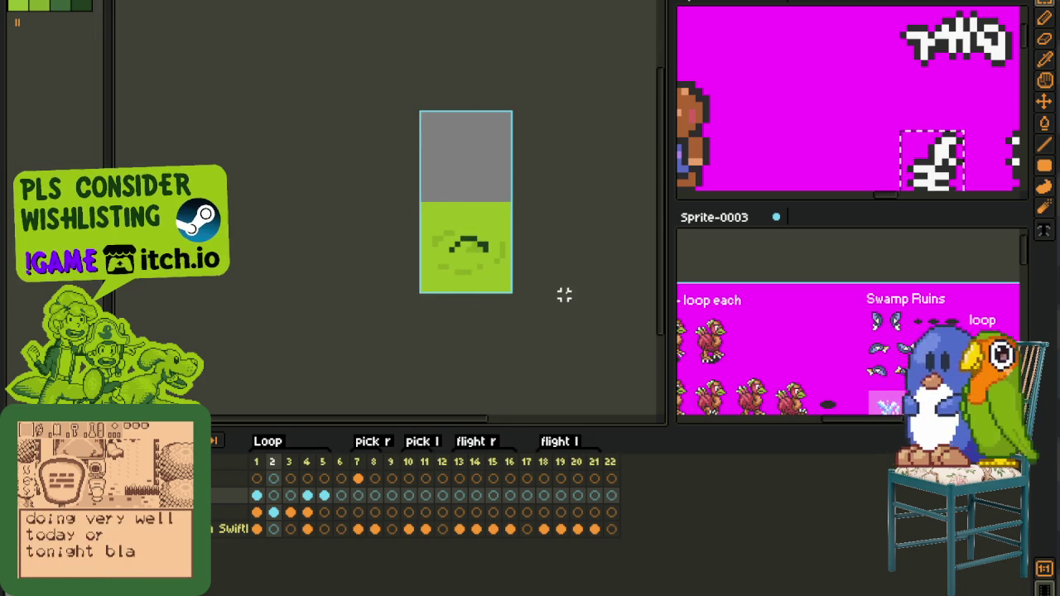
{"action": "key", "text": "ctrl+y"}
{"action": "left_click", "coordinate": [300, 495]}
{"action": "key", "text": "ctrl+v"}
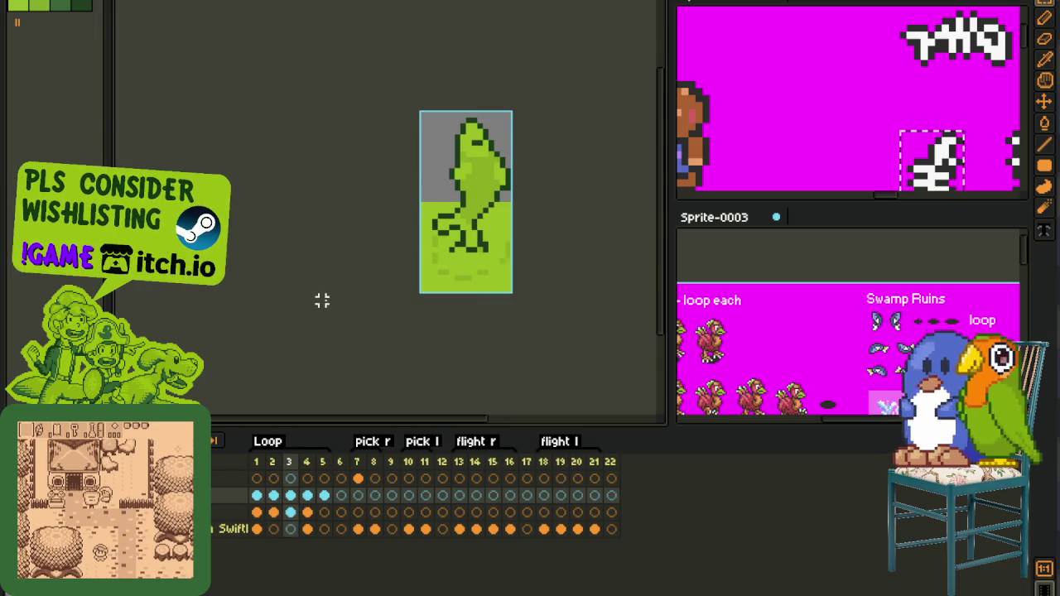
{"action": "key", "text": "ctrl+z"}
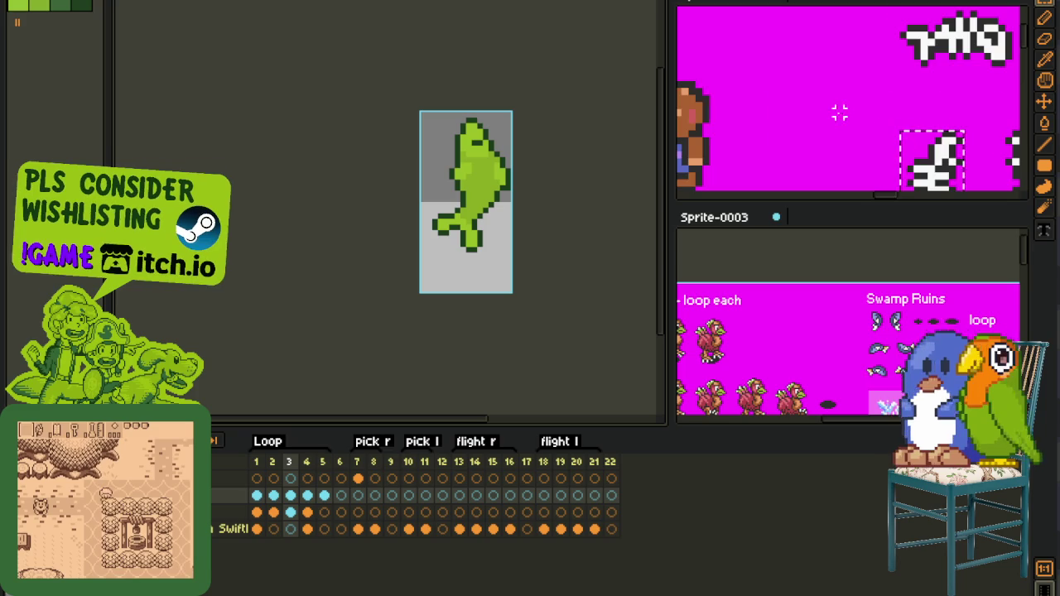
{"action": "scroll", "coordinate": [829, 113], "scroll_direction": "down", "scroll_amount": 2}
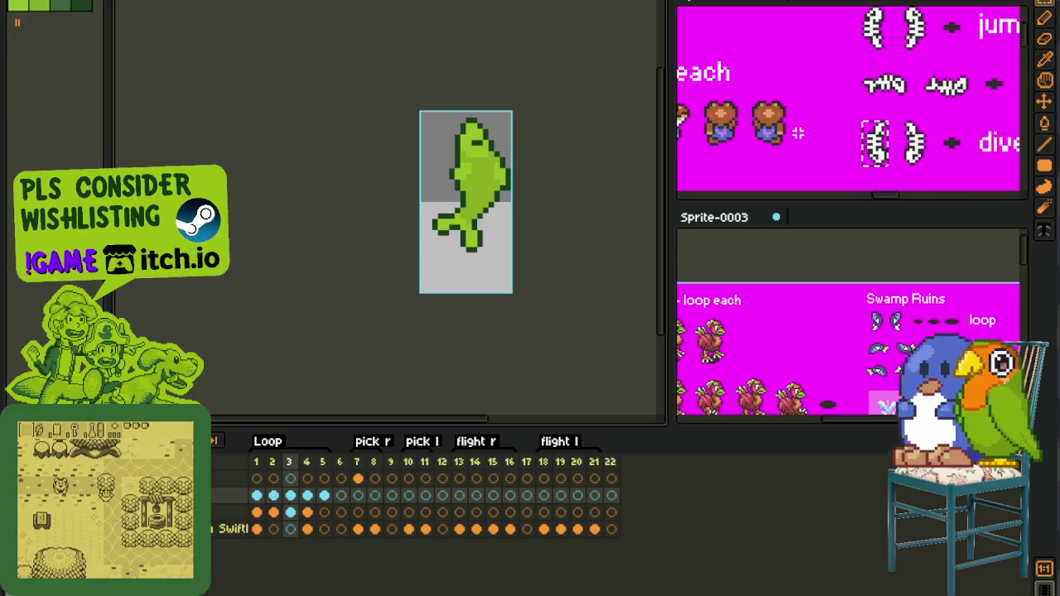
- Switch to the single-frame fish sprite and collapse the reference sprite sheet panel
{"action": "left_click", "coordinate": [815, 155]}
{"action": "scroll", "coordinate": [915, 46], "scroll_direction": "up", "scroll_amount": 2}
{"action": "scroll", "coordinate": [903, 67], "scroll_direction": "up", "scroll_amount": 1}
{"action": "scroll", "coordinate": [890, 87], "scroll_direction": "down", "scroll_amount": 1}
{"action": "scroll", "coordinate": [875, 110], "scroll_direction": "up", "scroll_amount": 1}
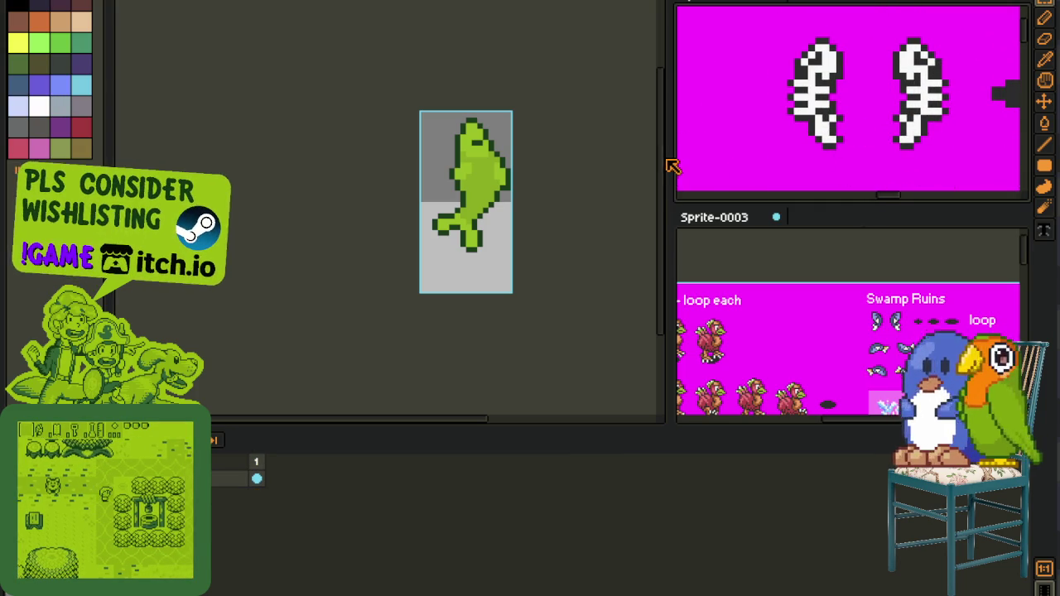
{"action": "left_click", "coordinate": [1010, 188]}
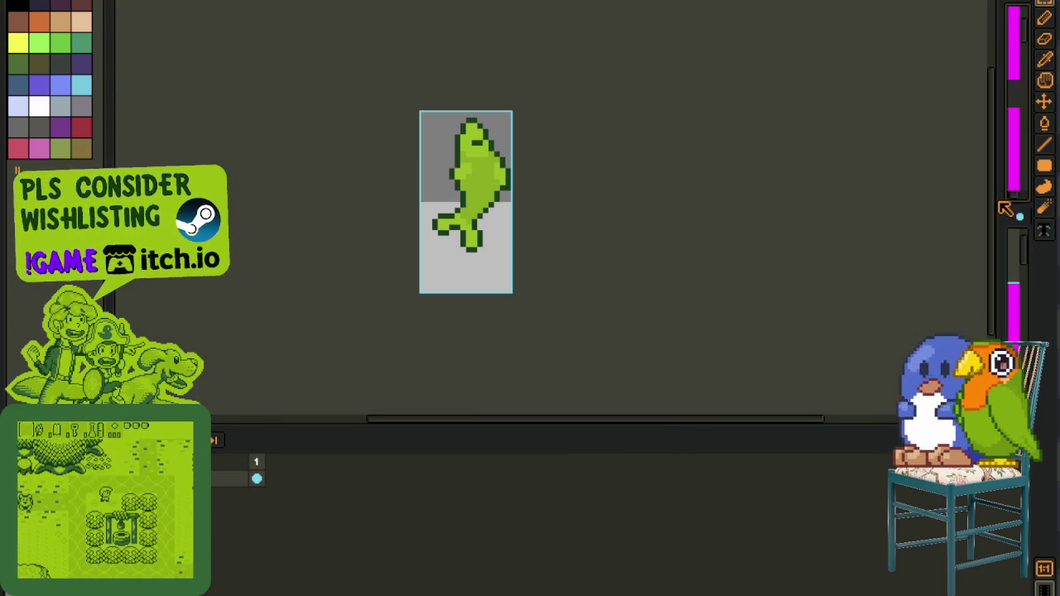
{"action": "scroll", "coordinate": [828, 251], "scroll_direction": "down", "scroll_amount": 2}
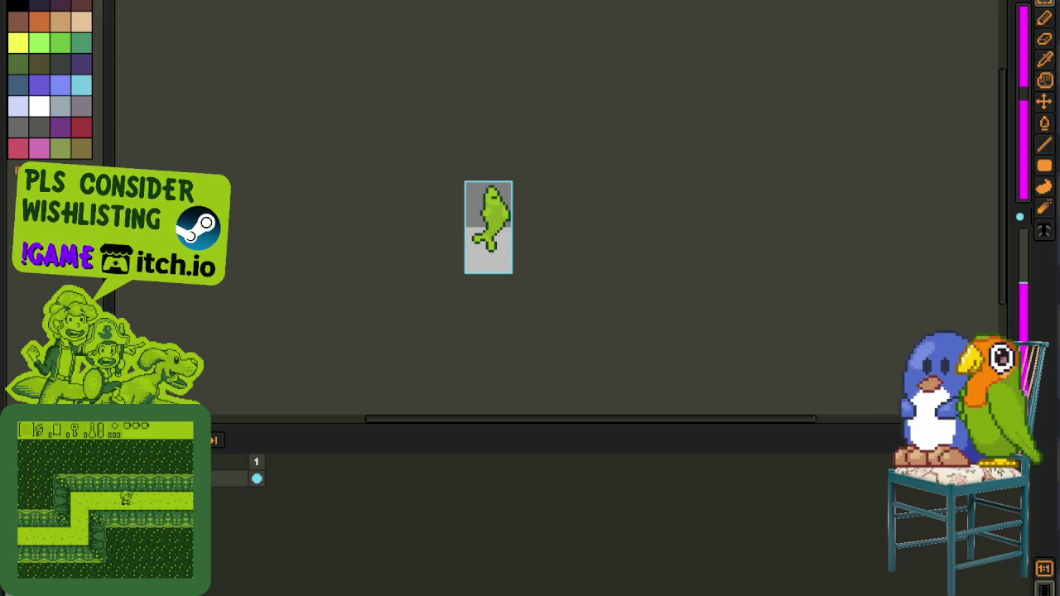
{"action": "left_click", "coordinate": [91, 2]}
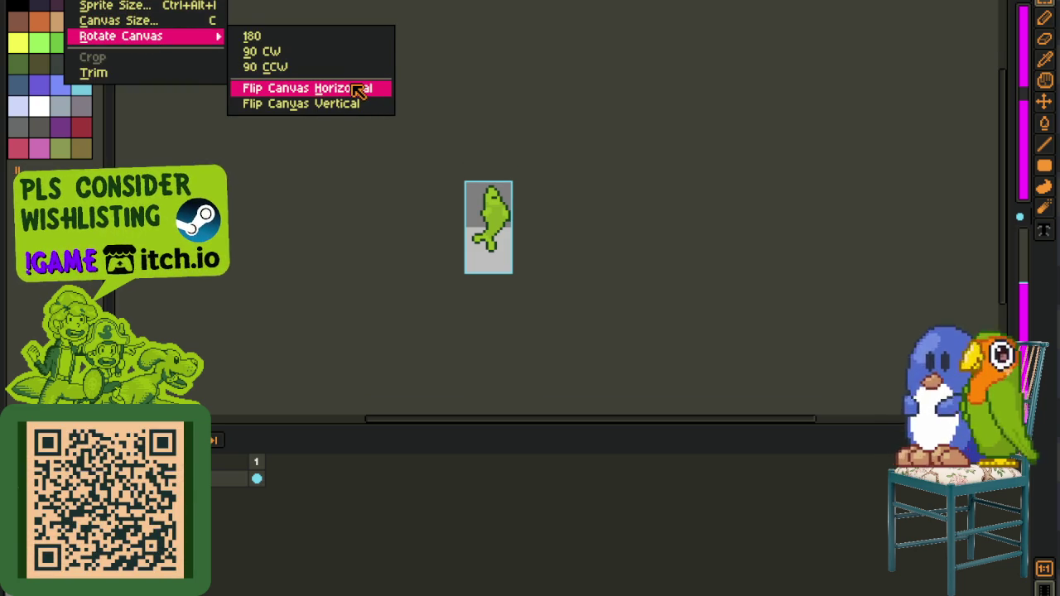
- Resize the fish sprite's canvas from 16×32 to 16×48 px using the bottom anchor
{"action": "left_click", "coordinate": [205, 26]}
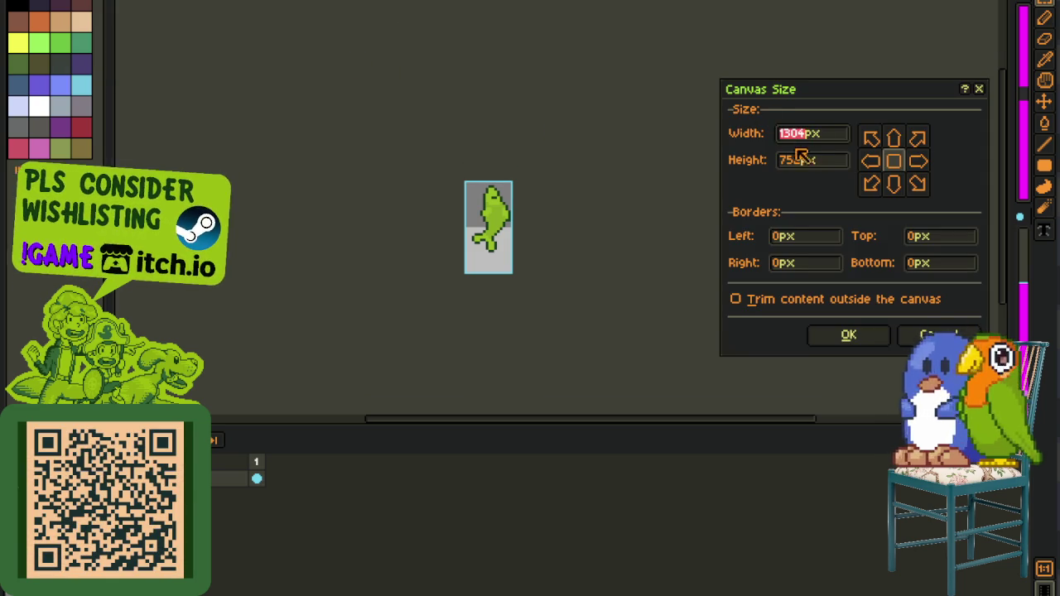
{"action": "left_click", "coordinate": [978, 88]}
{"action": "left_click", "coordinate": [87, 1]}
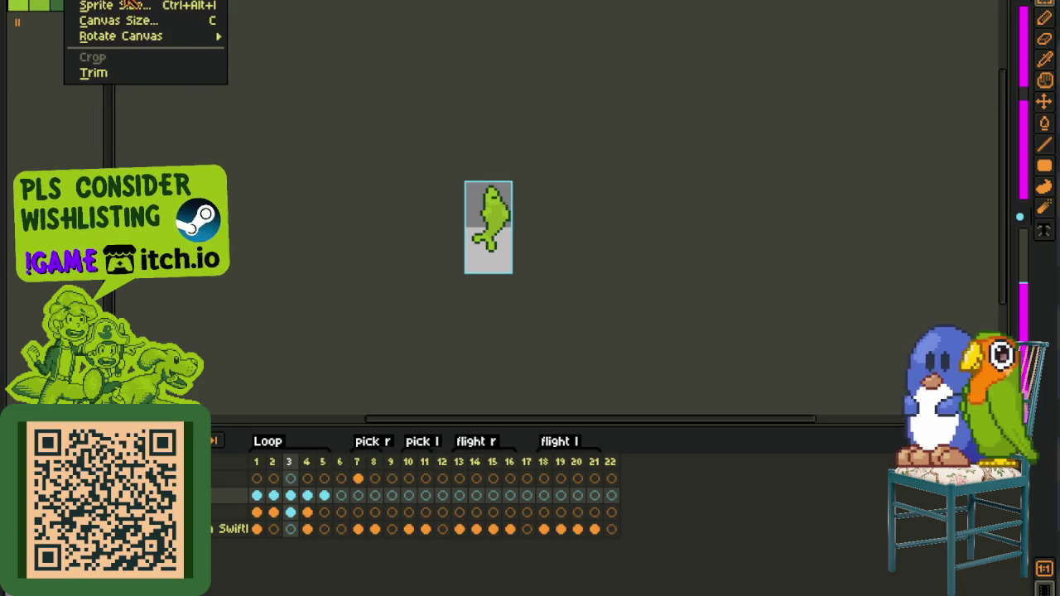
{"action": "left_click", "coordinate": [124, 26]}
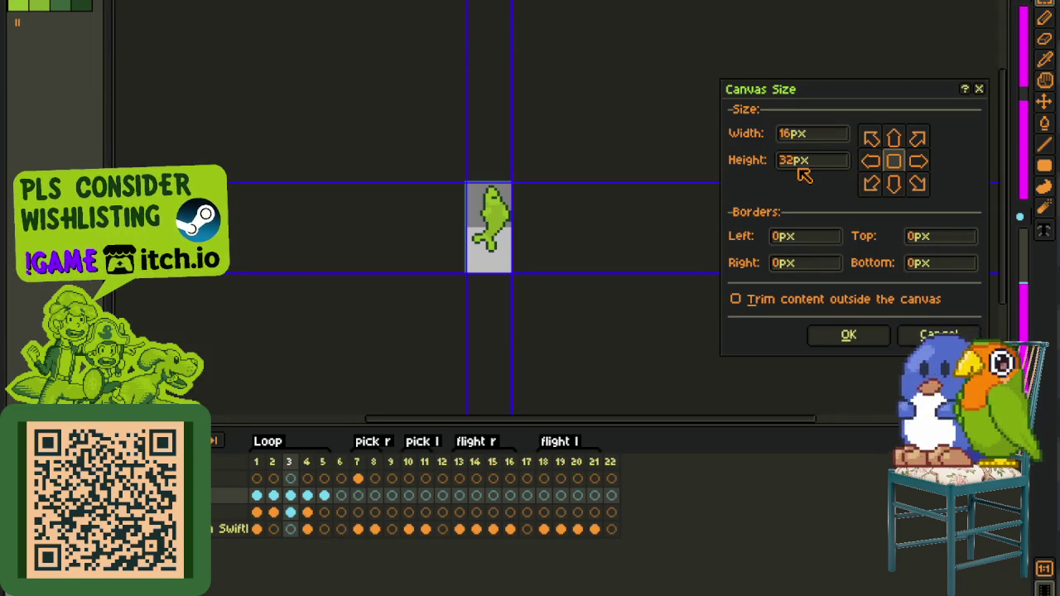
{"action": "type", "text": "6"}
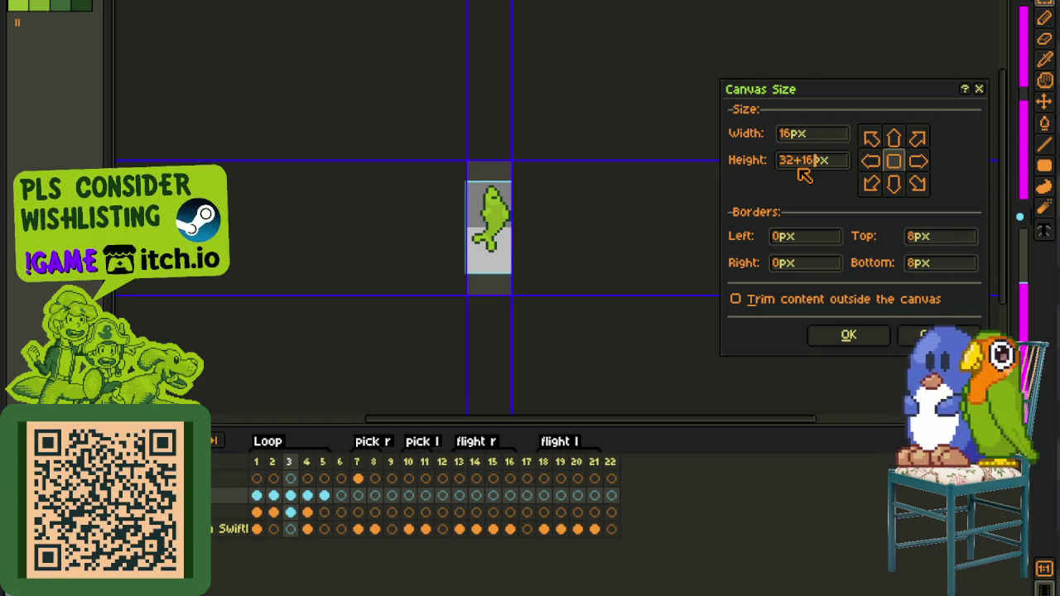
{"action": "left_click", "coordinate": [895, 187]}
{"action": "left_click", "coordinate": [873, 336]}
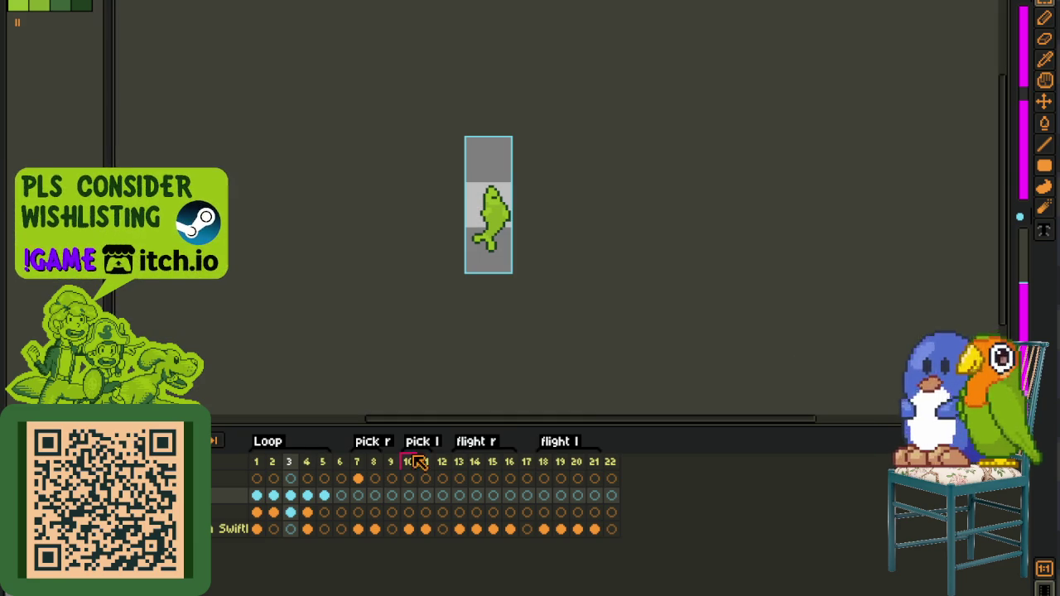
- Select all of frame 4 and shift its curled fish pose up toward the canvas top
{"action": "left_click", "coordinate": [306, 497]}
{"action": "scroll", "coordinate": [431, 313], "scroll_direction": "up", "scroll_amount": 2}
{"action": "key", "text": "ctrl+a"}
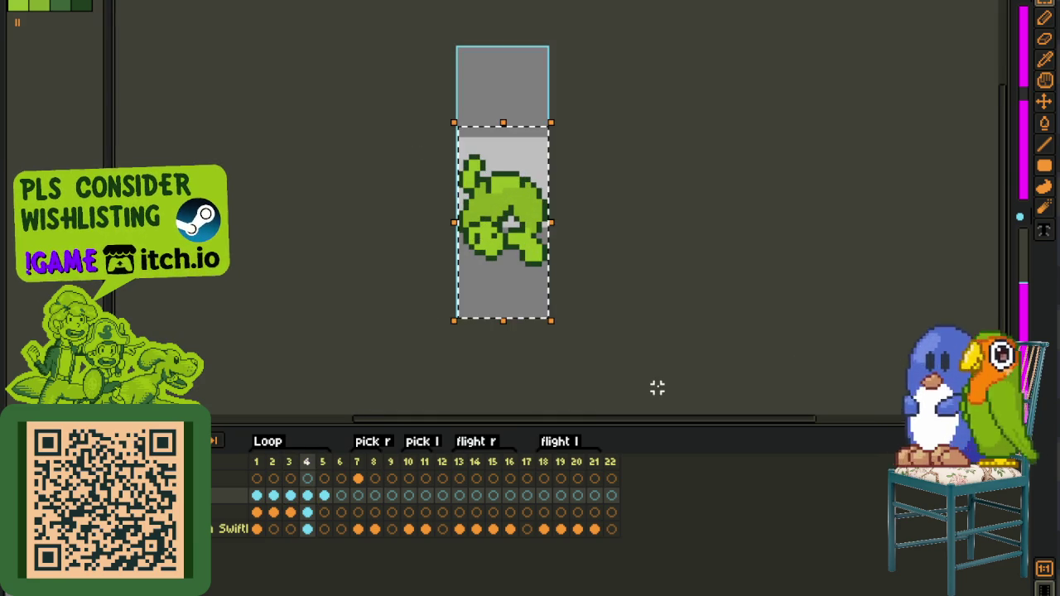
{"action": "key", "text": "Up"}
{"action": "key", "text": "Up"}
{"action": "key", "text": "Up"}
{"action": "key", "text": "Up"}
{"action": "key", "text": "Up"}
{"action": "key", "text": "Up"}
{"action": "key", "text": "Up"}
{"action": "key", "text": "Up"}
{"action": "key", "text": "Up"}
{"action": "key", "text": "Up"}
{"action": "key", "text": "Down"}
{"action": "key", "text": "Down"}
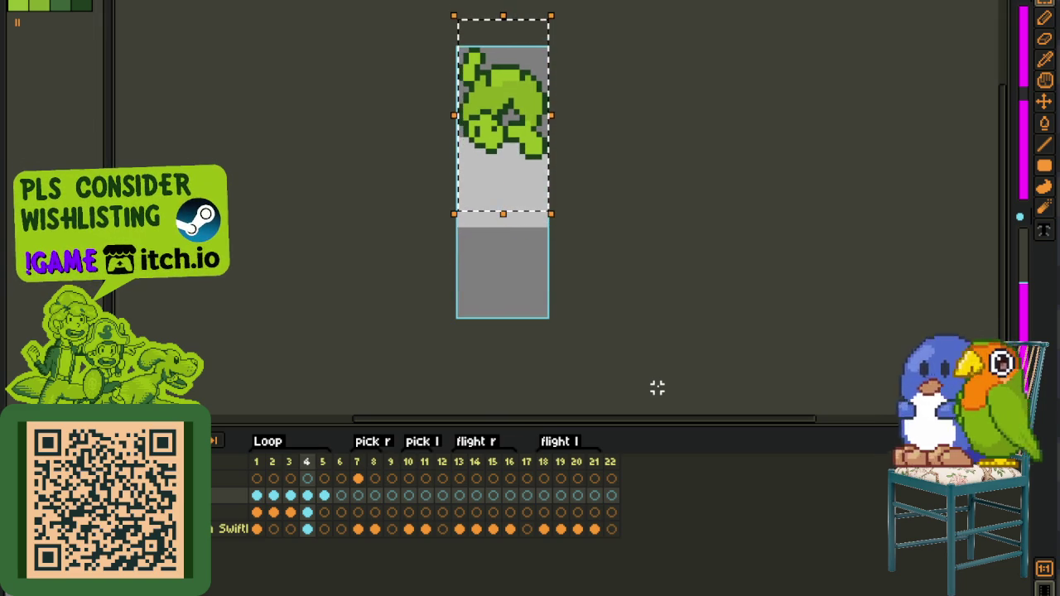
{"action": "key", "text": "Return"}
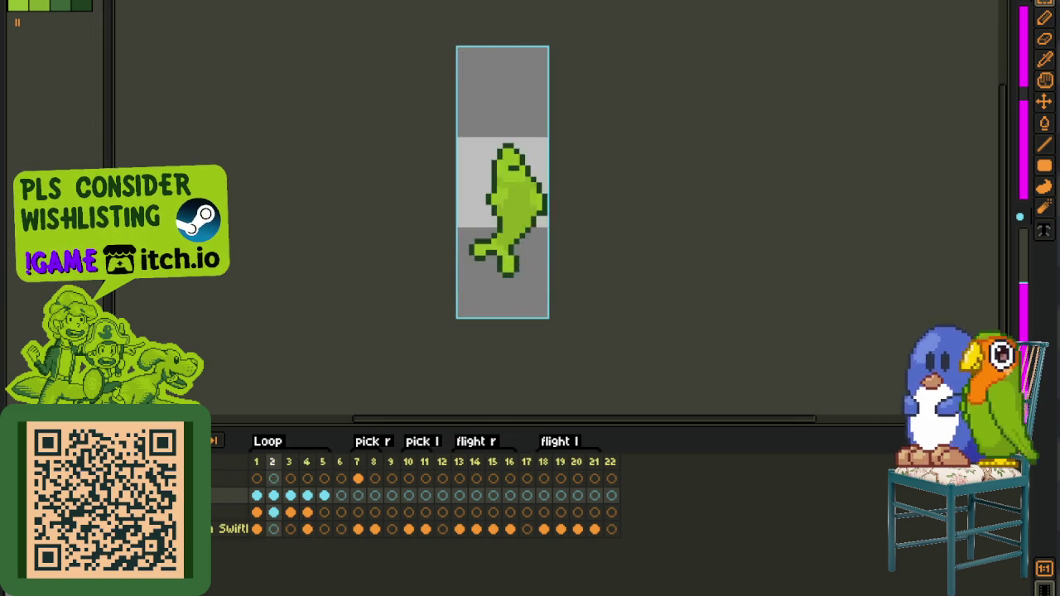
{"action": "scroll", "coordinate": [456, 260], "scroll_direction": "down", "scroll_amount": 2}
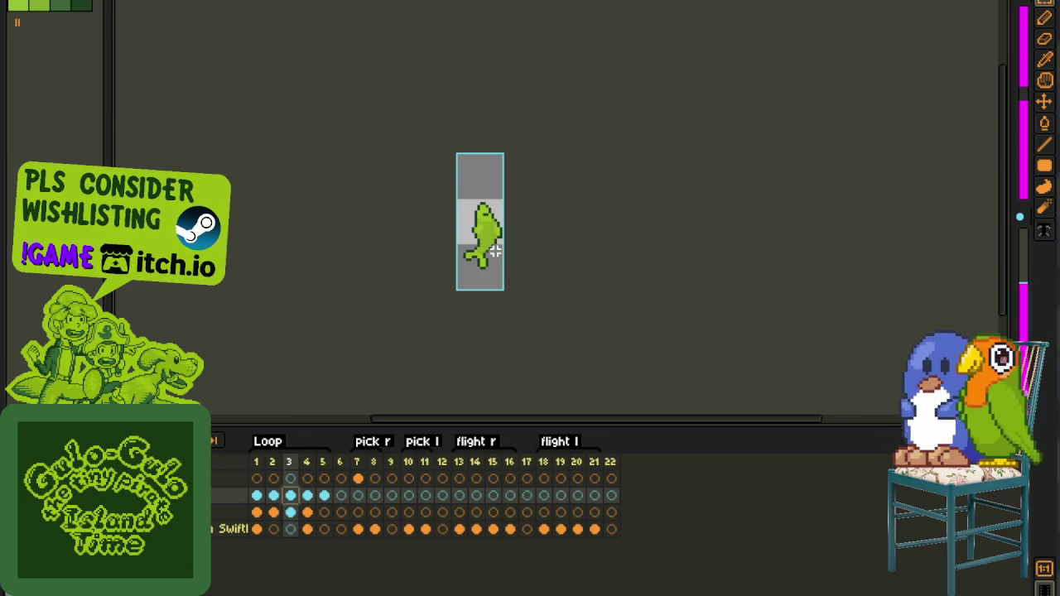
- Flip the fish's legs horizontally so they point right
{"action": "scroll", "coordinate": [494, 251], "scroll_direction": "up", "scroll_amount": 3}
{"action": "scroll", "coordinate": [476, 241], "scroll_direction": "up", "scroll_amount": 1}
{"action": "scroll", "coordinate": [447, 239], "scroll_direction": "up", "scroll_amount": 2}
{"action": "key", "text": "Tab"}
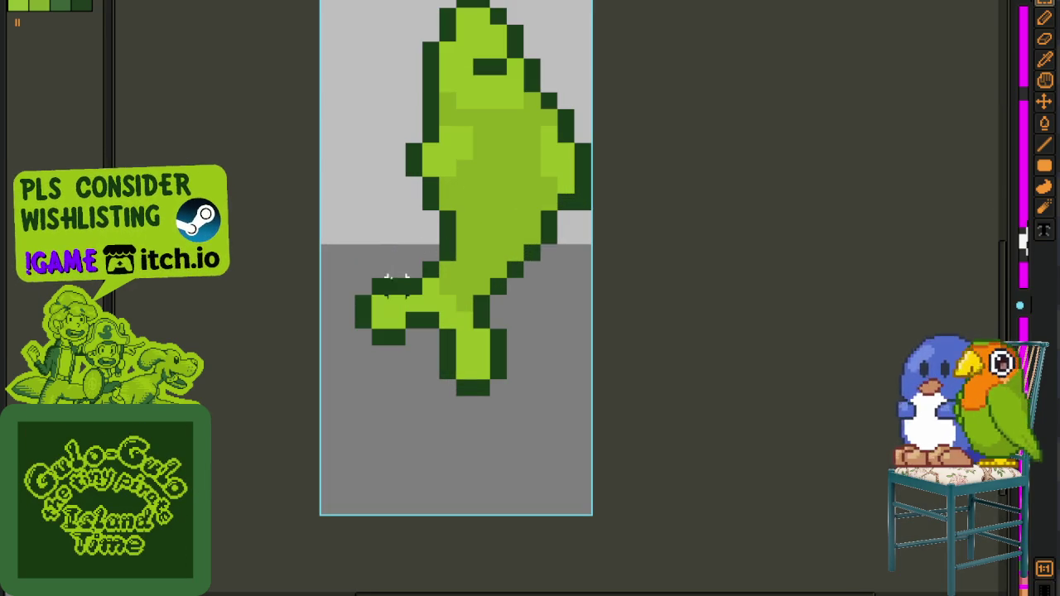
{"action": "left_click_drag", "start_coordinate": [363, 270], "coordinate": [554, 457]}
{"action": "key", "text": "shift+h"}
{"action": "key", "text": "ctrl+d"}
- Select the fish's body and nudge it one pixel right
{"action": "left_click_drag", "start_coordinate": [414, 100], "coordinate": [438, 256]}
{"action": "mouse_move", "coordinate": [371, 133]}
{"action": "left_mouse_down"}
{"action": "mouse_move", "coordinate": [605, 402]}
{"action": "mouse_move", "coordinate": [465, 394]}
{"action": "mouse_move", "coordinate": [480, 403]}
{"action": "left_mouse_up"}
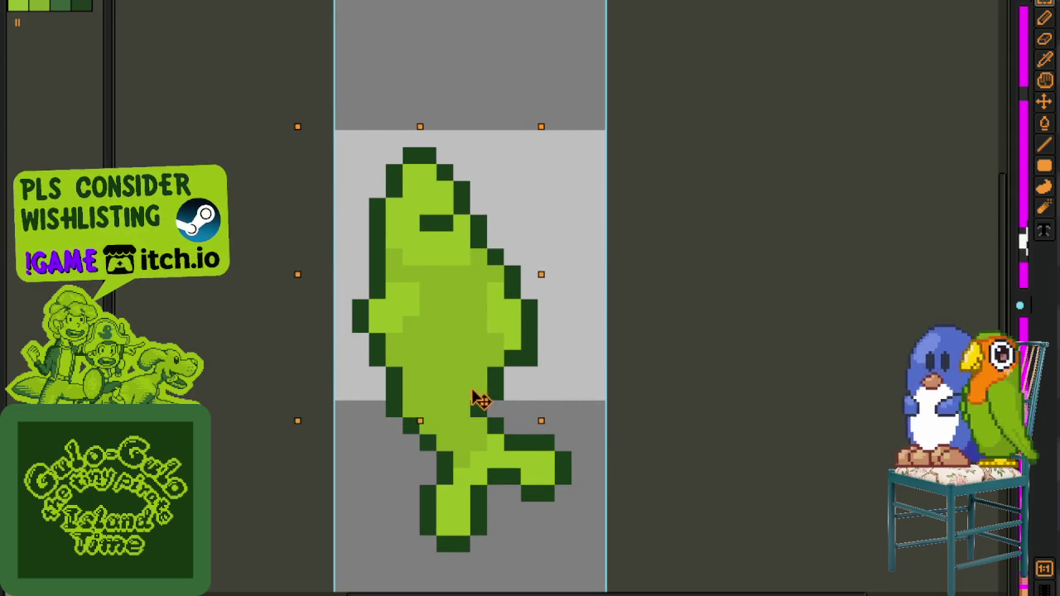
{"action": "key", "text": "ctrl+d"}
{"action": "left_click_drag", "start_coordinate": [556, 289], "coordinate": [542, 322]}
{"action": "scroll", "coordinate": [379, 273], "scroll_direction": "up", "scroll_amount": 1}
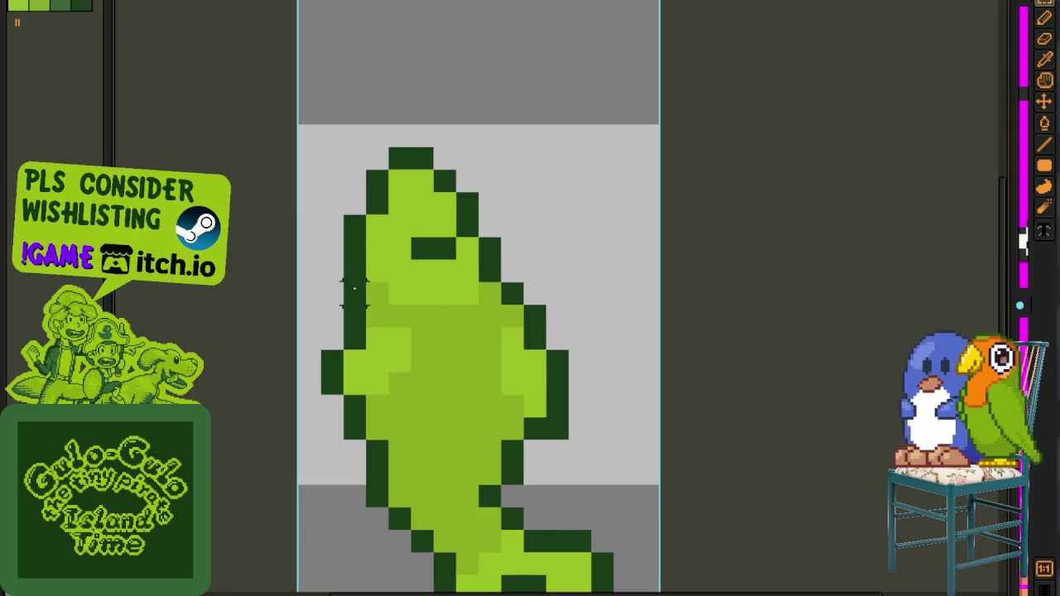
- Move the fish's head about three pixels right and add a dark outline pixel on its back
{"action": "left_click_drag", "start_coordinate": [341, 307], "coordinate": [505, 122]}
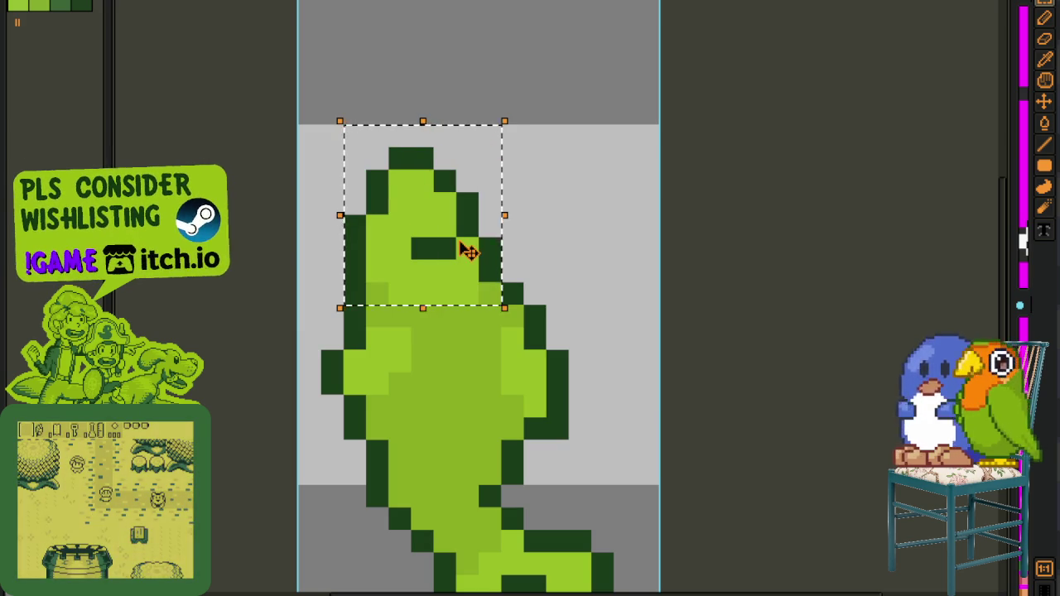
{"action": "left_click_drag", "start_coordinate": [469, 246], "coordinate": [535, 246]}
{"action": "key", "text": "ctrl+d"}
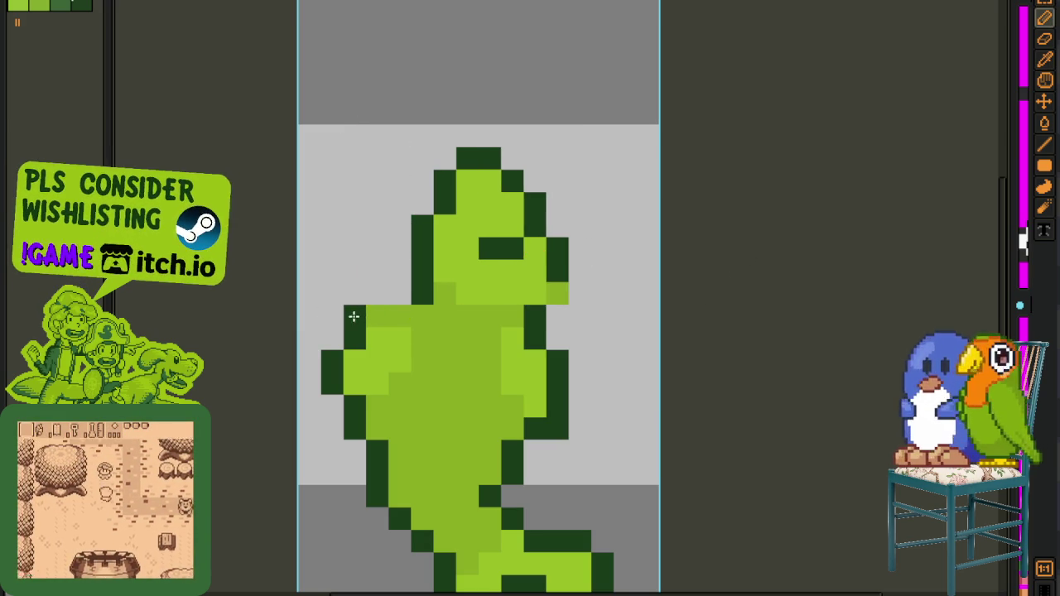
{"action": "left_click", "coordinate": [367, 318]}
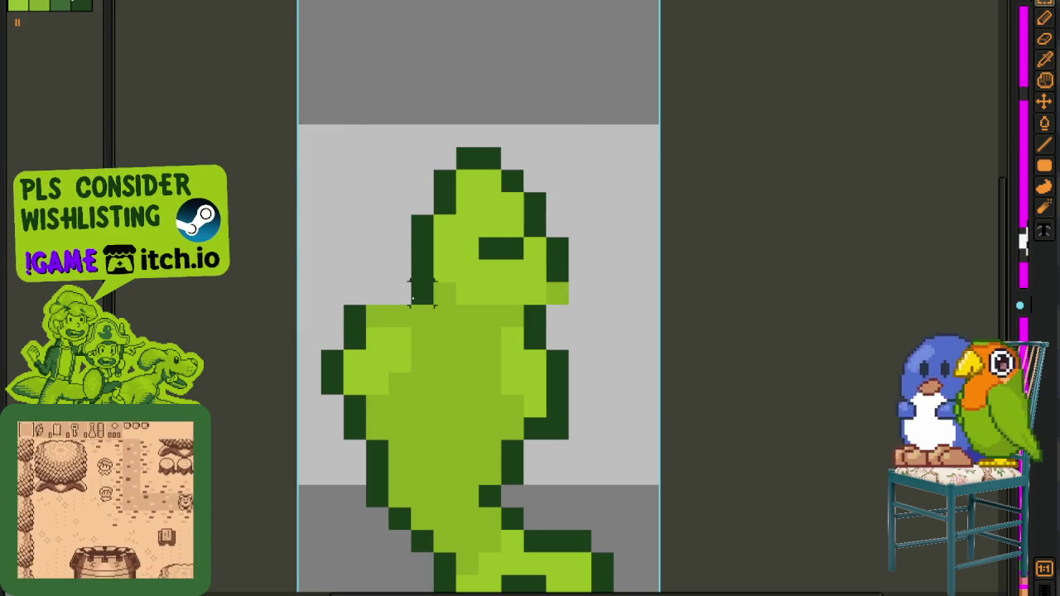
- Nudge the selected head one pixel left and paint the right-edge pixel dark green
{"action": "left_click_drag", "start_coordinate": [412, 298], "coordinate": [636, 101]}
{"action": "key", "text": "Left"}
{"action": "key", "text": "ctrl+d"}
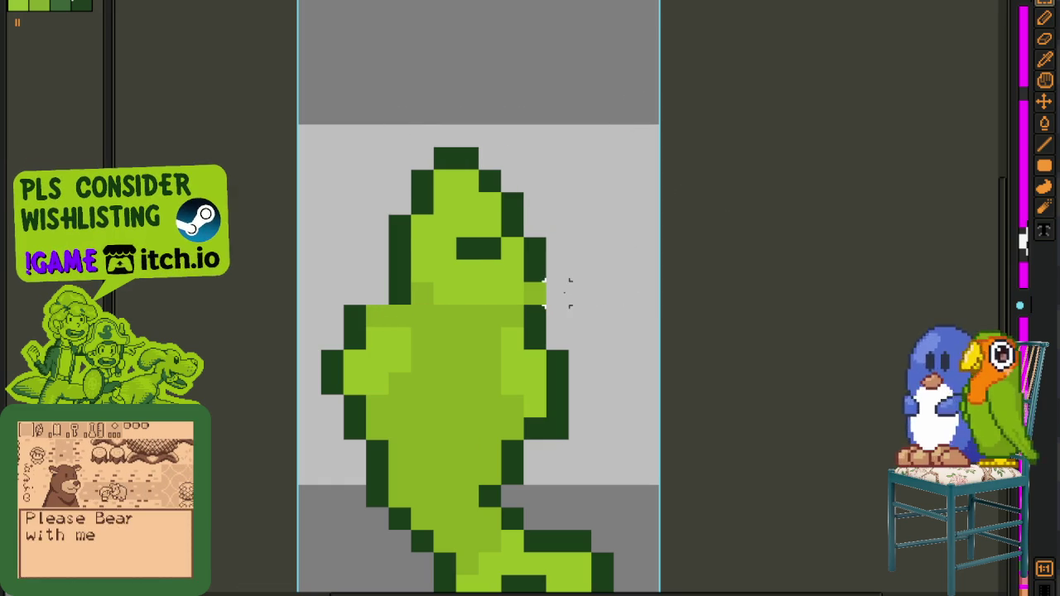
{"action": "left_click", "coordinate": [535, 291]}
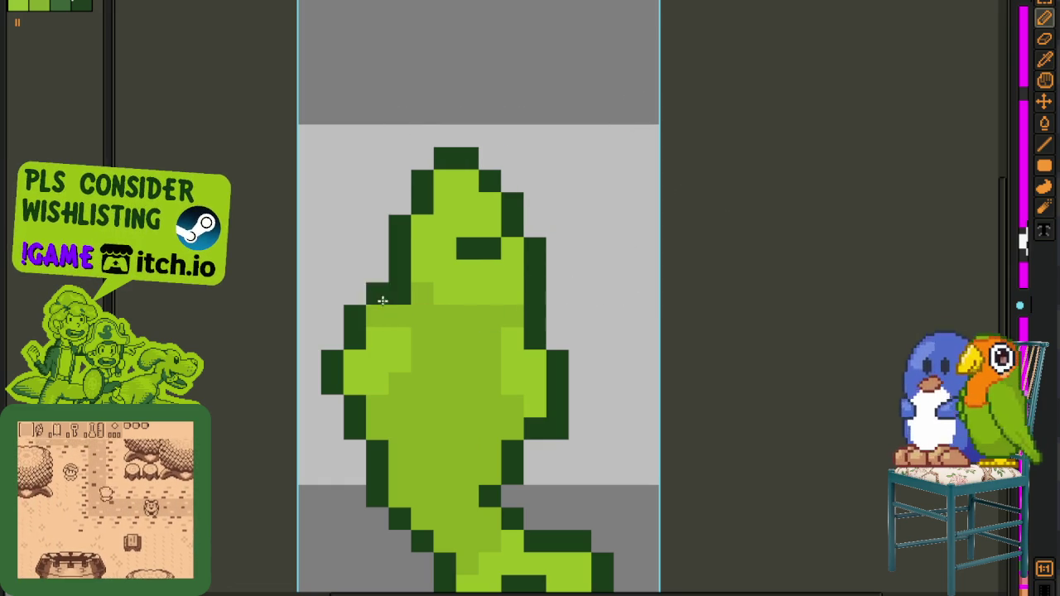
{"action": "scroll", "coordinate": [364, 351], "scroll_direction": "down", "scroll_amount": 4}
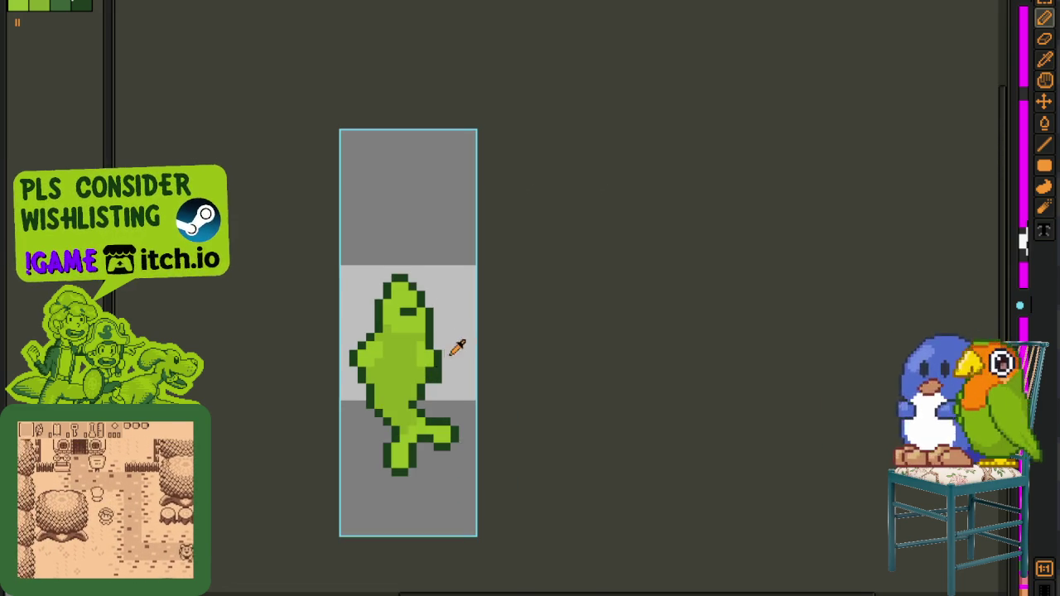
- Move the fish up and slightly left, then play the animation
{"action": "key", "text": "Tab"}
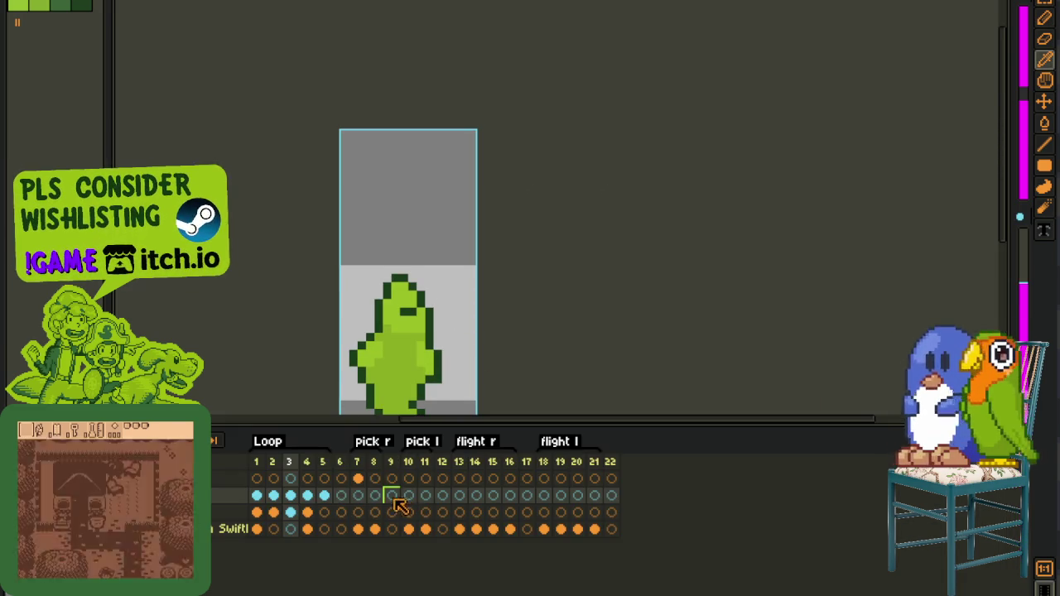
{"action": "key", "text": "Tab"}
{"action": "mouse_move", "coordinate": [302, 244]}
{"action": "left_mouse_down"}
{"action": "mouse_move", "coordinate": [473, 456]}
{"action": "mouse_move", "coordinate": [447, 399]}
{"action": "left_mouse_up"}
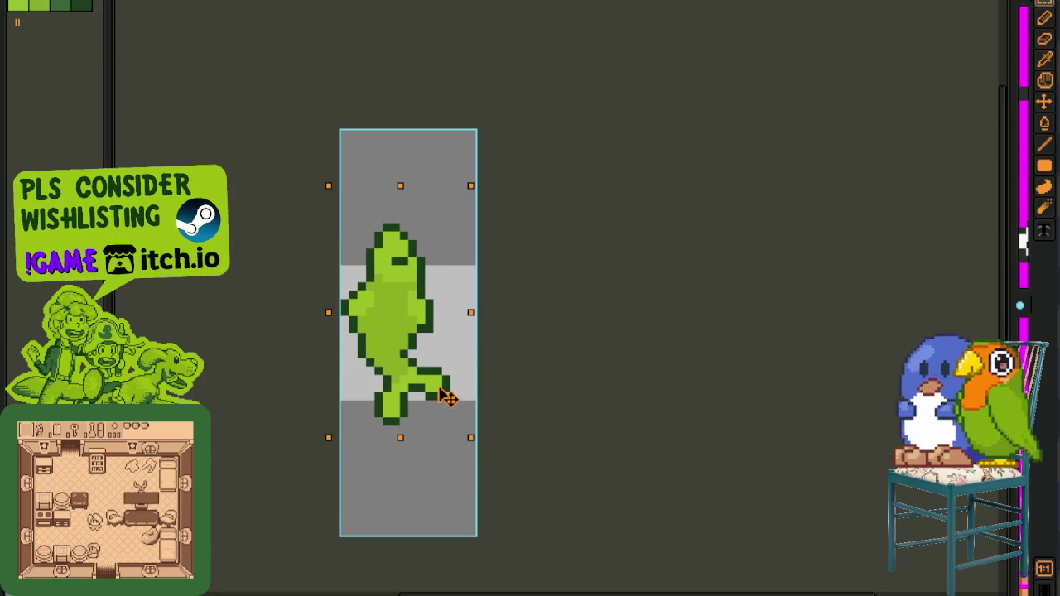
{"action": "key", "text": "Tab"}
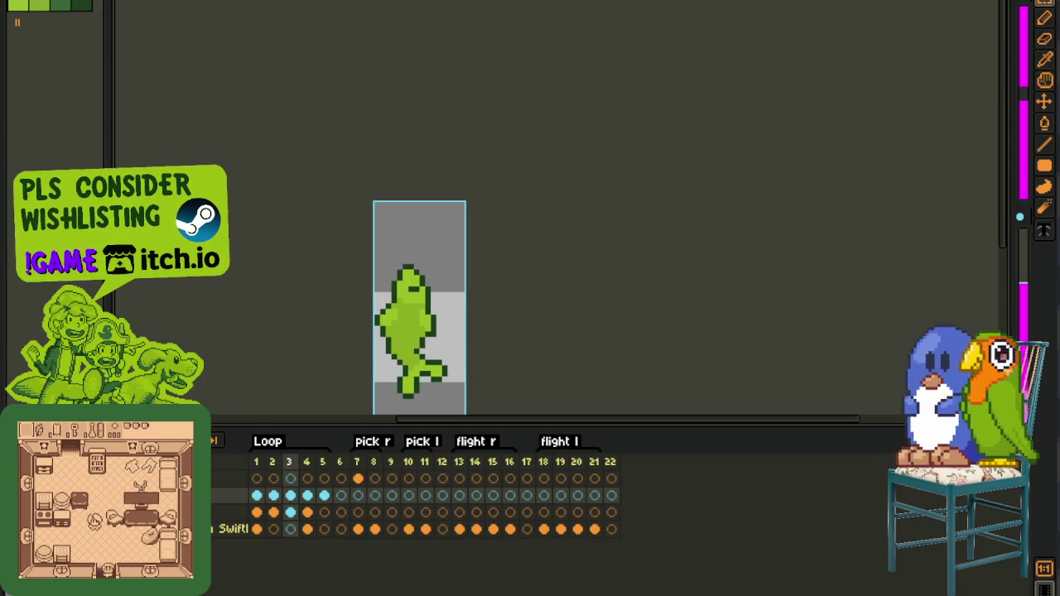
{"action": "key", "text": "Return"}
{"action": "scroll", "coordinate": [244, 287], "scroll_direction": "down", "scroll_amount": 3}
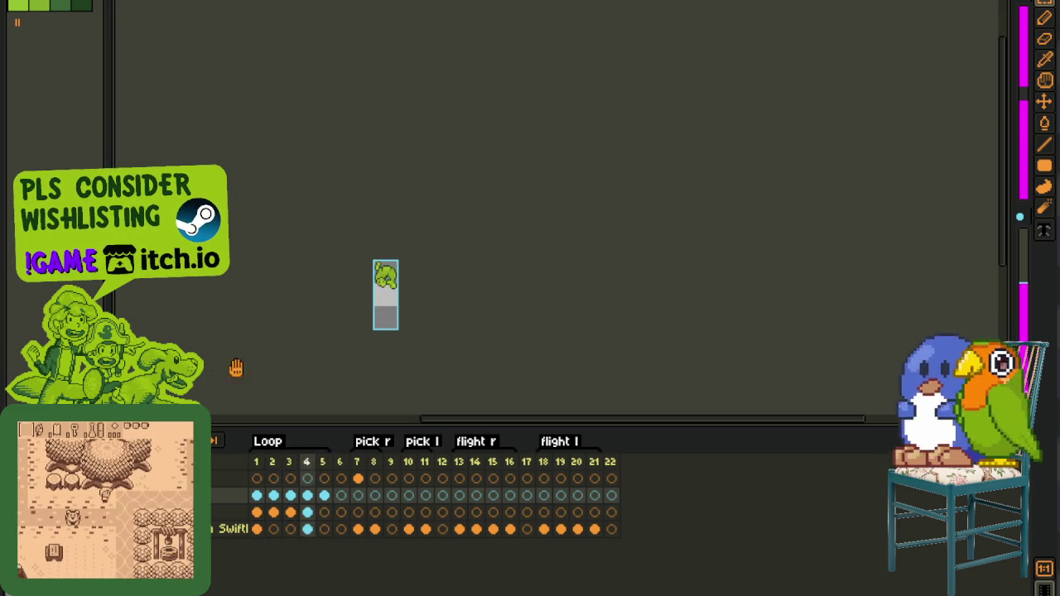
- Insert a new frame after frame 5, paste the copied fish pose into frame 5, then close the sprite
{"action": "left_click", "coordinate": [323, 500]}
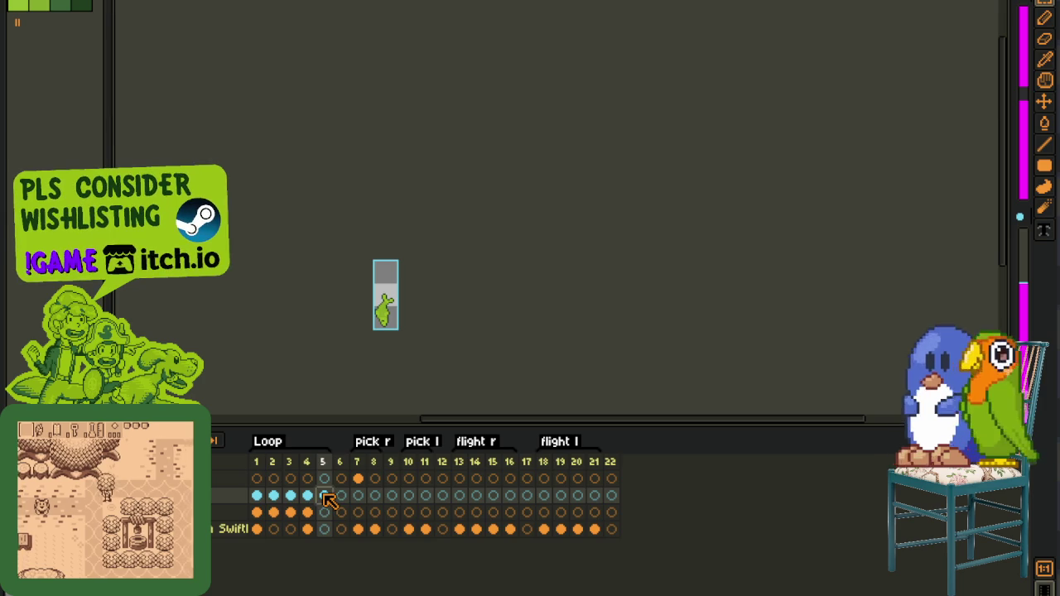
{"action": "key", "text": "alt+n"}
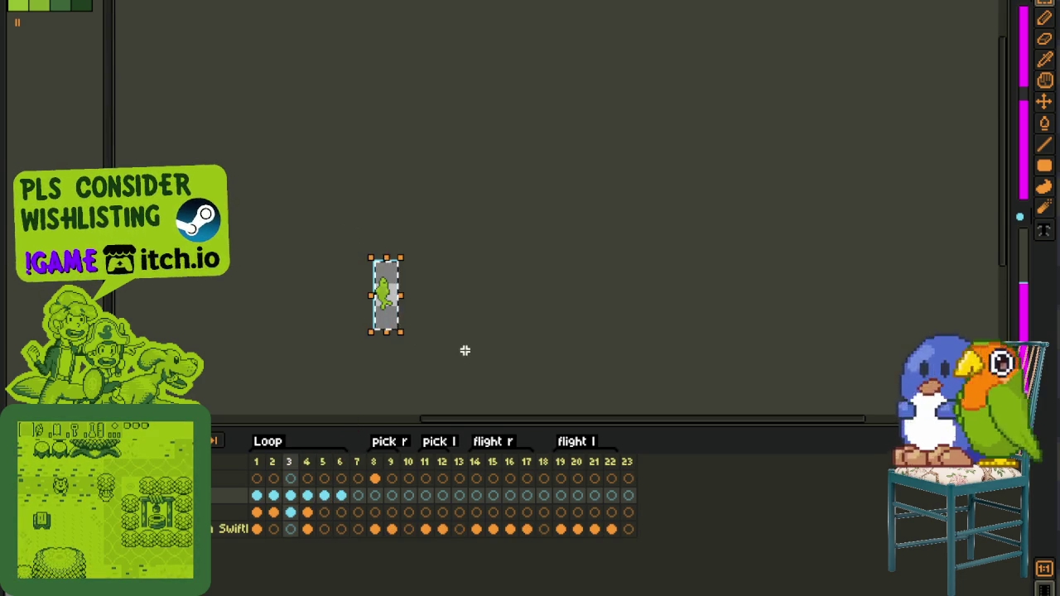
{"action": "left_click", "coordinate": [339, 499]}
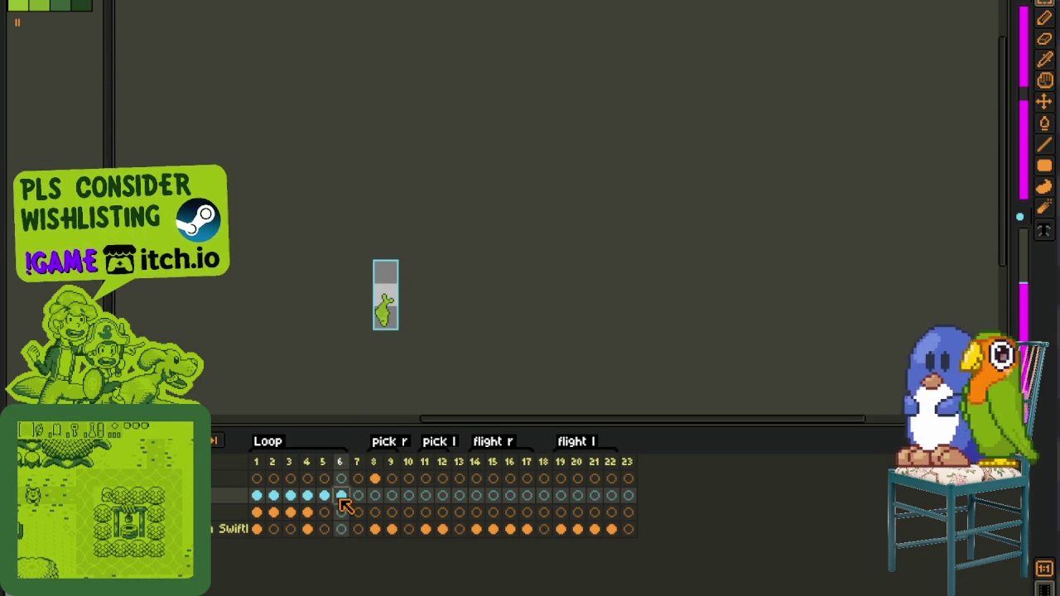
{"action": "left_click", "coordinate": [323, 495]}
{"action": "key", "text": "Delete"}
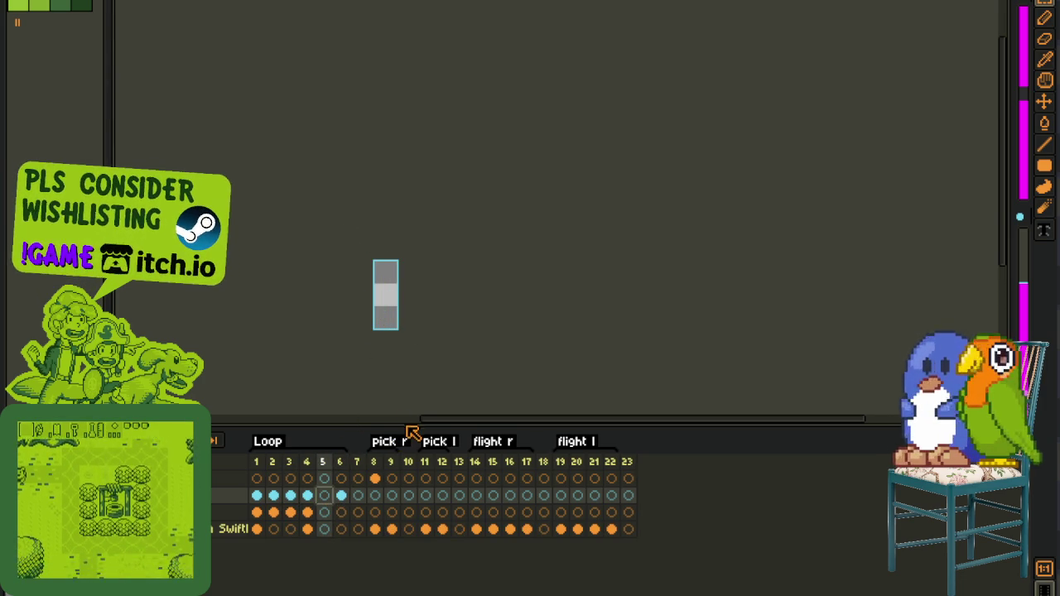
{"action": "key", "text": "ctrl+v"}
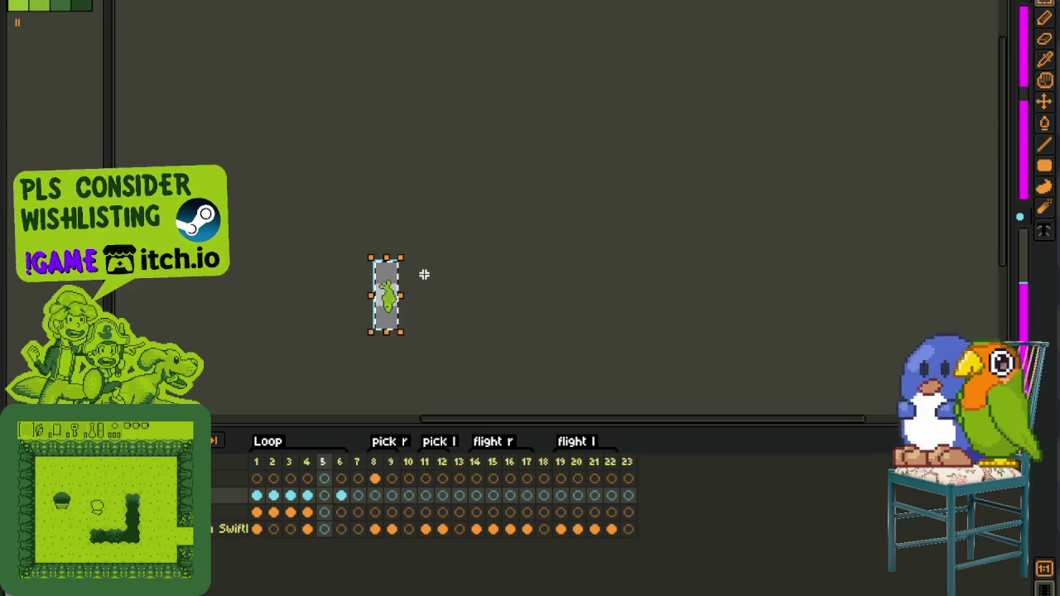
{"action": "scroll", "coordinate": [430, 284], "scroll_direction": "up", "scroll_amount": 1}
{"action": "key", "text": "Return"}
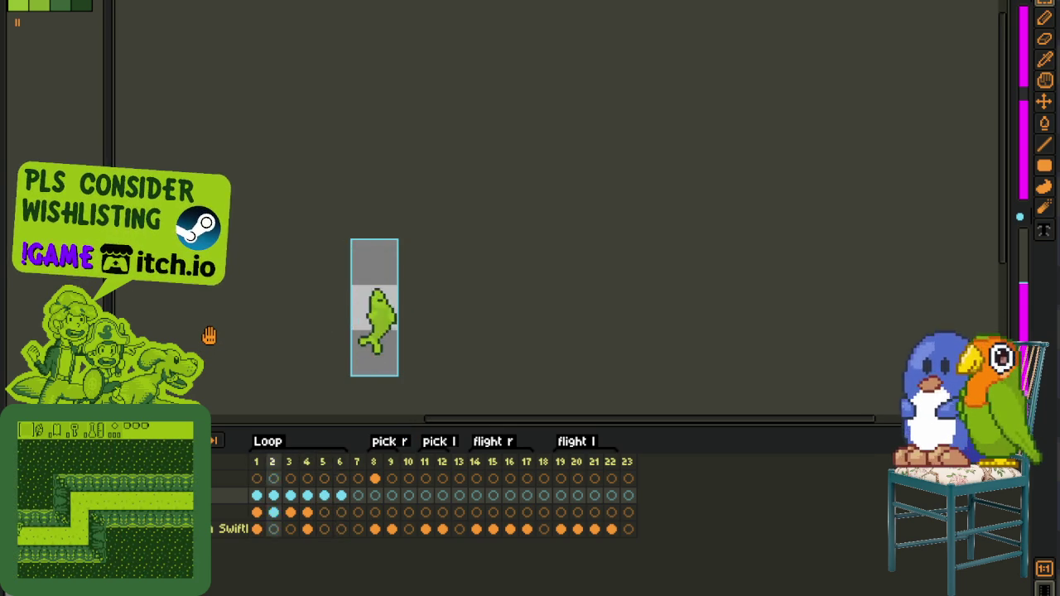
{"action": "scroll", "coordinate": [209, 335], "scroll_direction": "down", "scroll_amount": 3}
{"action": "scroll", "coordinate": [208, 336], "scroll_direction": "up", "scroll_amount": 1}
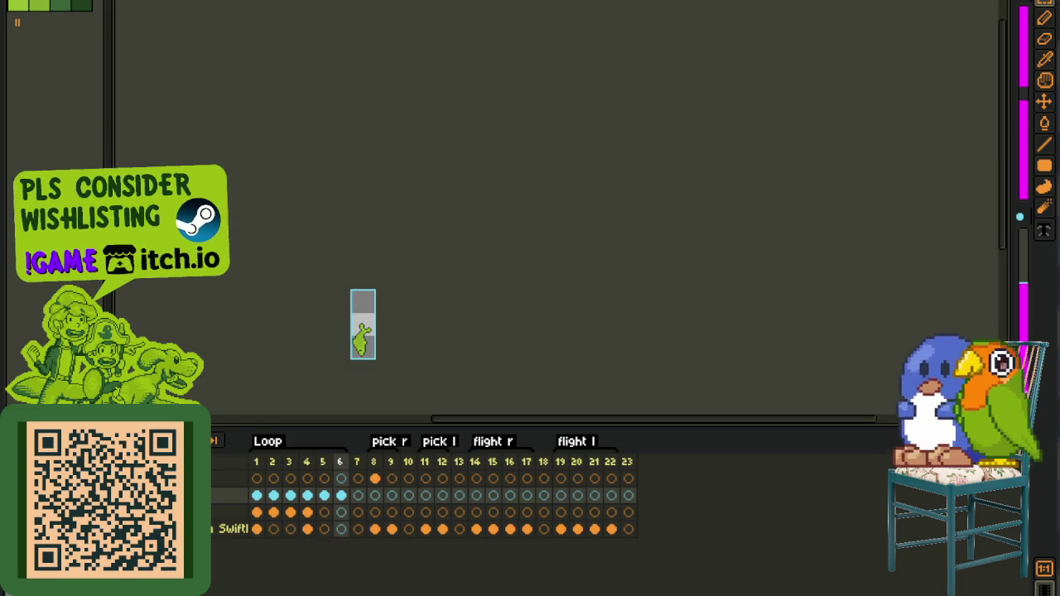
{"action": "left_click", "coordinate": [1025, 4]}
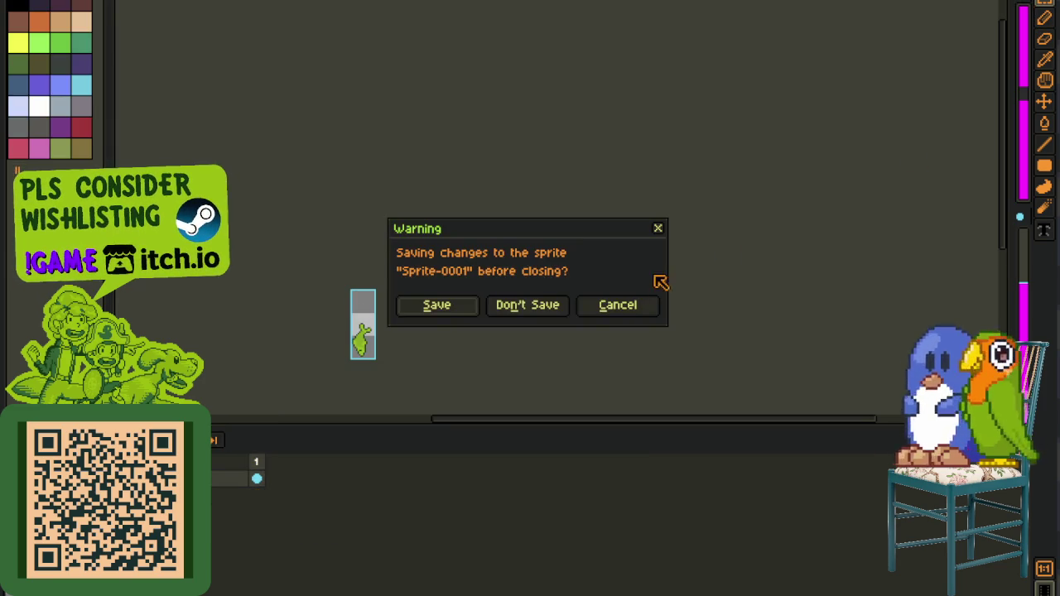
- Cancel the save warning, peek at Sprite-0003 beside the canvas, then collapse it and frame the fish
{"action": "left_click", "coordinate": [661, 231]}
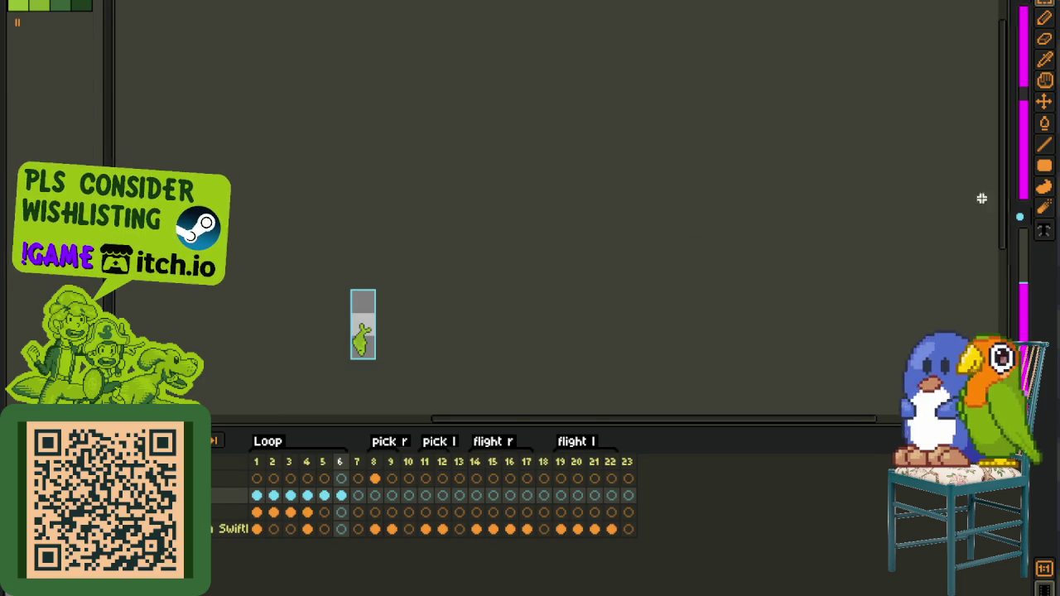
{"action": "left_click_drag", "start_coordinate": [1007, 187], "coordinate": [684, 217]}
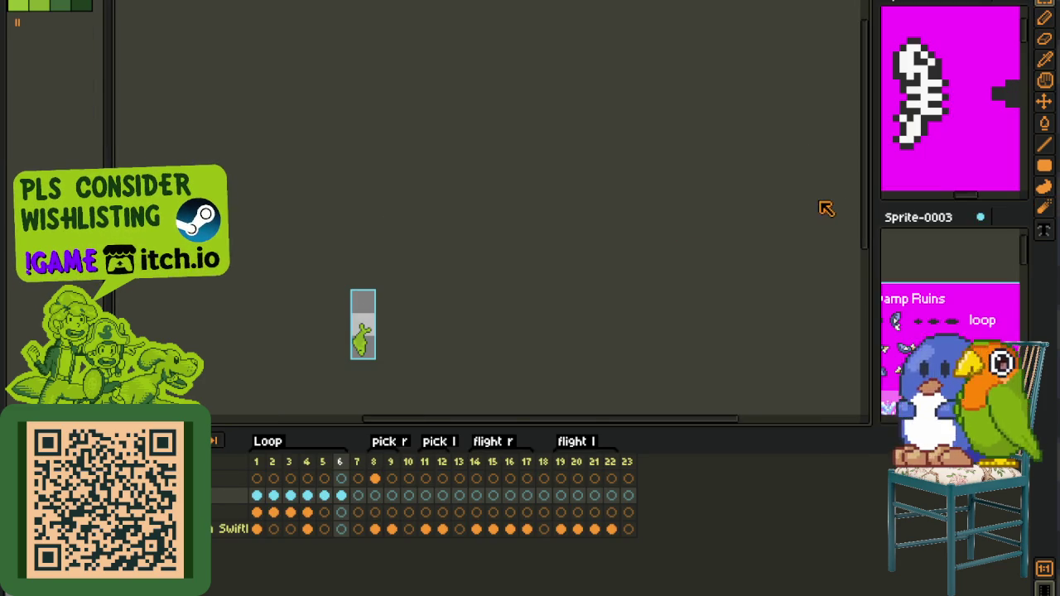
{"action": "left_click_drag", "start_coordinate": [892, 322], "coordinate": [768, 348]}
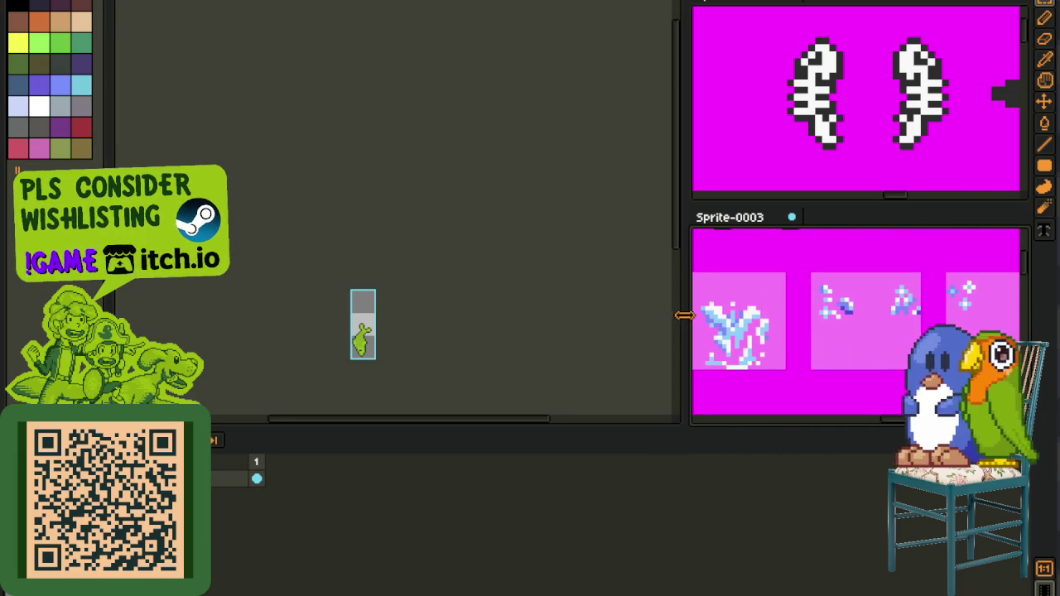
{"action": "left_click_drag", "start_coordinate": [685, 314], "coordinate": [1014, 319]}
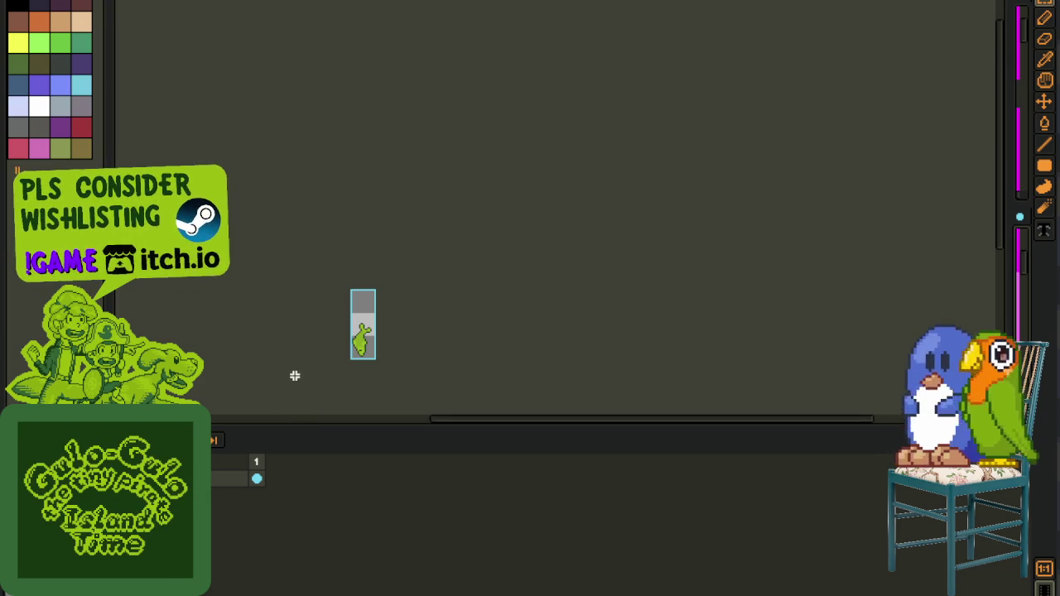
{"action": "scroll", "coordinate": [354, 331], "scroll_direction": "up", "scroll_amount": 3}
{"action": "scroll", "coordinate": [356, 323], "scroll_direction": "up", "scroll_amount": 1}
{"action": "left_click_drag", "start_coordinate": [330, 320], "coordinate": [347, 308]}
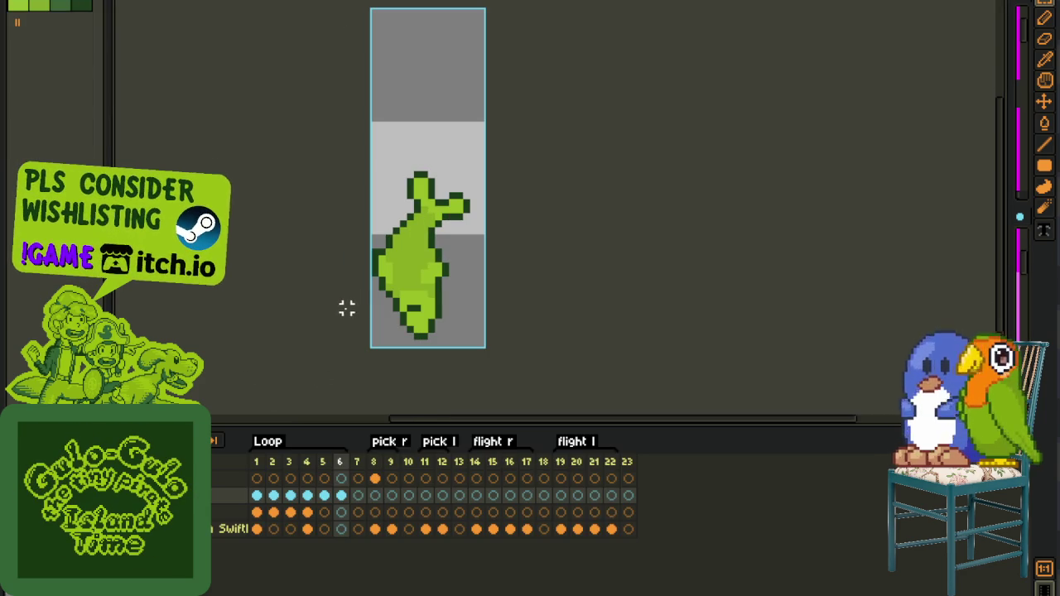
- Rename the fish layer to 'fish V1' and duplicate it
{"action": "left_click", "coordinate": [257, 529]}
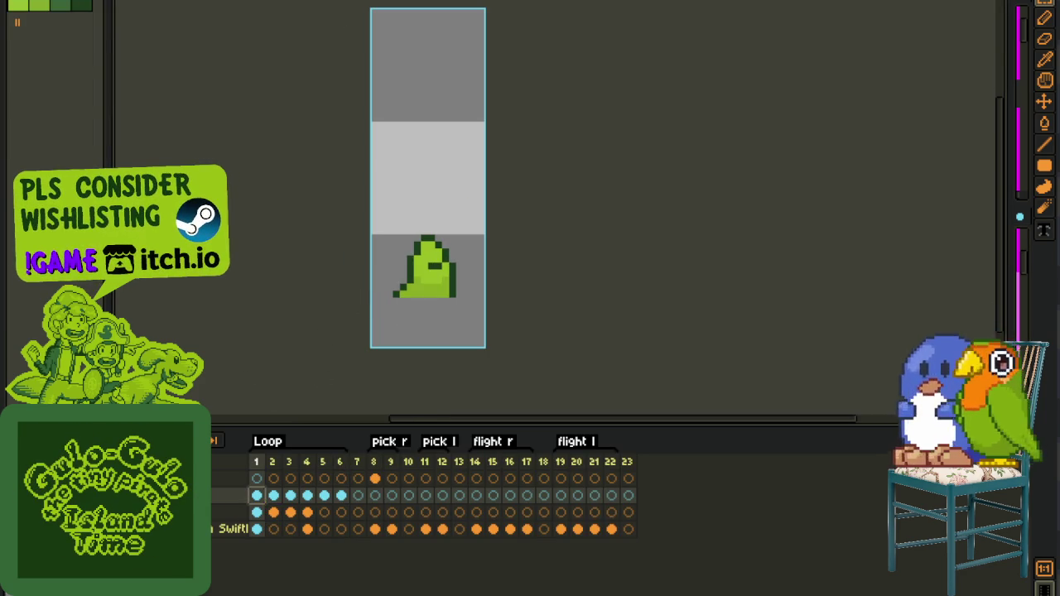
{"action": "left_click", "coordinate": [213, 497]}
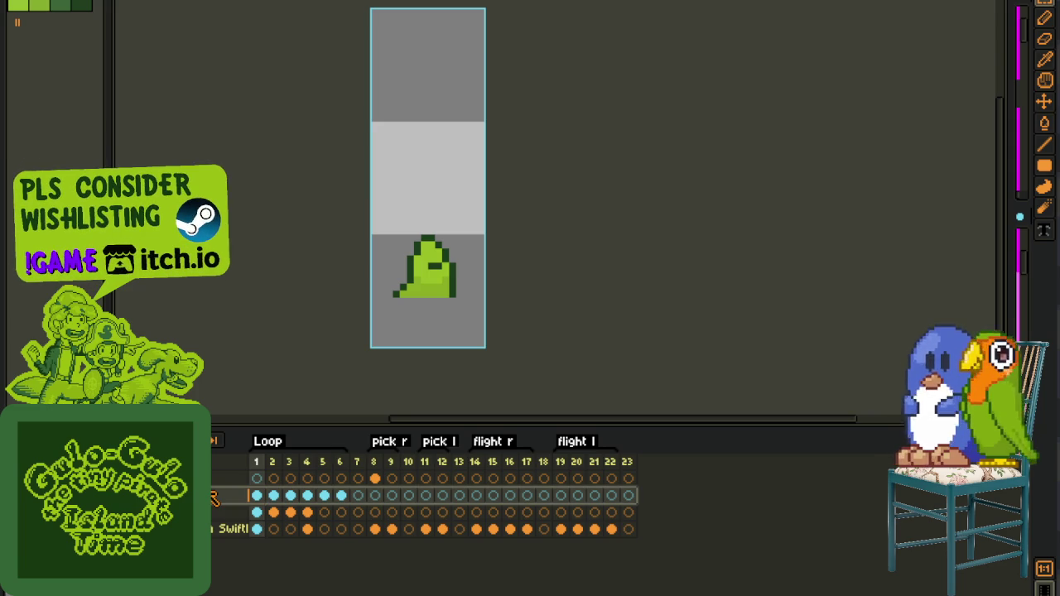
{"action": "double_click", "coordinate": [213, 497]}
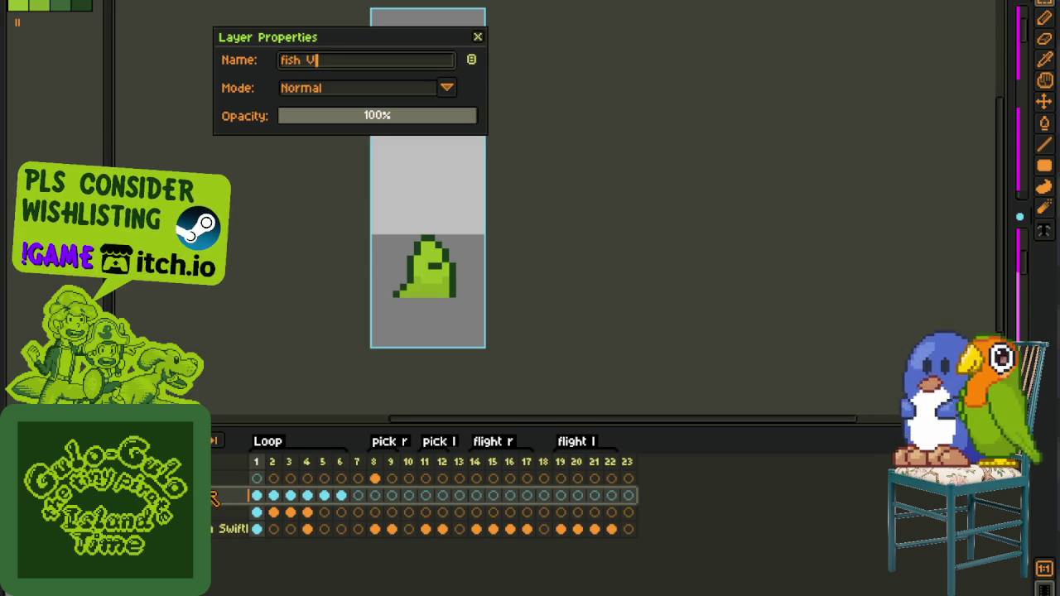
{"action": "key", "text": "Return"}
{"action": "right_click", "coordinate": [214, 495]}
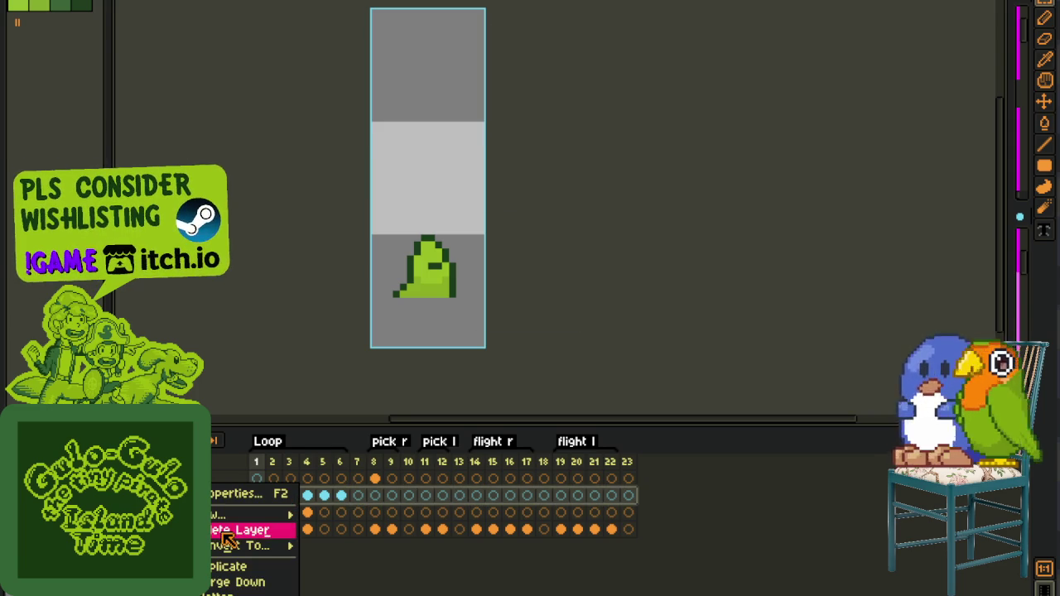
{"action": "left_click", "coordinate": [230, 566]}
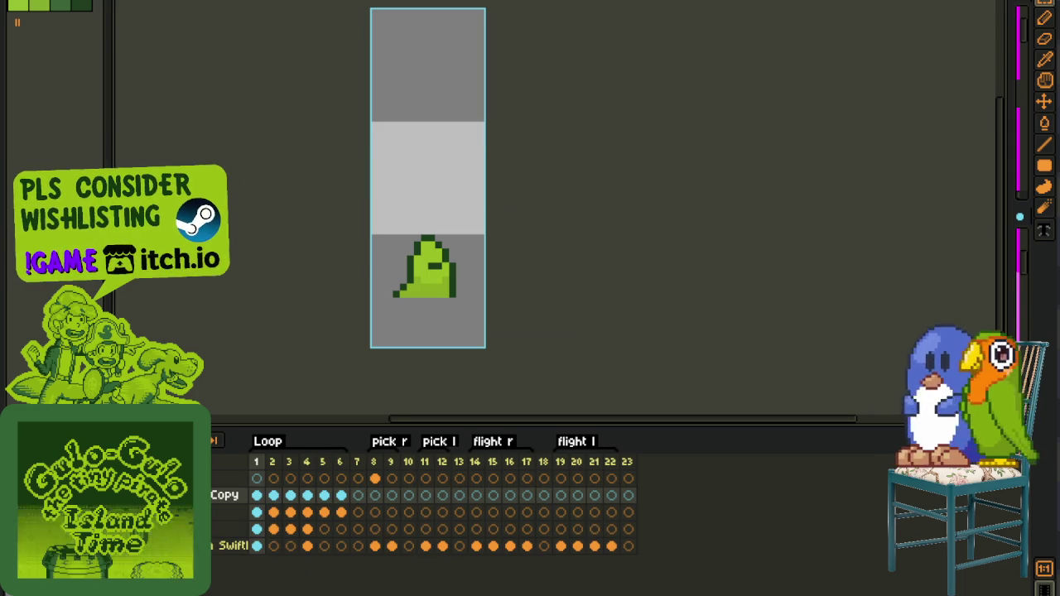
- Delete frames 8 through 23 and rename the copied layer to 'fish V2'
{"action": "left_click_drag", "start_coordinate": [373, 462], "coordinate": [648, 462]}
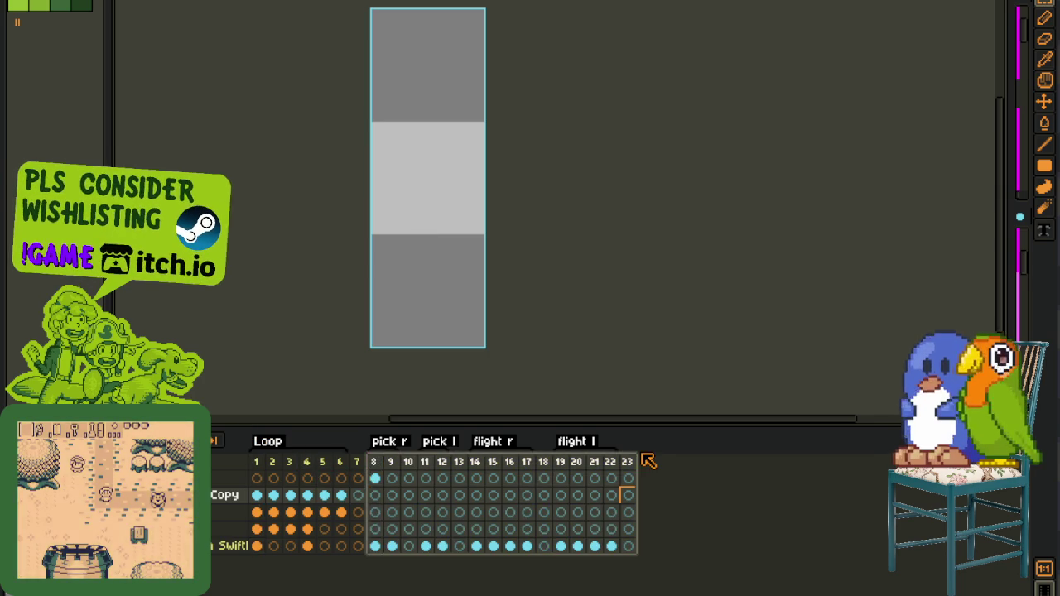
{"action": "key", "text": "Delete"}
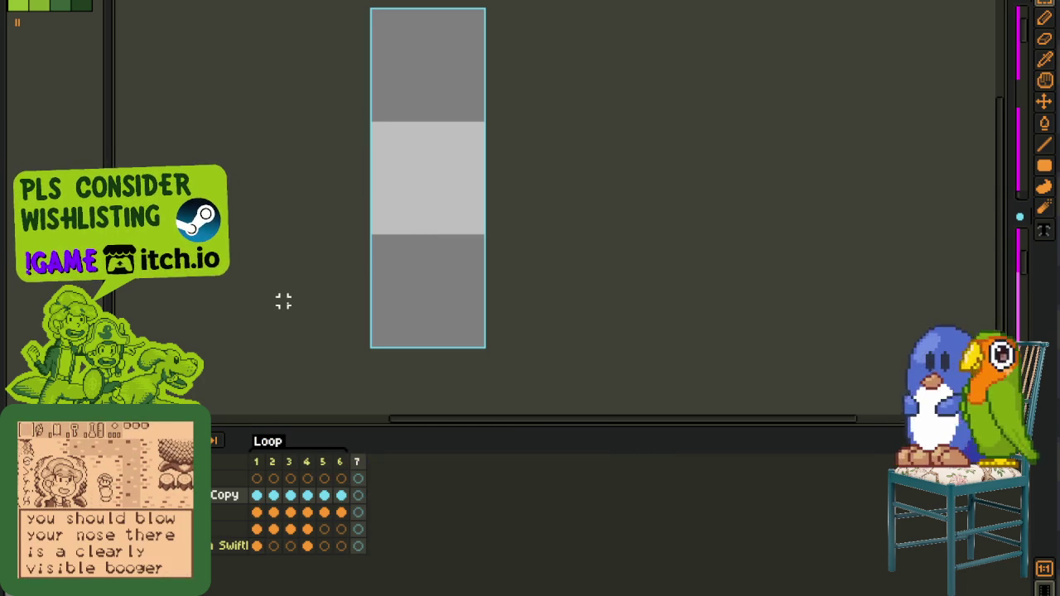
{"action": "double_click", "coordinate": [230, 495]}
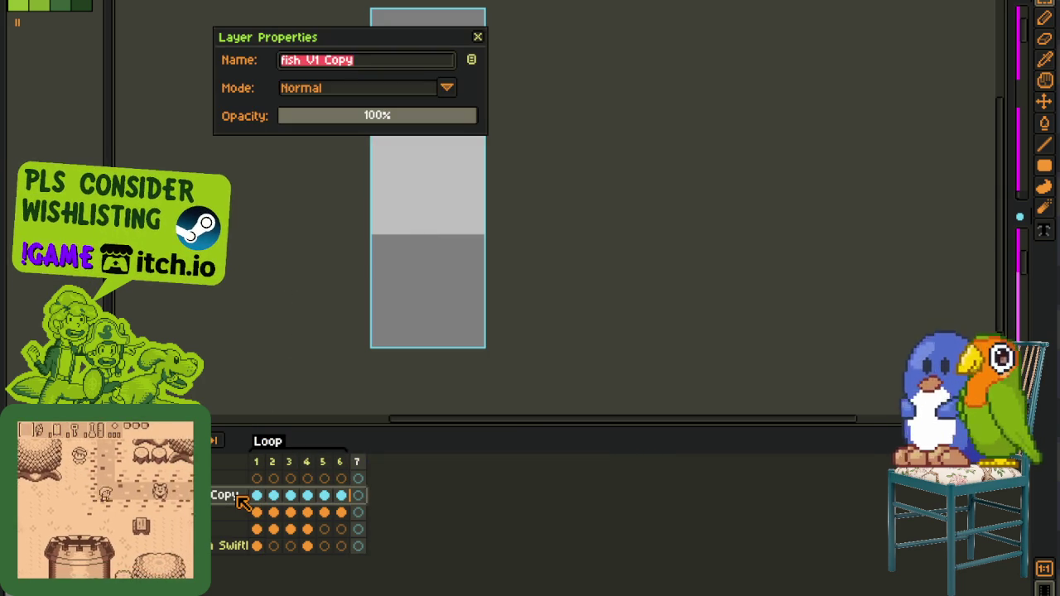
{"action": "key", "text": "ctrl+shift+Left"}
{"action": "key", "text": "ctrl+shift+Left"}
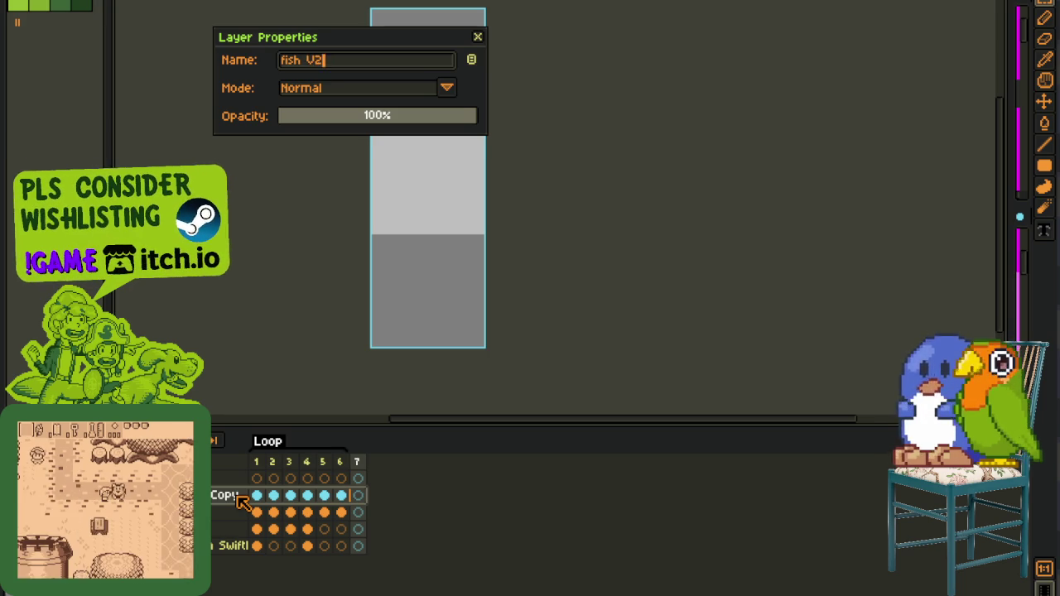
{"action": "key", "text": "Return"}
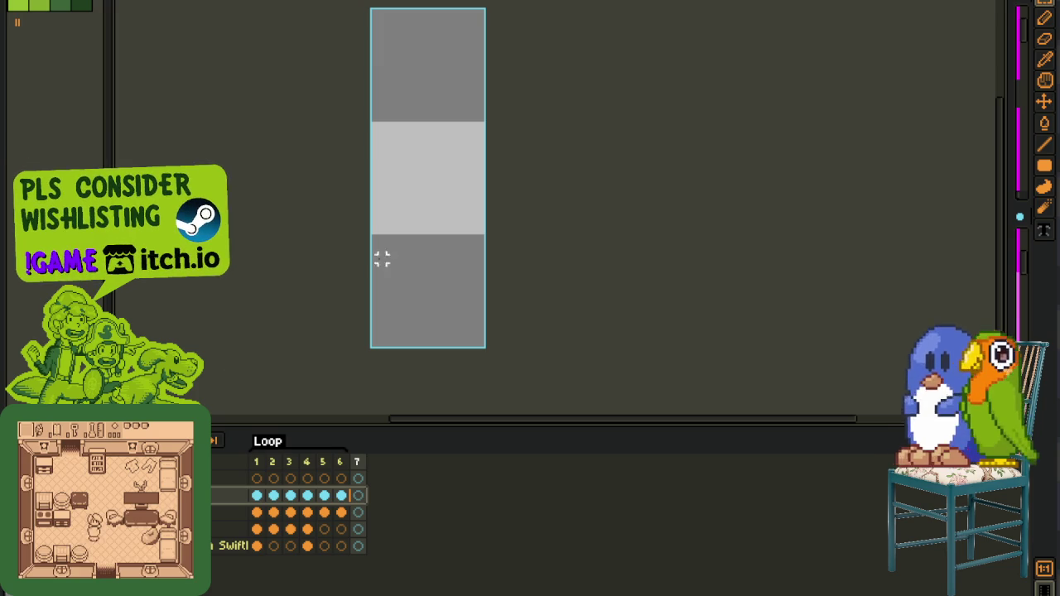
- Step through the first animation frames and check the slime sprite in frame 1
{"action": "left_click", "coordinate": [257, 496]}
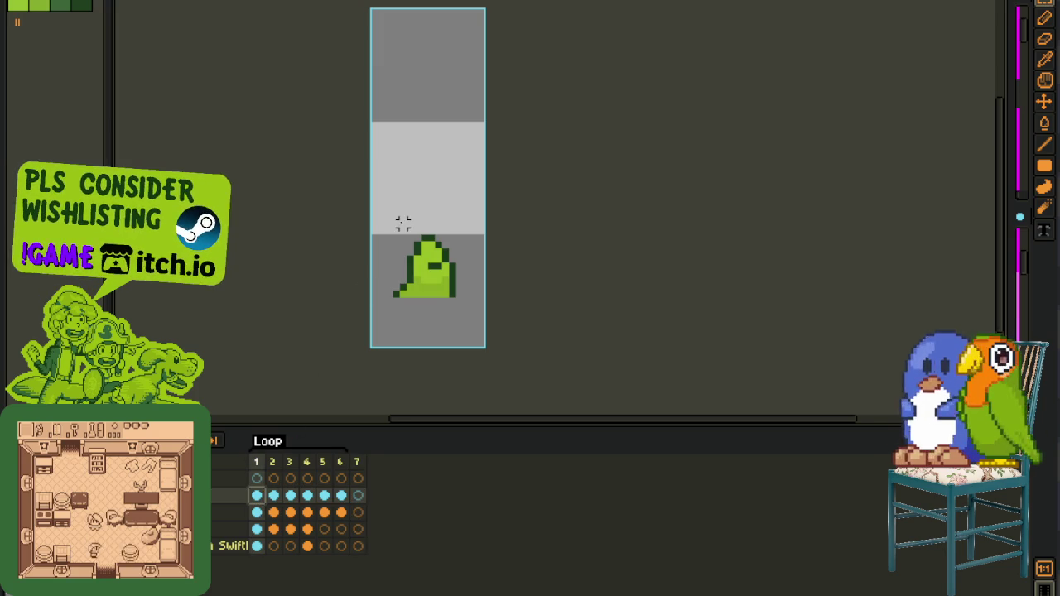
{"action": "left_click_drag", "start_coordinate": [403, 224], "coordinate": [385, 255]}
{"action": "left_click", "coordinate": [280, 477]}
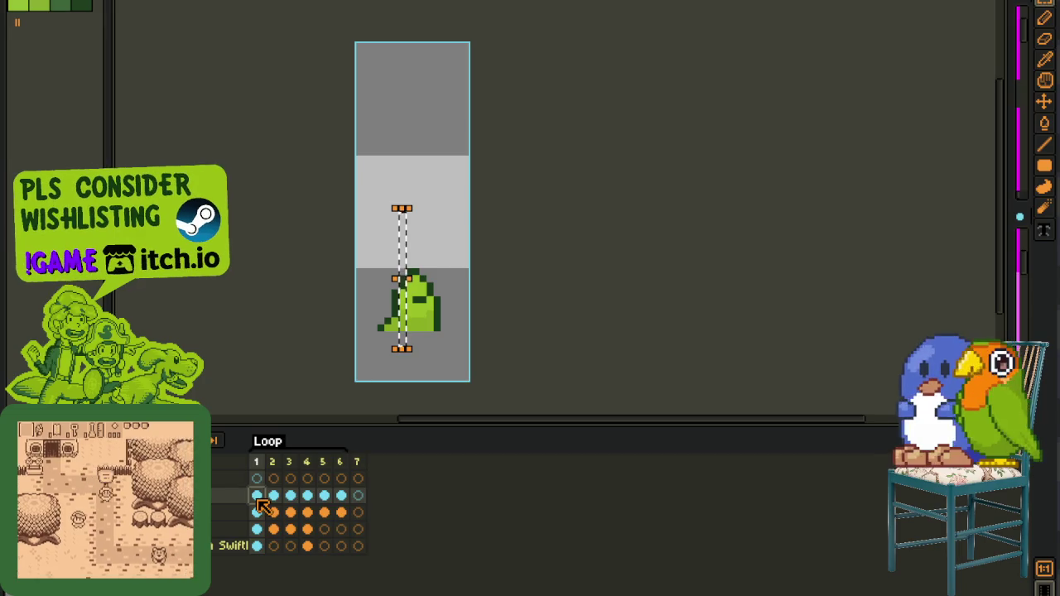
{"action": "left_click", "coordinate": [308, 495]}
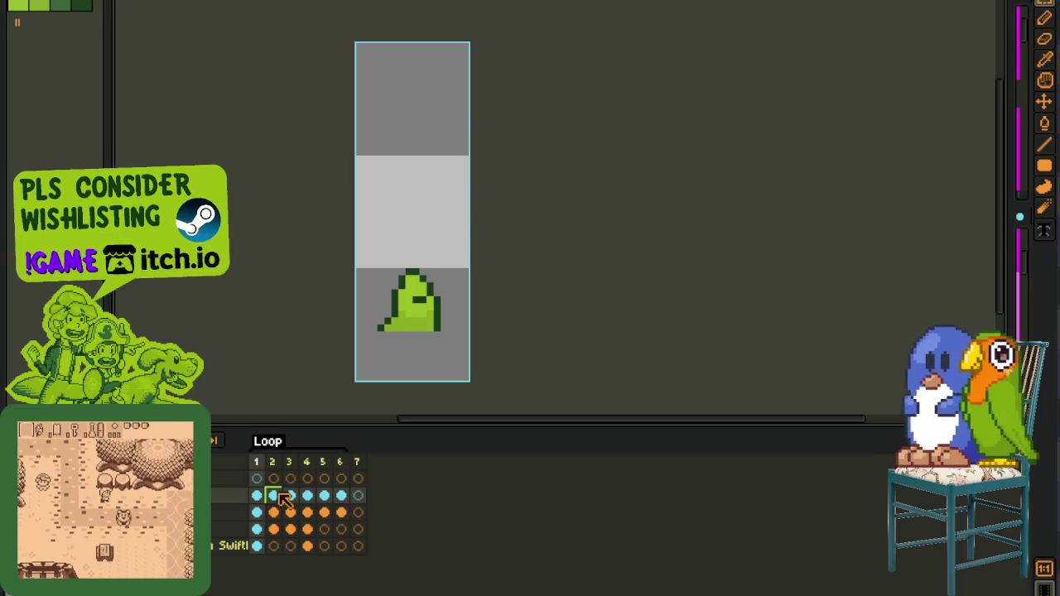
{"action": "left_click", "coordinate": [273, 495]}
{"action": "key", "text": "plus"}
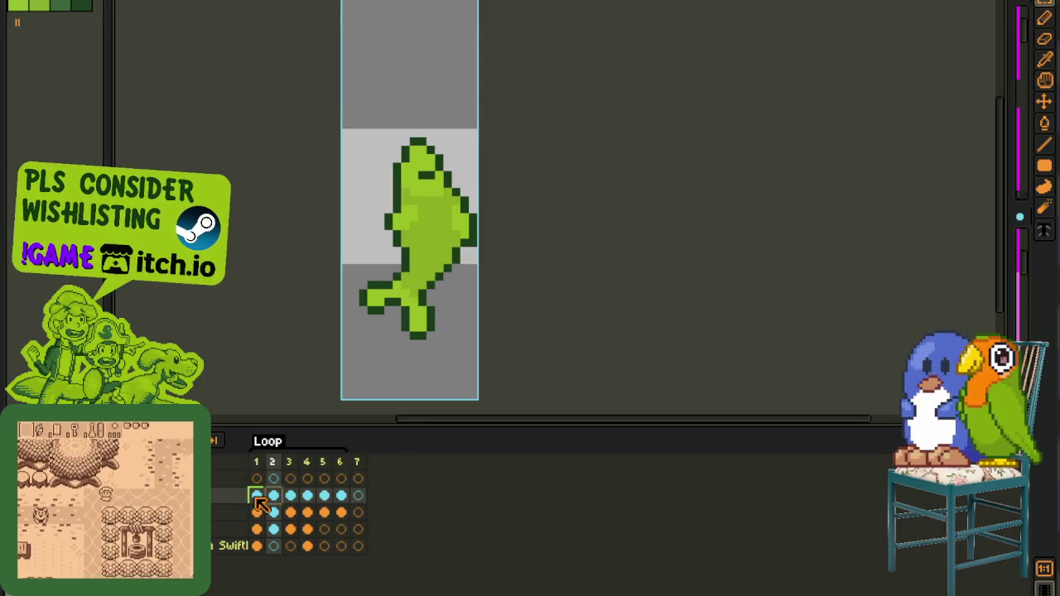
{"action": "left_click", "coordinate": [257, 496]}
{"action": "left_click_drag", "start_coordinate": [339, 226], "coordinate": [472, 385]}
{"action": "key", "text": "ctrl+d"}
- Go to frame 2 of the fish and play the animation preview
{"action": "left_click", "coordinate": [274, 497]}
{"action": "left_click", "coordinate": [274, 496]}
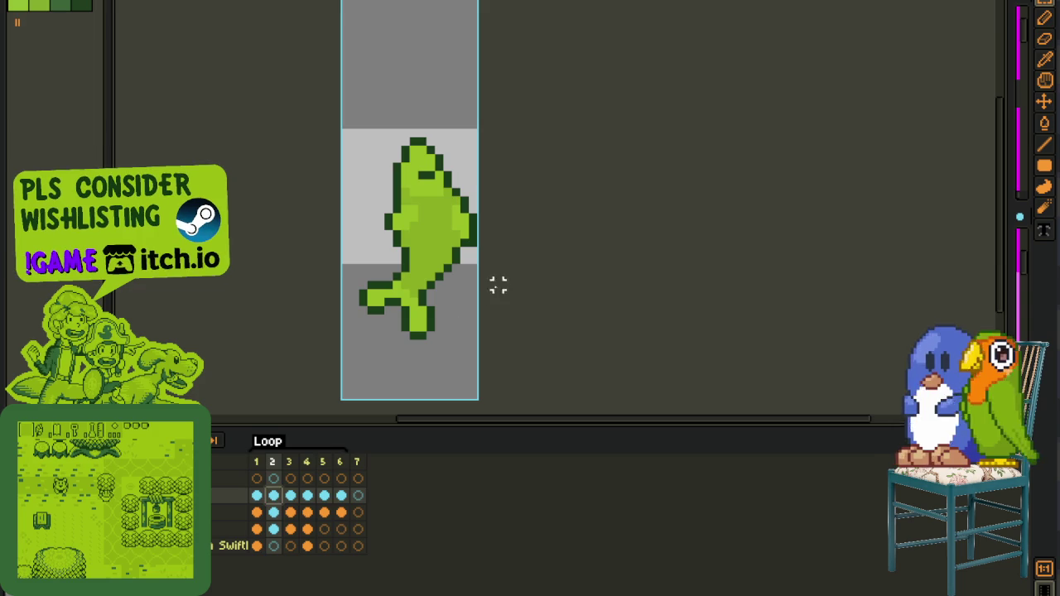
{"action": "scroll", "coordinate": [341, 275], "scroll_direction": "down", "scroll_amount": 2}
{"action": "key", "text": "Return"}
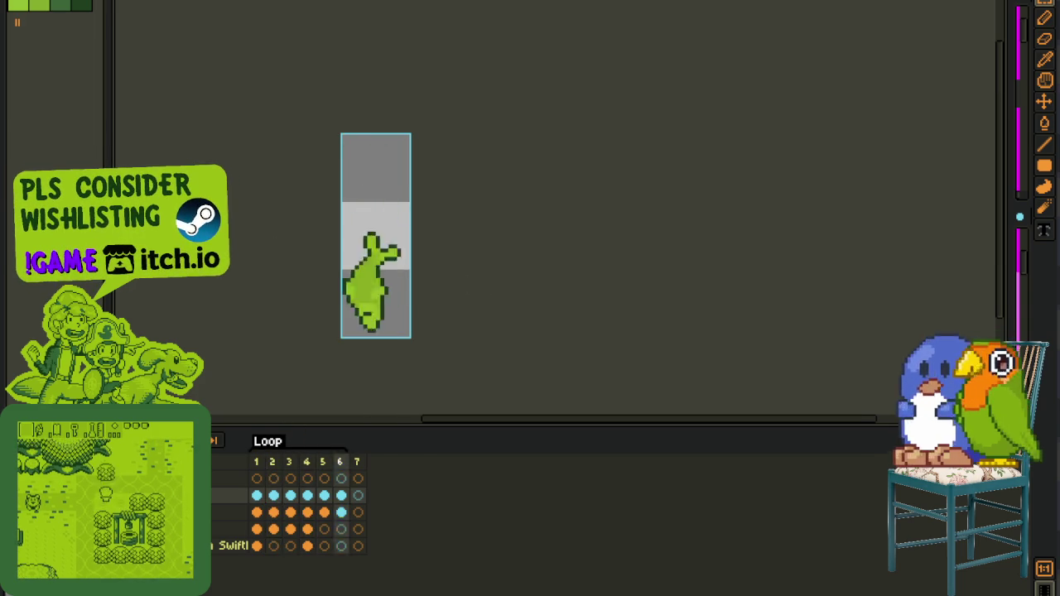
{"action": "scroll", "coordinate": [364, 331], "scroll_direction": "up", "scroll_amount": 1}
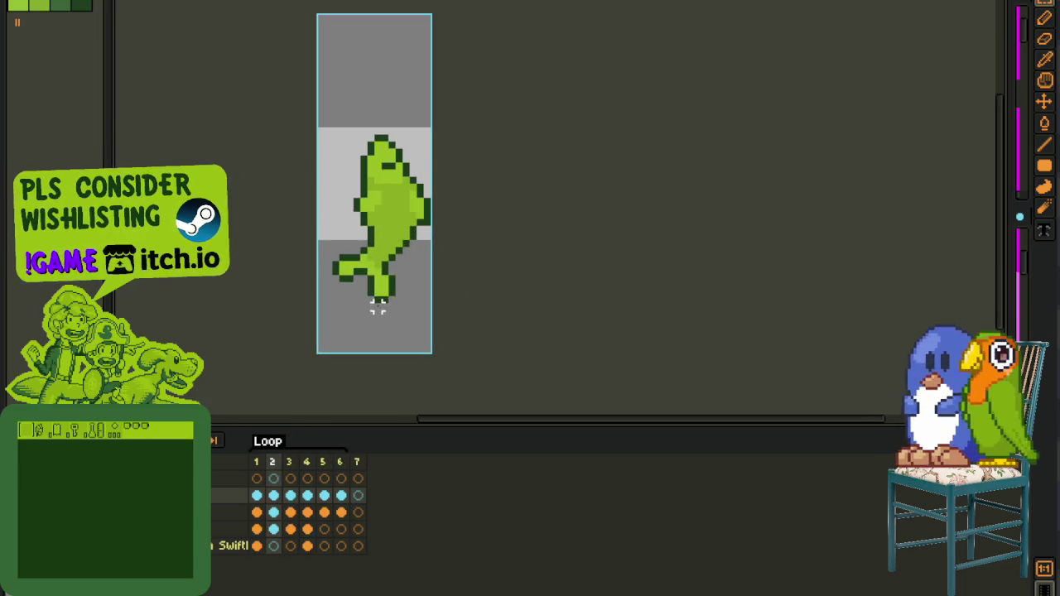
{"action": "scroll", "coordinate": [343, 290], "scroll_direction": "up", "scroll_amount": 1}
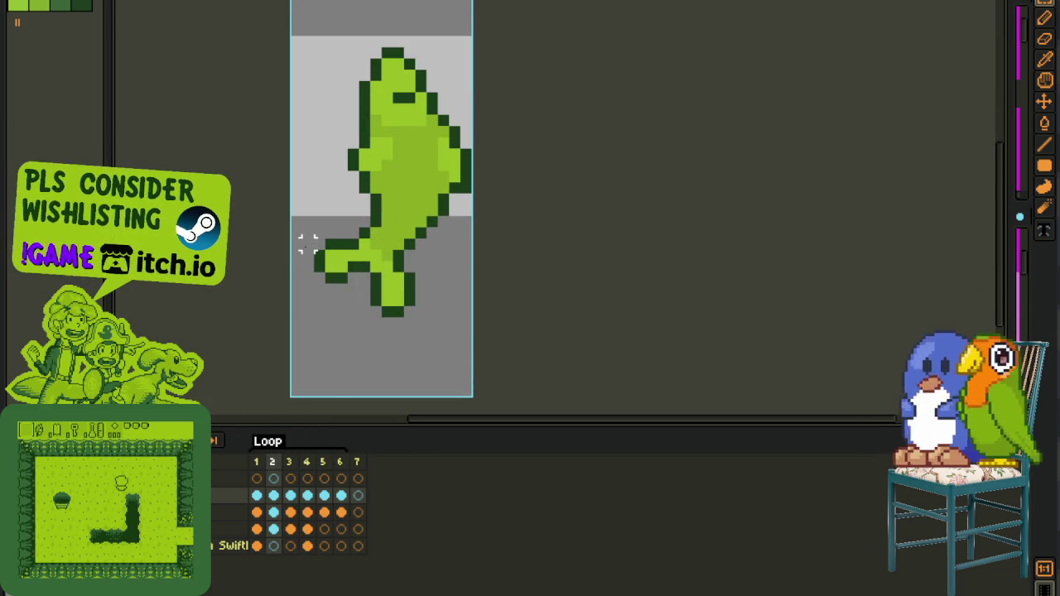
{"action": "scroll", "coordinate": [308, 244], "scroll_direction": "up", "scroll_amount": 1}
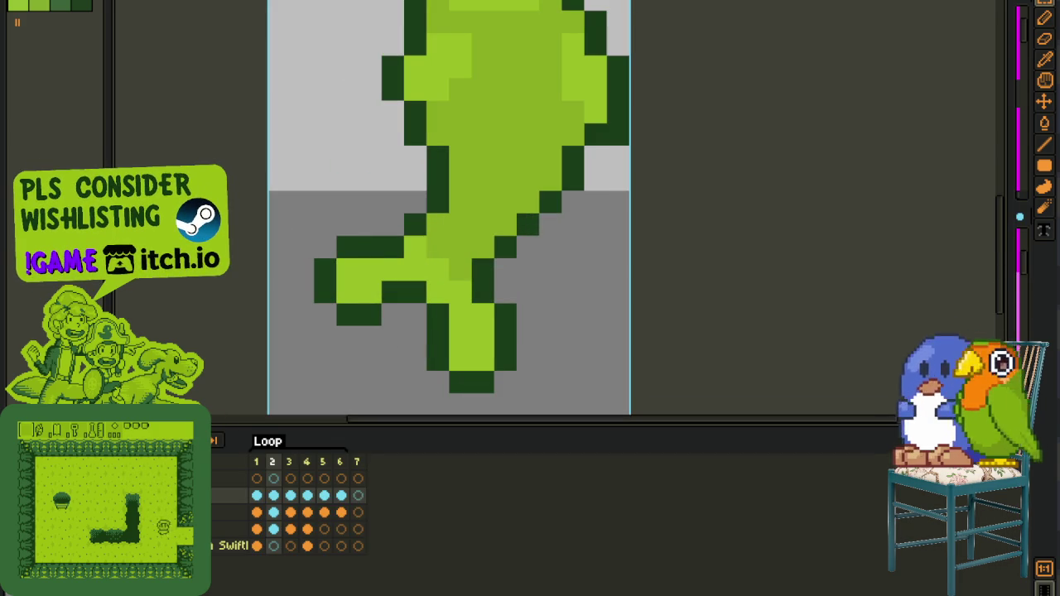
- Hide the timeline, zoom in, and pencil a dark green outline along the fin
{"action": "key", "text": "Tab"}
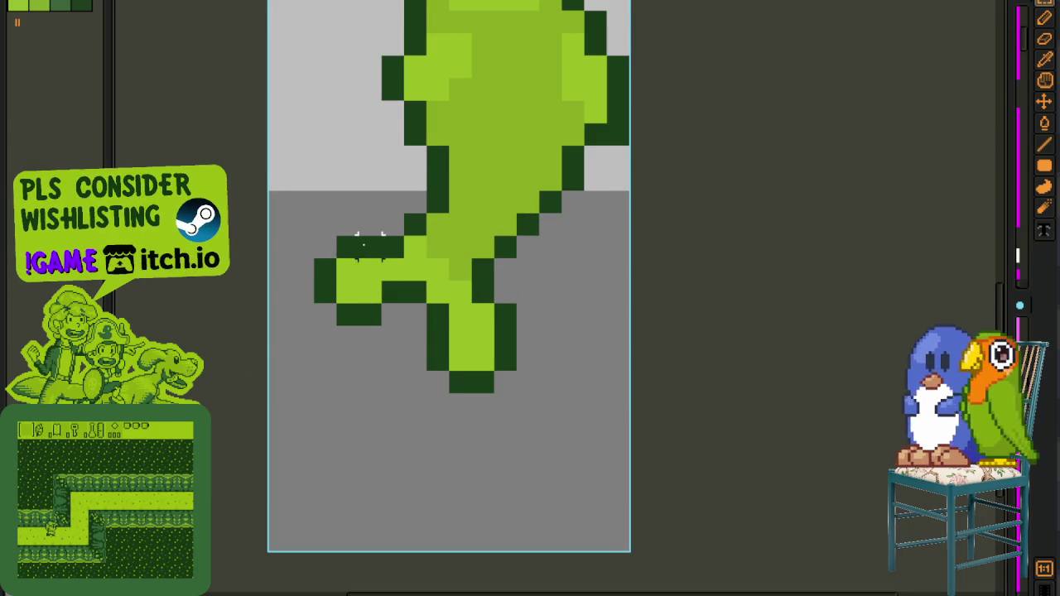
{"action": "scroll", "coordinate": [363, 245], "scroll_direction": "up", "scroll_amount": 1}
{"action": "key", "text": "b"}
{"action": "mouse_move", "coordinate": [402, 225]}
{"action": "left_mouse_down"}
{"action": "mouse_move", "coordinate": [345, 225]}
{"action": "mouse_move", "coordinate": [308, 243]}
{"action": "left_mouse_up"}
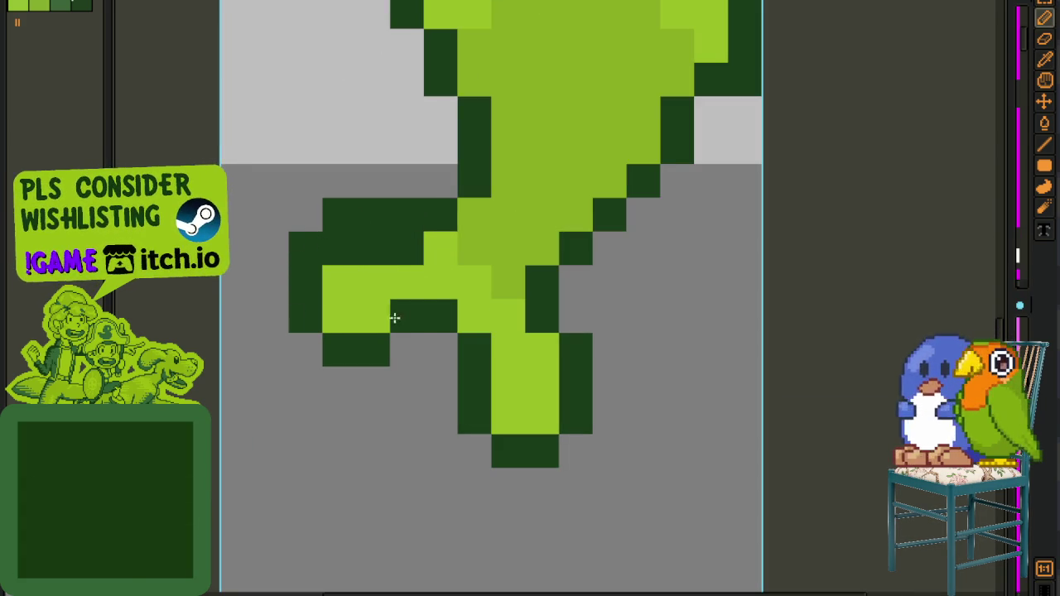
- Touch up the lower fin with light green fill and dark outline pixels
{"action": "left_click_drag", "start_coordinate": [394, 316], "coordinate": [443, 315]}
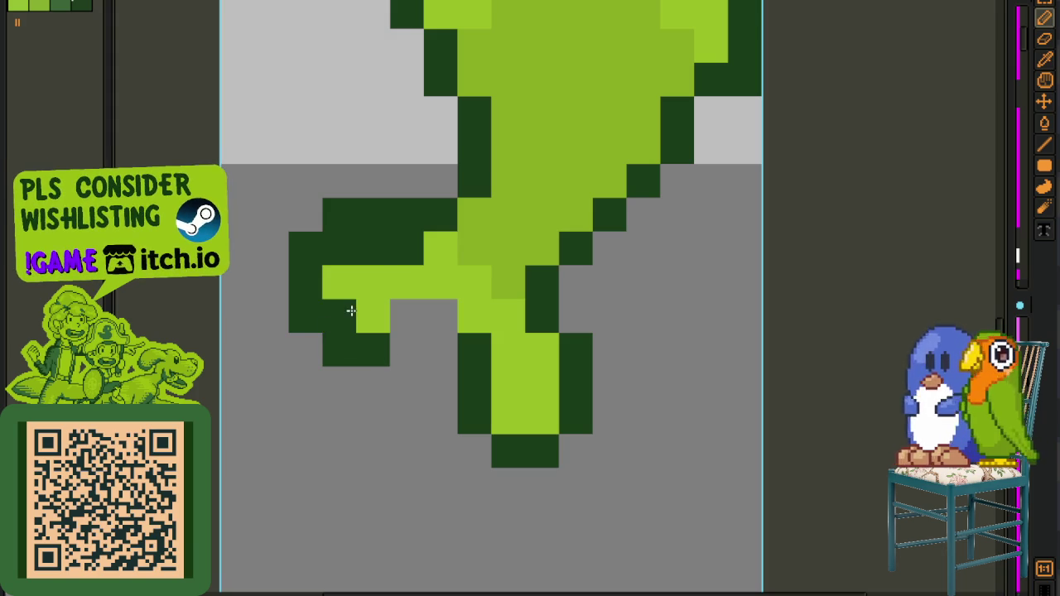
{"action": "left_click", "coordinate": [352, 310]}
{"action": "left_click", "coordinate": [367, 284], "text": "alt"}
{"action": "mouse_move", "coordinate": [406, 248]}
{"action": "left_mouse_down"}
{"action": "mouse_move", "coordinate": [366, 243]}
{"action": "mouse_move", "coordinate": [333, 262]}
{"action": "left_mouse_up"}
{"action": "left_click", "coordinate": [309, 283], "text": "alt"}
{"action": "left_click", "coordinate": [329, 319]}
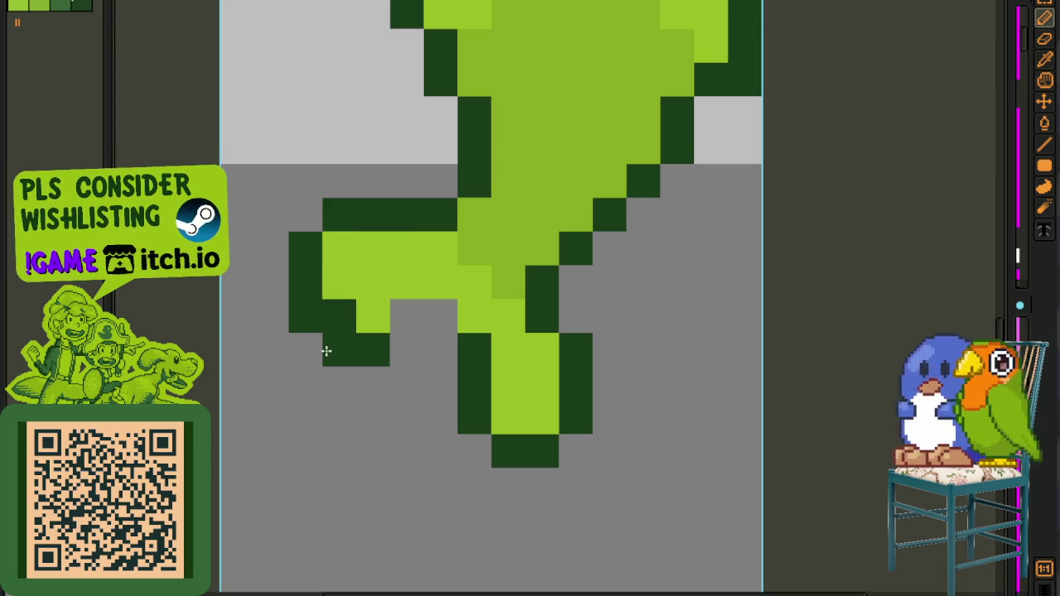
{"action": "right_click", "coordinate": [327, 351]}
{"action": "left_click", "coordinate": [367, 284]}
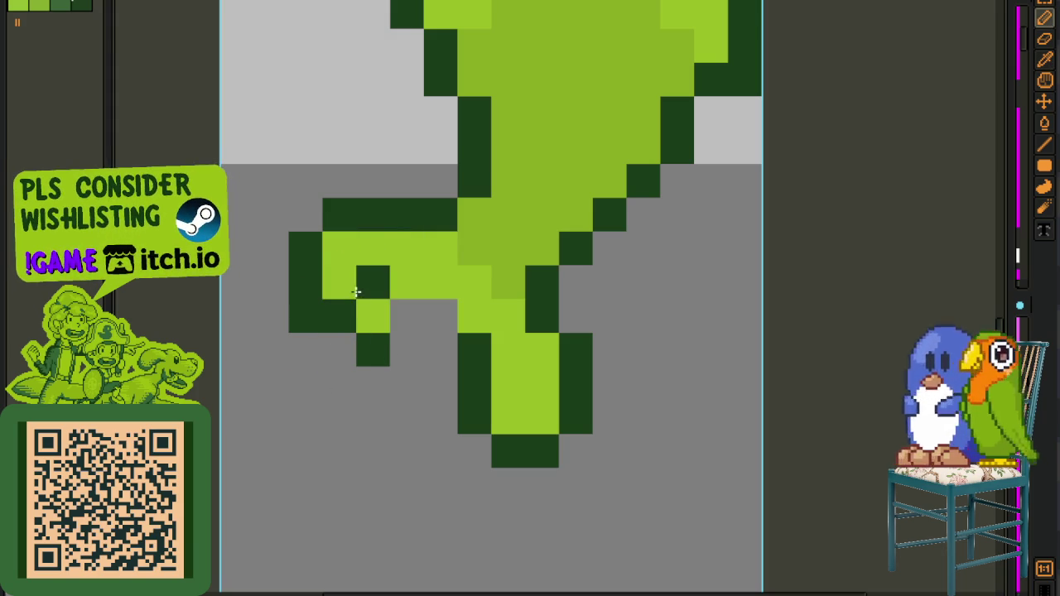
- Fill more fin pixels light green and outline the fin's left edge in dark green
{"action": "left_click", "coordinate": [360, 279], "text": "alt"}
{"action": "left_click_drag", "start_coordinate": [367, 284], "coordinate": [339, 315]}
{"action": "left_click", "coordinate": [312, 323]}
{"action": "left_click", "coordinate": [307, 291], "text": "alt"}
{"action": "left_click", "coordinate": [308, 314]}
{"action": "left_click", "coordinate": [308, 339]}
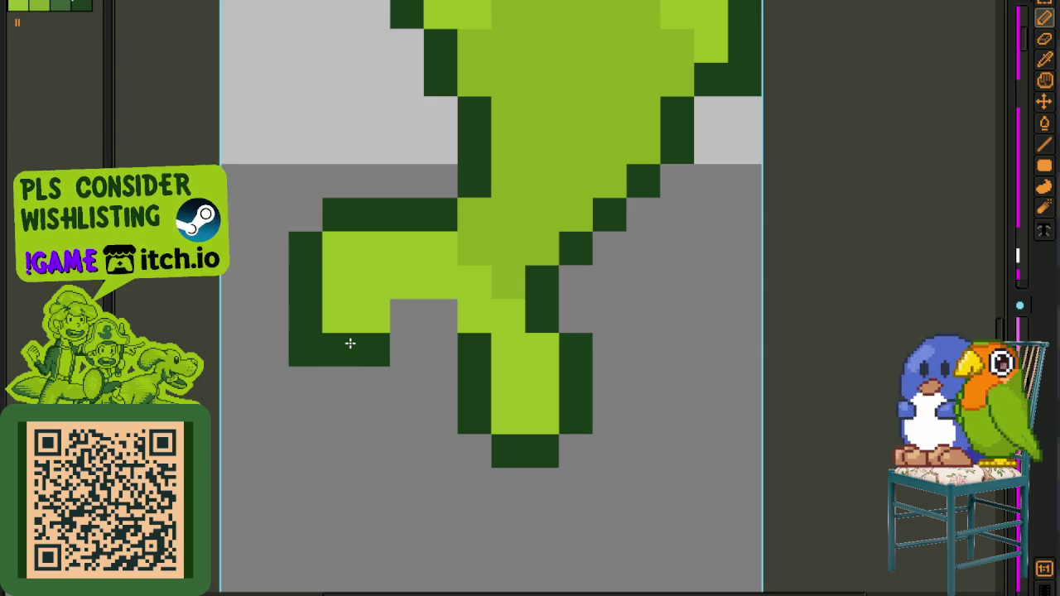
- Extend the fin's bottom outline, recolour its inner column light green, and outline the lower fin
{"action": "left_click_drag", "start_coordinate": [339, 348], "coordinate": [418, 340]}
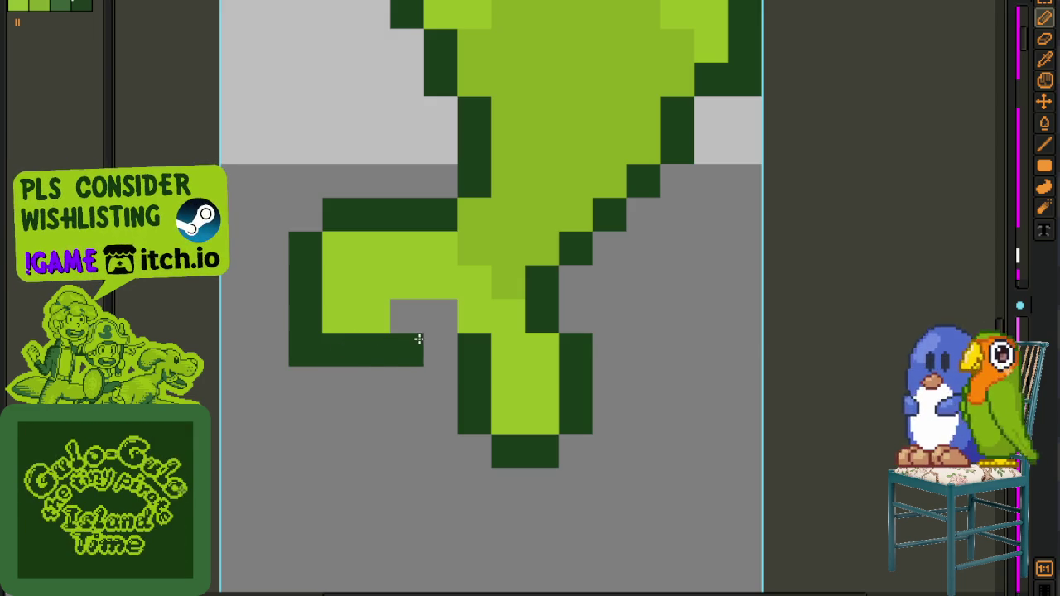
{"action": "left_click", "coordinate": [533, 350], "text": "alt"}
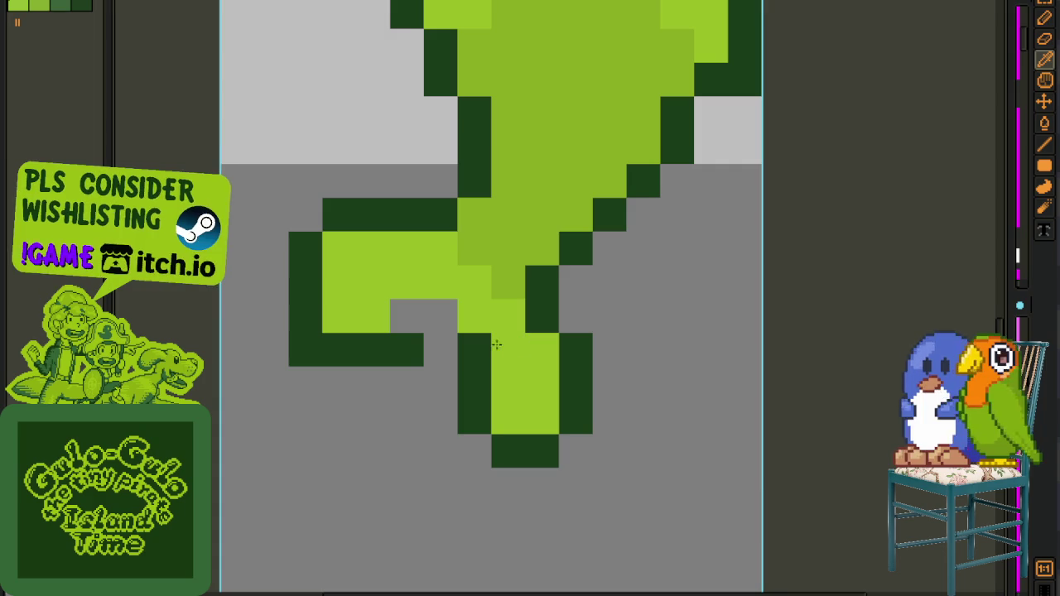
{"action": "left_click_drag", "start_coordinate": [473, 418], "coordinate": [472, 356]}
{"action": "left_click", "coordinate": [504, 447], "text": "alt"}
{"action": "mouse_move", "coordinate": [475, 449]}
{"action": "left_mouse_down"}
{"action": "mouse_move", "coordinate": [433, 388]}
{"action": "mouse_move", "coordinate": [409, 309]}
{"action": "left_mouse_up"}
{"action": "left_click", "coordinate": [480, 355], "text": "alt"}
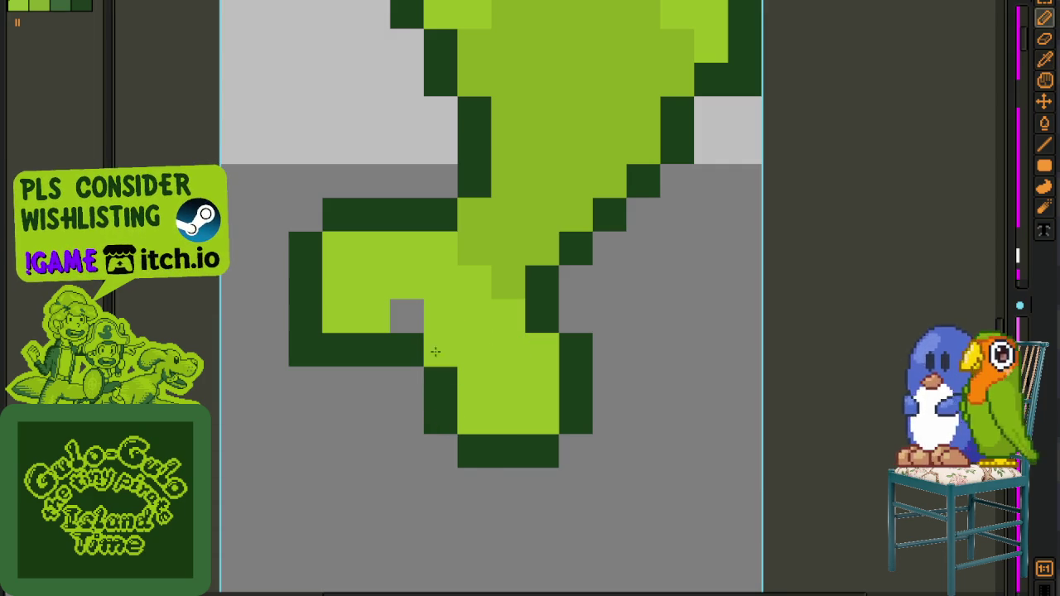
- Add a dark pixel at the fin's top-left corner
{"action": "scroll", "coordinate": [447, 348], "scroll_direction": "down", "scroll_amount": 4}
{"action": "scroll", "coordinate": [486, 346], "scroll_direction": "down", "scroll_amount": 1}
{"action": "scroll", "coordinate": [493, 343], "scroll_direction": "down", "scroll_amount": 1}
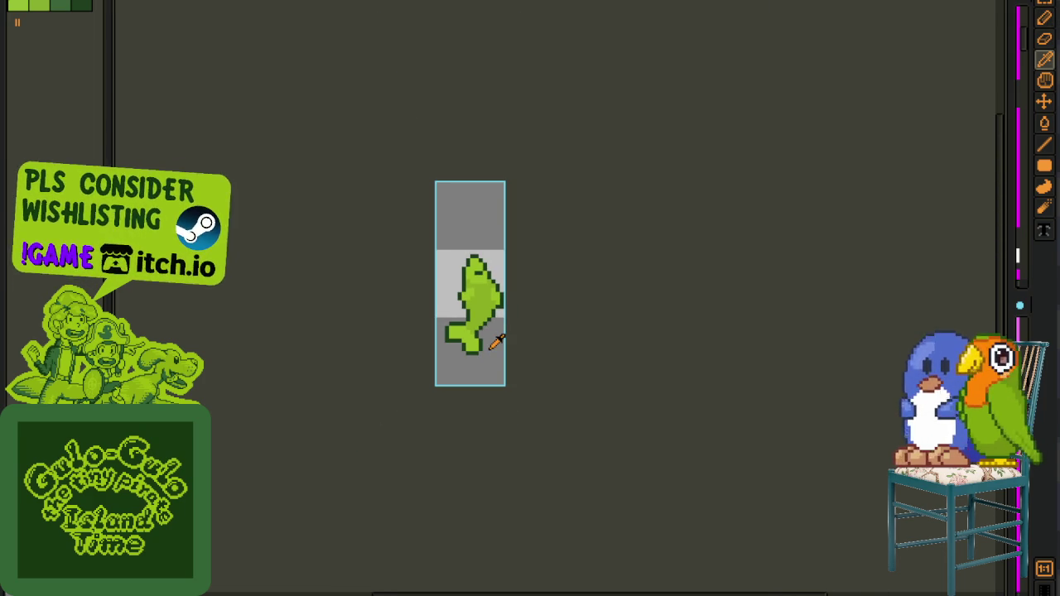
{"action": "scroll", "coordinate": [497, 328], "scroll_direction": "down", "scroll_amount": 2}
{"action": "scroll", "coordinate": [505, 331], "scroll_direction": "up", "scroll_amount": 1}
{"action": "scroll", "coordinate": [501, 330], "scroll_direction": "up", "scroll_amount": 2}
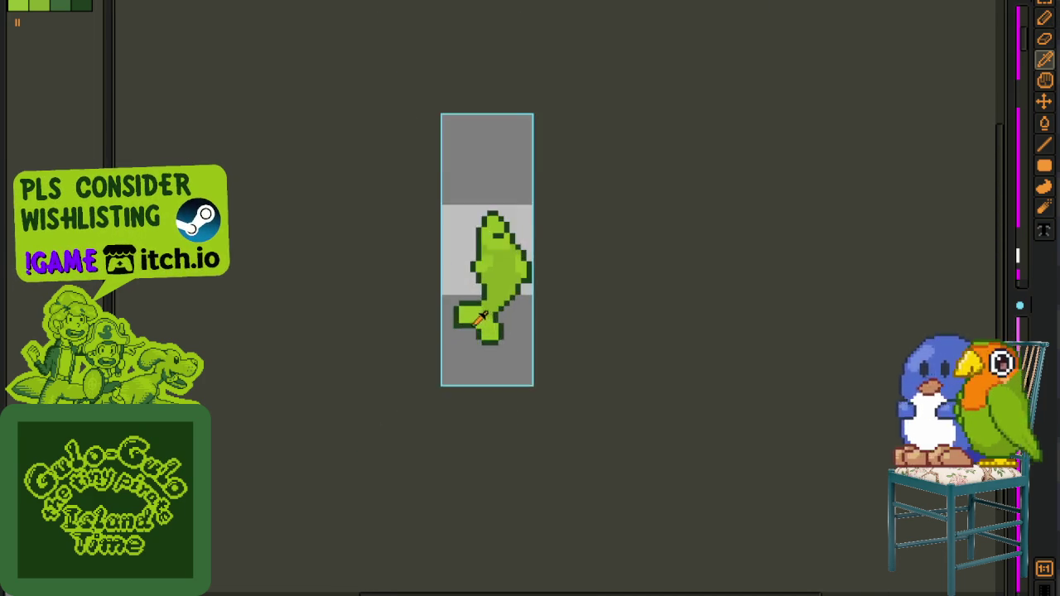
{"action": "scroll", "coordinate": [476, 322], "scroll_direction": "up", "scroll_amount": 3}
{"action": "scroll", "coordinate": [451, 320], "scroll_direction": "up", "scroll_amount": 1}
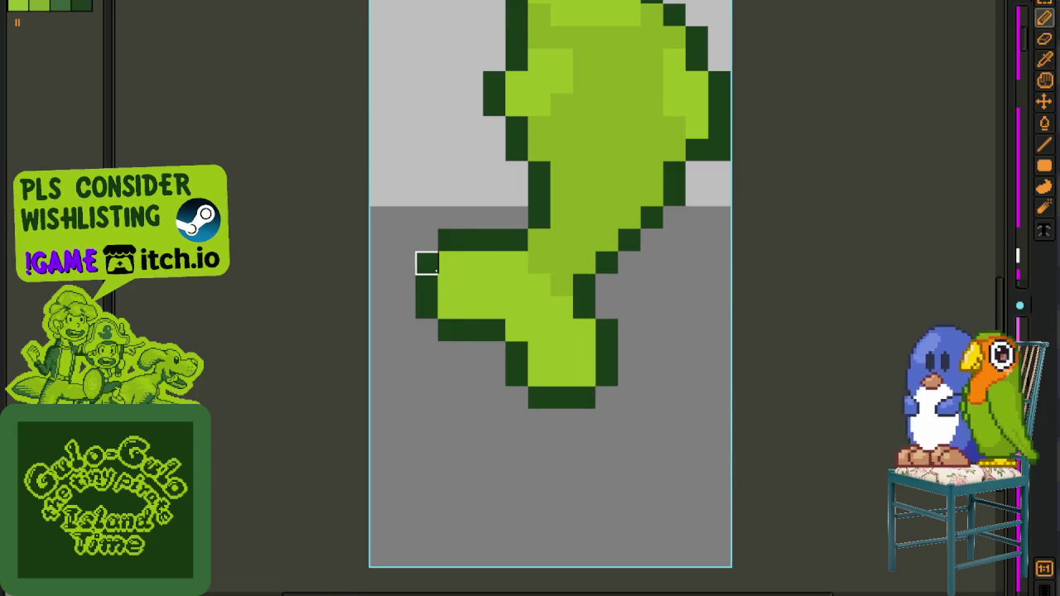
{"action": "left_click", "coordinate": [426, 238]}
{"action": "scroll", "coordinate": [448, 315], "scroll_direction": "down", "scroll_amount": 2}
{"action": "scroll", "coordinate": [497, 324], "scroll_direction": "up", "scroll_amount": 1}
{"action": "scroll", "coordinate": [505, 322], "scroll_direction": "down", "scroll_amount": 2}
- Try another dark pixel at the fin's top-left, then undo it
{"action": "key", "text": "i"}
{"action": "scroll", "coordinate": [488, 327], "scroll_direction": "down", "scroll_amount": 1}
{"action": "scroll", "coordinate": [480, 331], "scroll_direction": "down", "scroll_amount": 1}
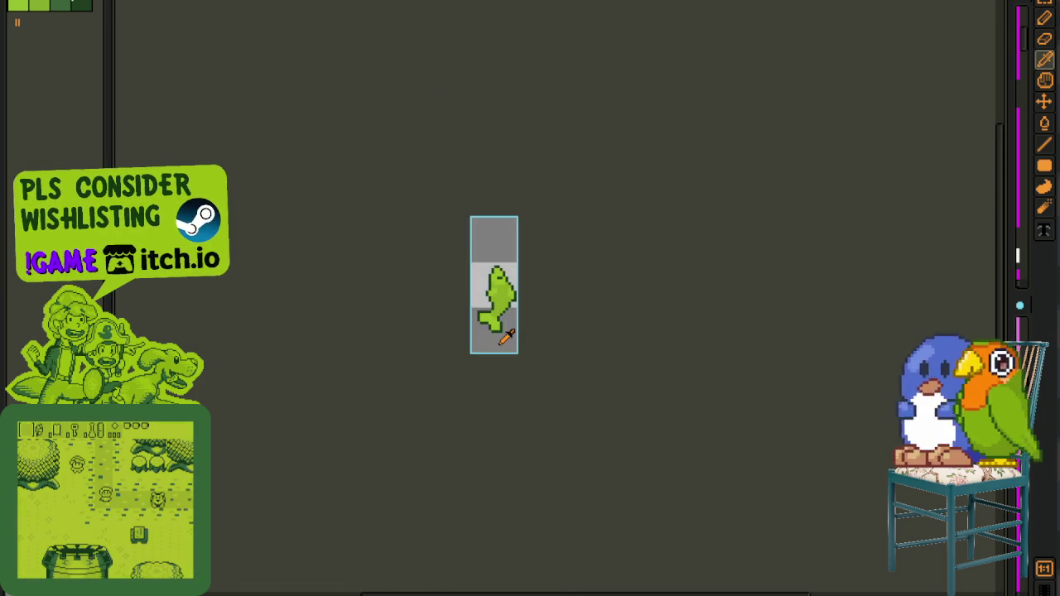
{"action": "scroll", "coordinate": [465, 336], "scroll_direction": "up", "scroll_amount": 2}
{"action": "scroll", "coordinate": [468, 331], "scroll_direction": "up", "scroll_amount": 2}
{"action": "key", "text": "b"}
{"action": "left_click", "coordinate": [364, 176]}
{"action": "key", "text": "ctrl+z"}
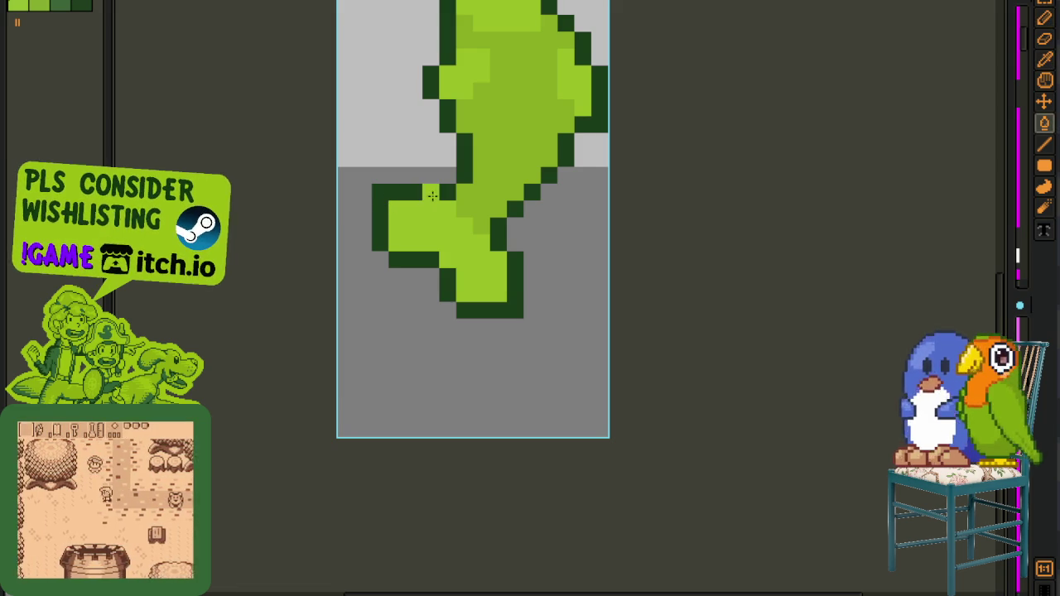
- Erase the old lower fin and begin a new dark outline beside the body
{"action": "key", "text": "e"}
{"action": "mouse_move", "coordinate": [441, 195]}
{"action": "left_mouse_down"}
{"action": "mouse_move", "coordinate": [395, 190]}
{"action": "mouse_move", "coordinate": [396, 208]}
{"action": "mouse_move", "coordinate": [362, 227]}
{"action": "mouse_move", "coordinate": [430, 227]}
{"action": "mouse_move", "coordinate": [533, 293]}
{"action": "left_mouse_up"}
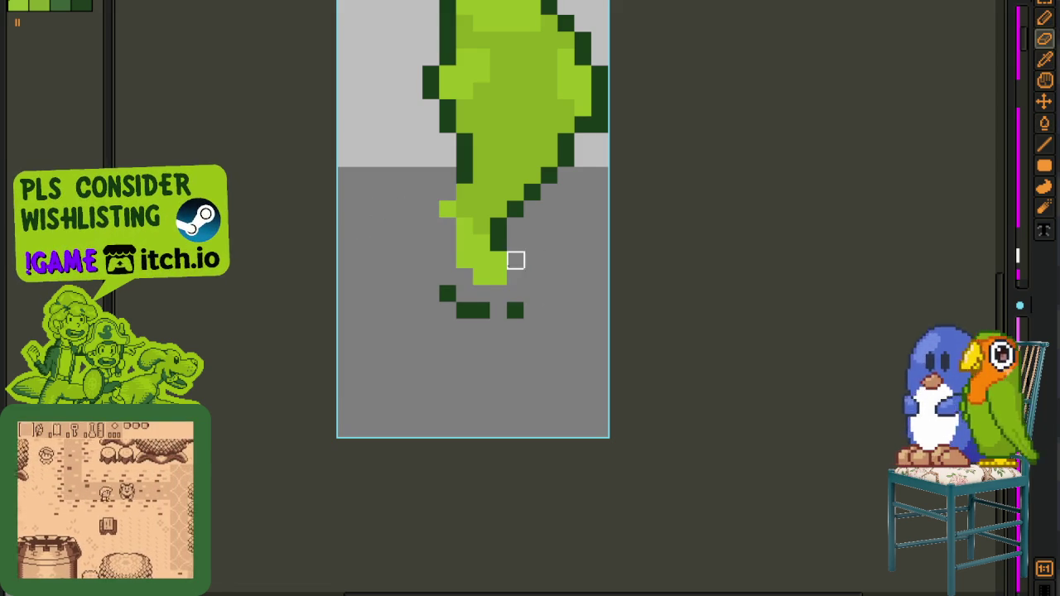
{"action": "mouse_move", "coordinate": [481, 260]}
{"action": "left_mouse_down"}
{"action": "mouse_move", "coordinate": [496, 274]}
{"action": "mouse_move", "coordinate": [467, 307]}
{"action": "mouse_move", "coordinate": [483, 241]}
{"action": "mouse_move", "coordinate": [447, 227]}
{"action": "mouse_move", "coordinate": [450, 294]}
{"action": "mouse_move", "coordinate": [447, 208]}
{"action": "mouse_move", "coordinate": [407, 231]}
{"action": "left_mouse_up"}
{"action": "key", "text": "b"}
{"action": "left_click", "coordinate": [447, 209]}
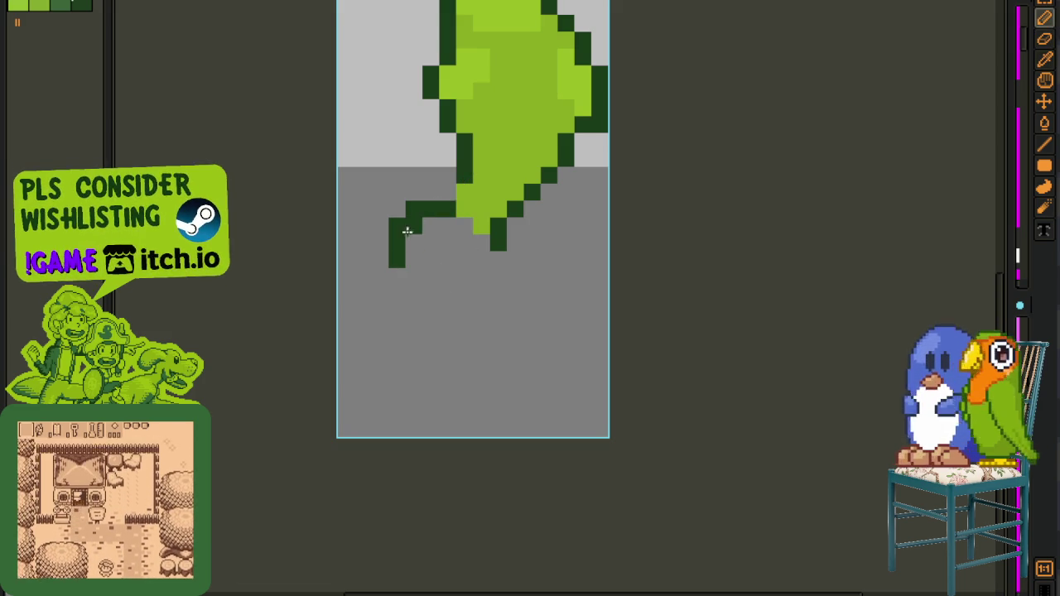
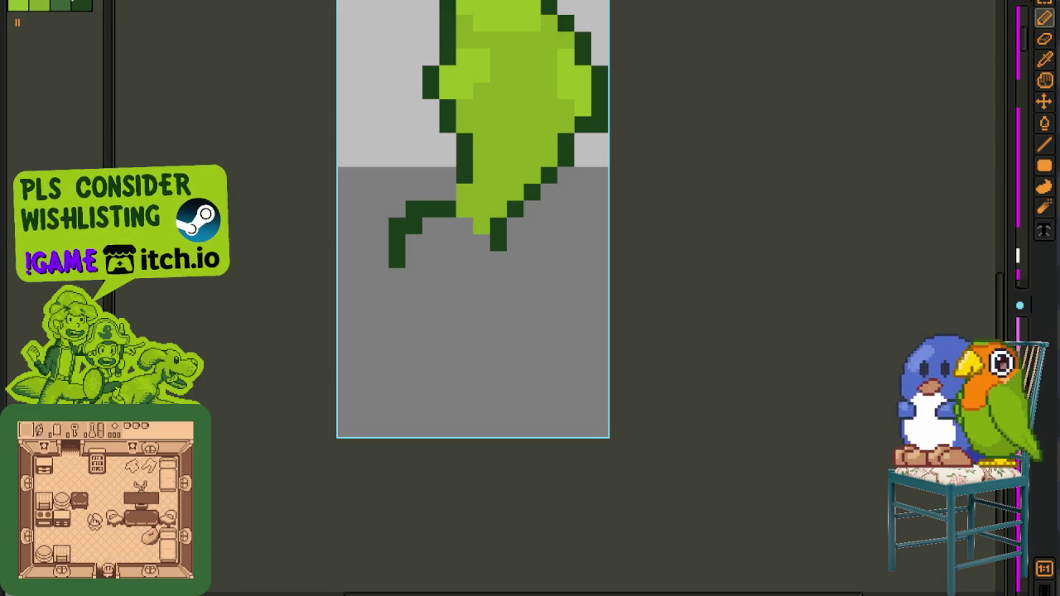
- Switch to the Game Boy town tilemap and pan up to view more of the town
{"action": "left_click", "coordinate": [368, 29]}
{"action": "left_click_drag", "start_coordinate": [460, 395], "coordinate": [457, 246]}
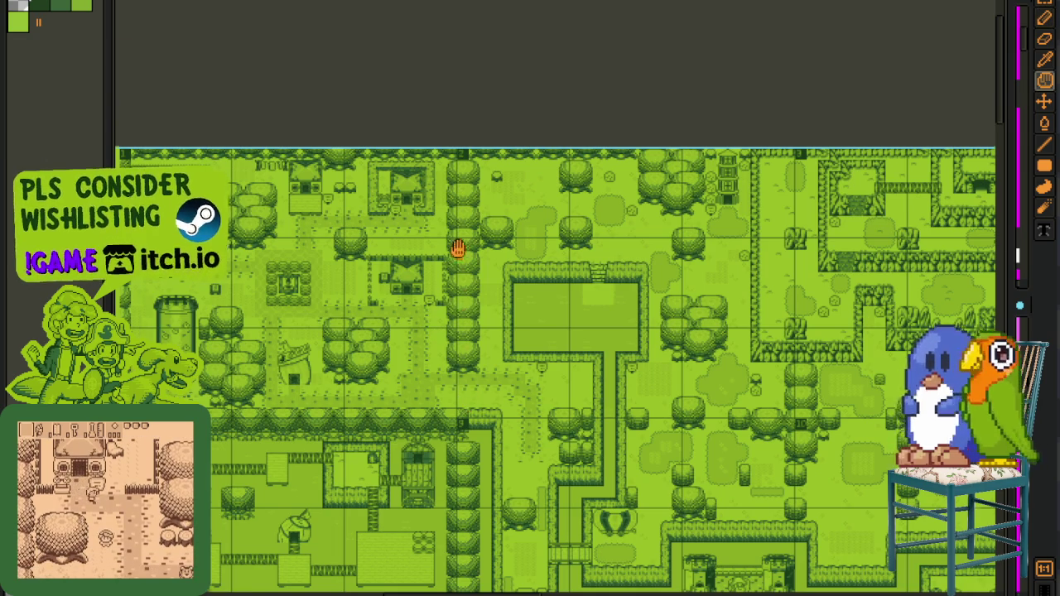
{"action": "key", "text": "b"}
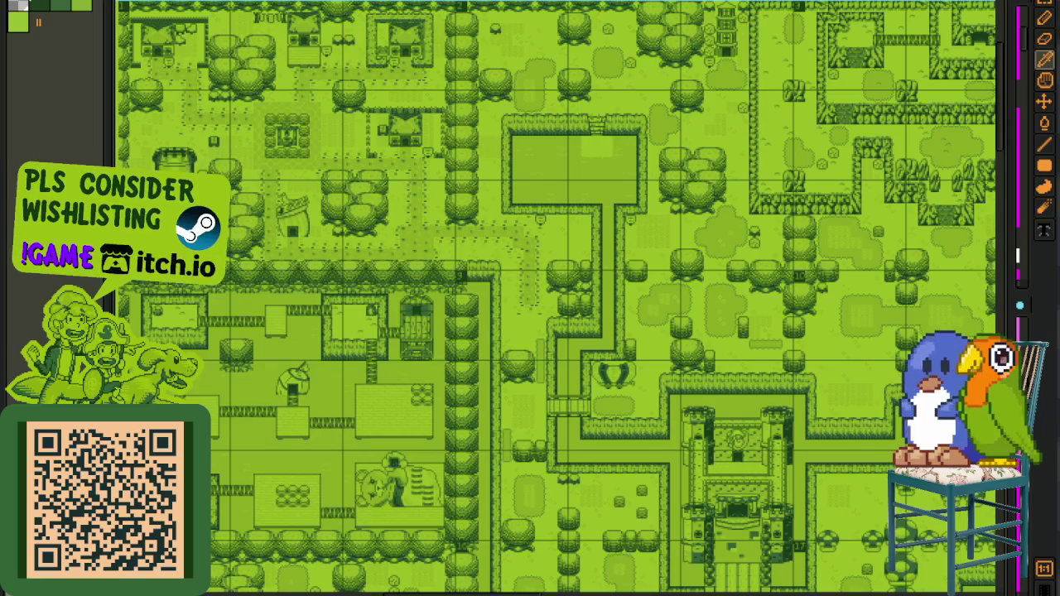
- Return to the fish sprite and rename the V2 layer to 'Tadpole'
{"action": "key", "text": "b"}
{"action": "key", "text": "ctrl+Tab"}
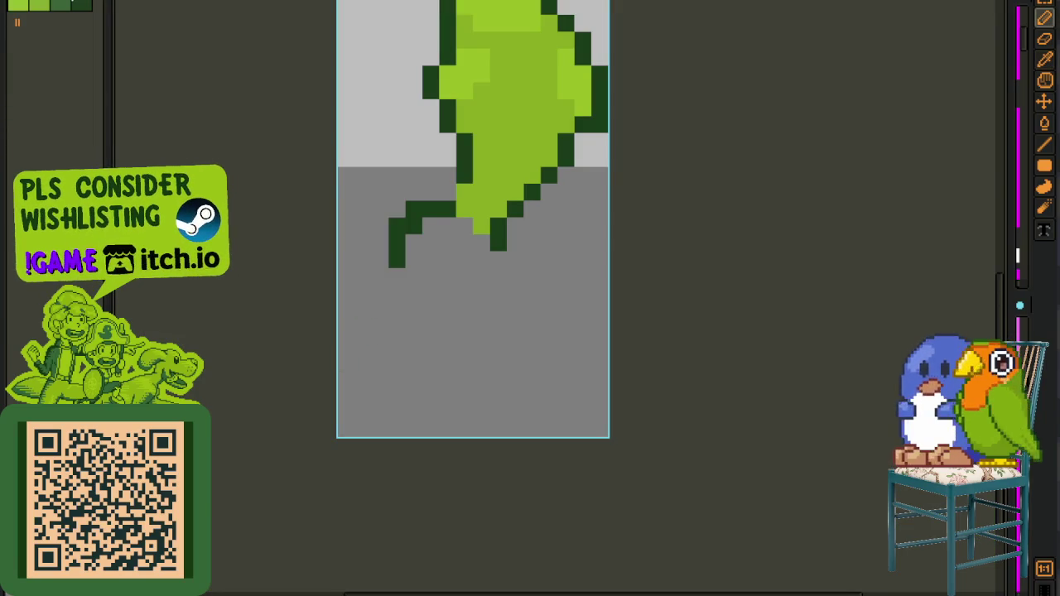
{"action": "key", "text": "Tab"}
{"action": "double_click", "coordinate": [232, 495]}
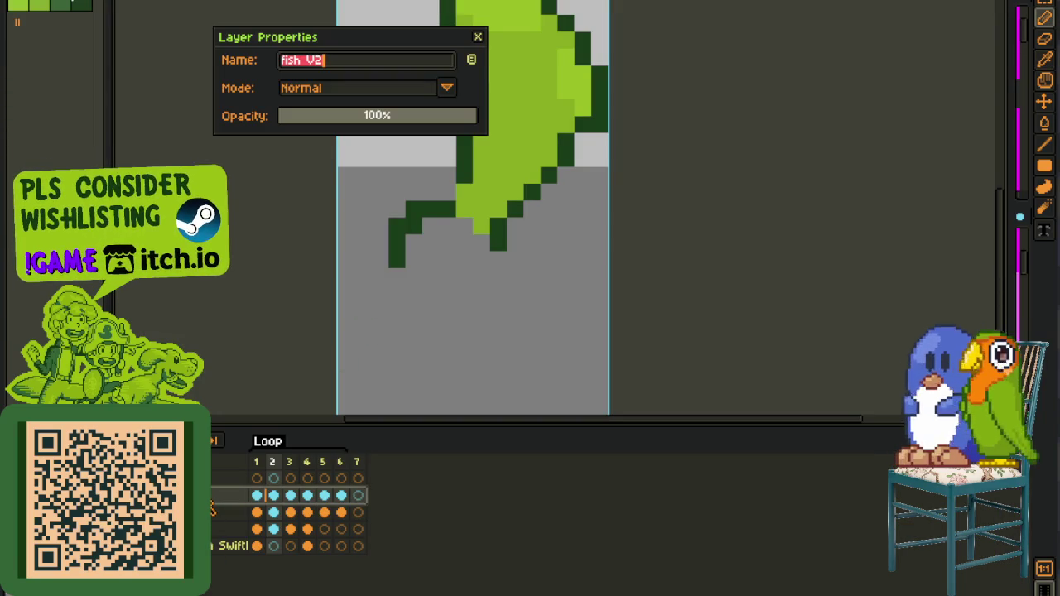
{"action": "left_click", "coordinate": [282, 60]}
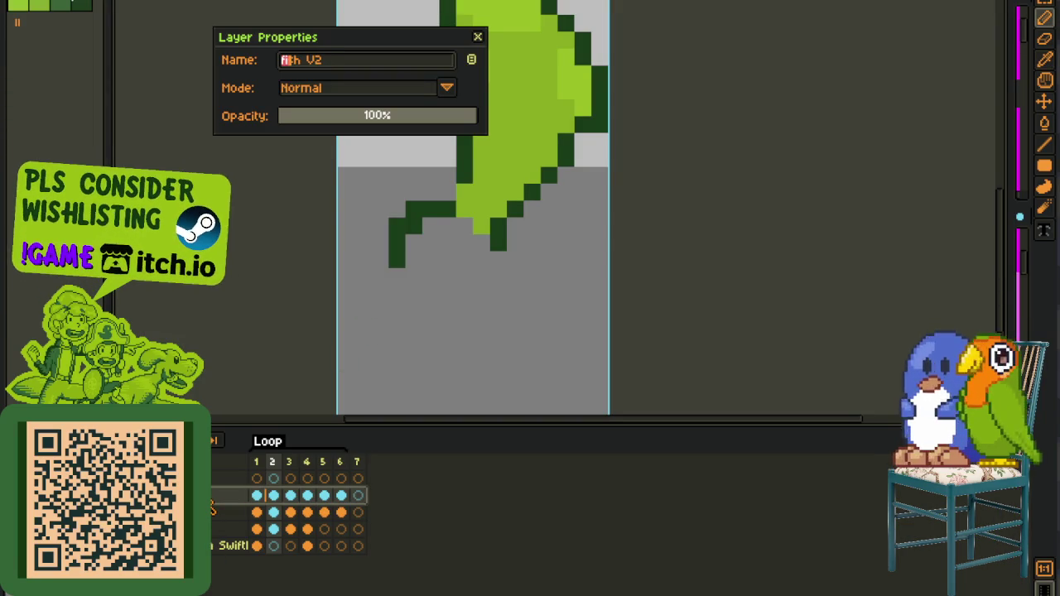
{"action": "type", "text": "Tadpole"}
{"action": "key", "text": "Return"}
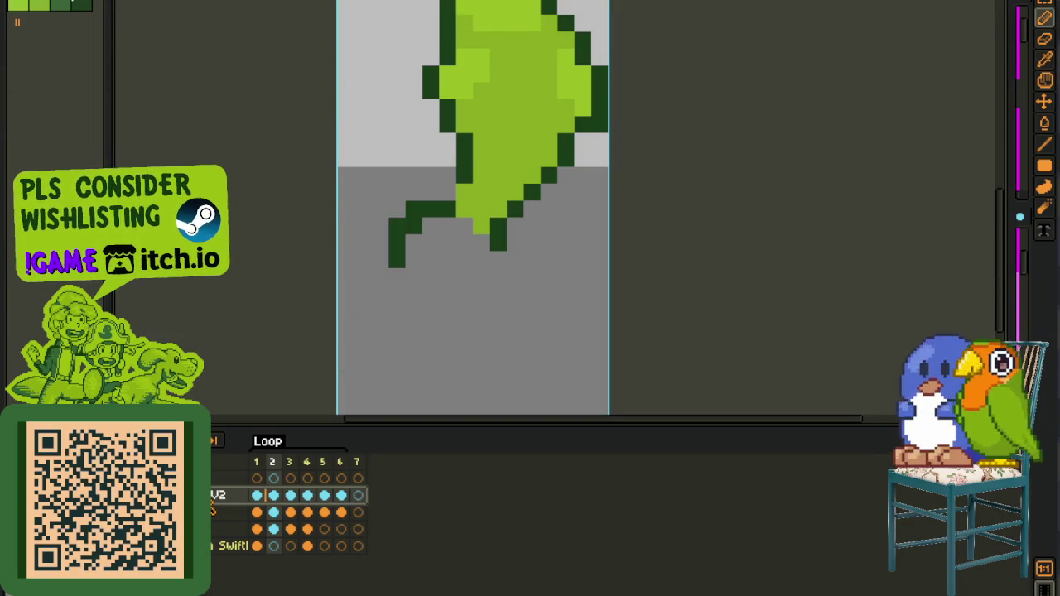
- Rename the V1 layer to 'Tawili V1' and play the swimming animation
{"action": "double_click", "coordinate": [232, 512]}
{"action": "left_click", "coordinate": [282, 60]}
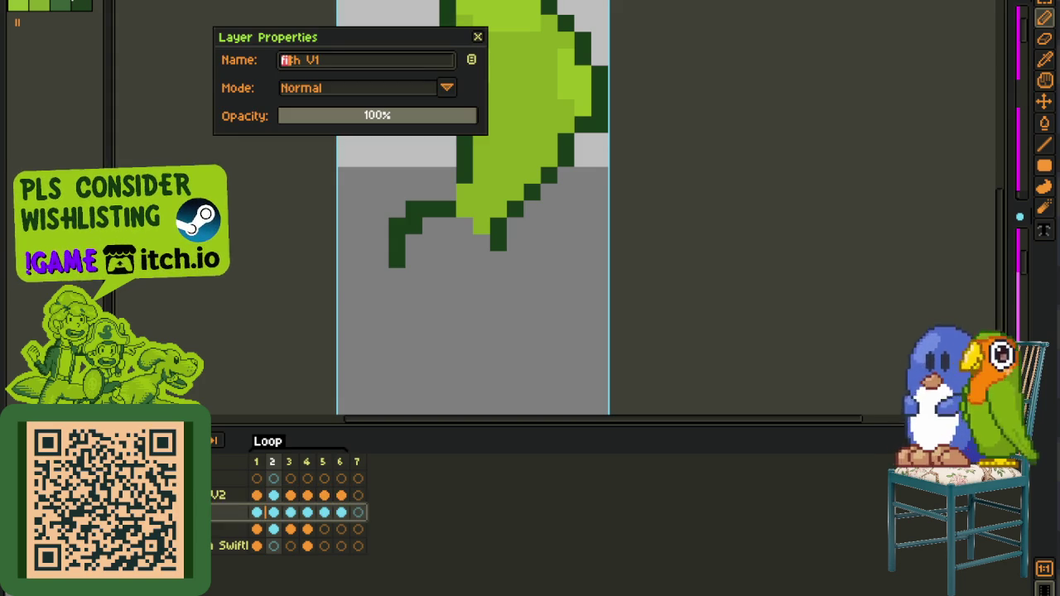
{"action": "type", "text": "Tawili"}
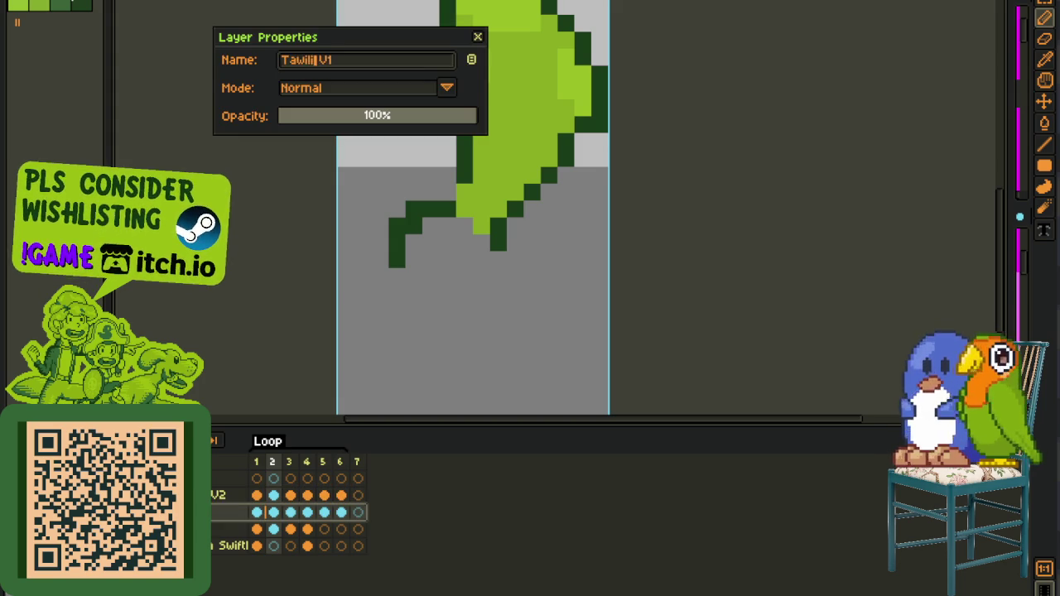
{"action": "key", "text": "Return"}
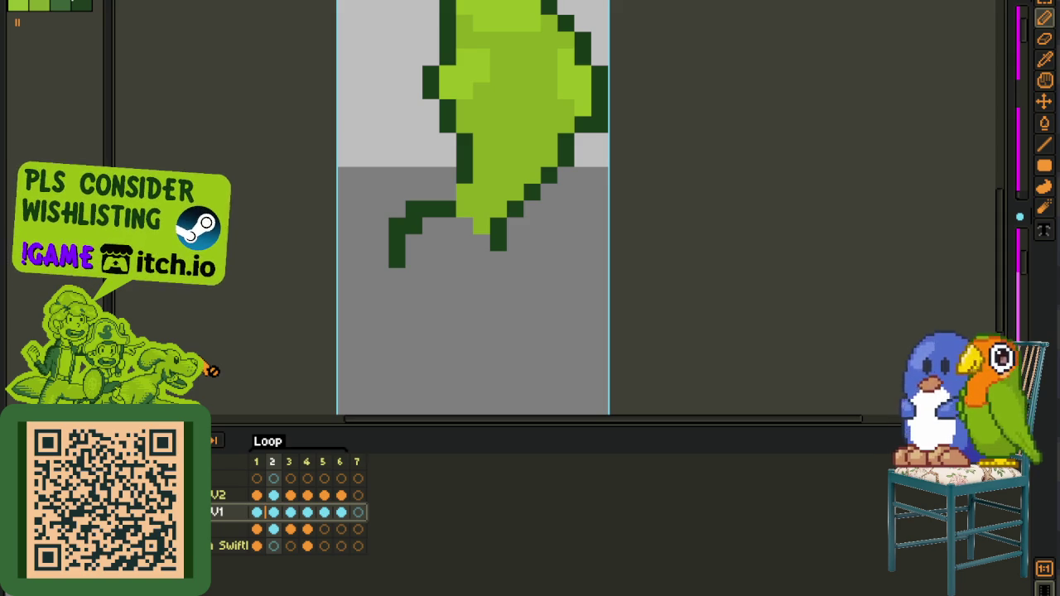
{"action": "key", "text": "space"}
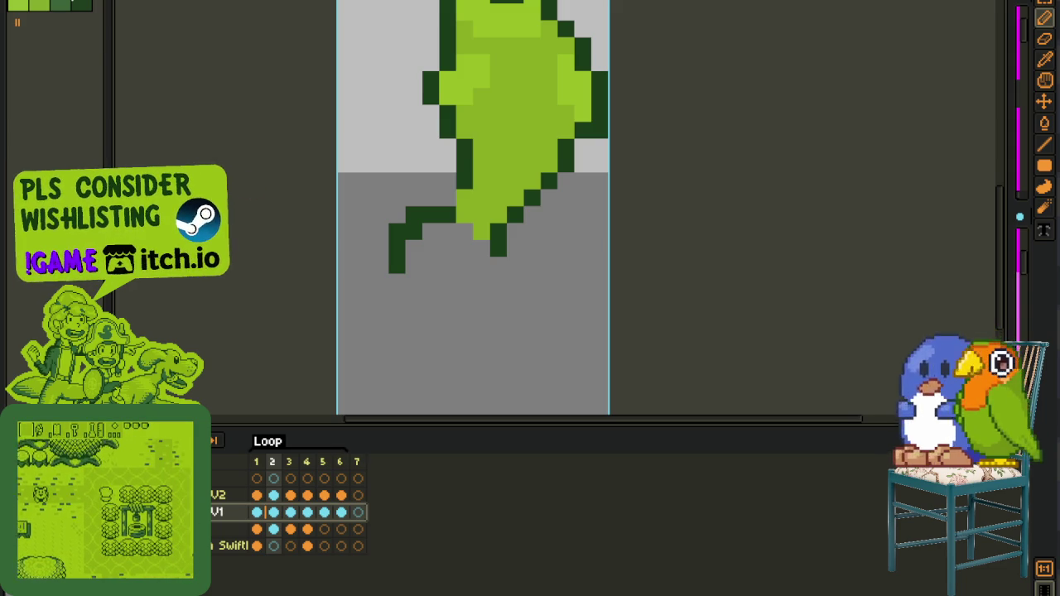
- Create a 500×500 sprite with the pasted Dextro Energy photo, then close it unsaved
{"action": "left_click", "coordinate": [25, 0]}
{"action": "key", "text": "ctrl+n"}
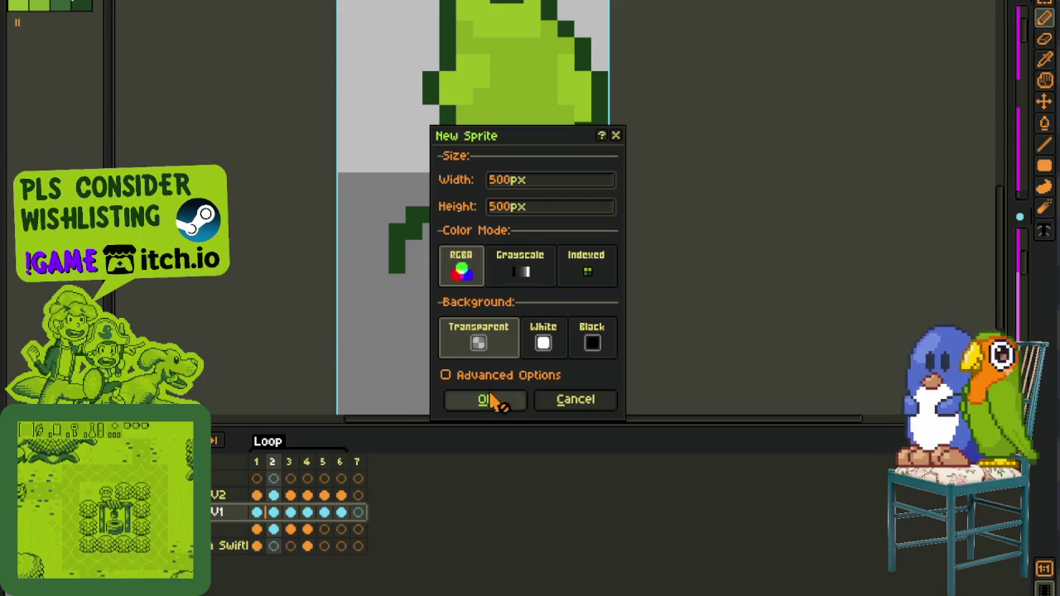
{"action": "left_click", "coordinate": [489, 401]}
{"action": "key", "text": "ctrl+v"}
{"action": "scroll", "coordinate": [727, 282], "scroll_direction": "down", "scroll_amount": 3}
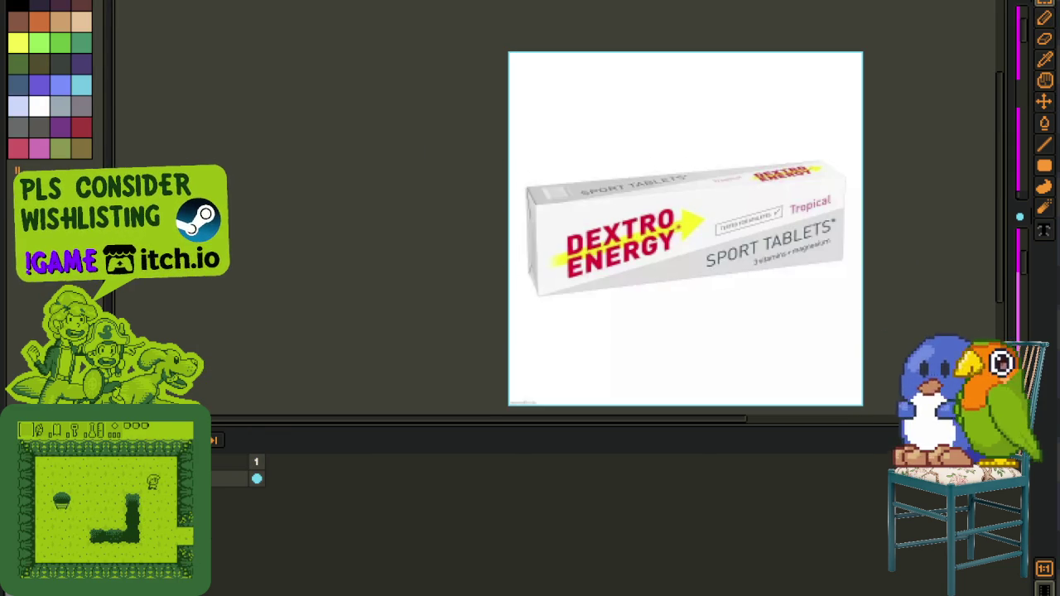
{"action": "type", "text": "d"}
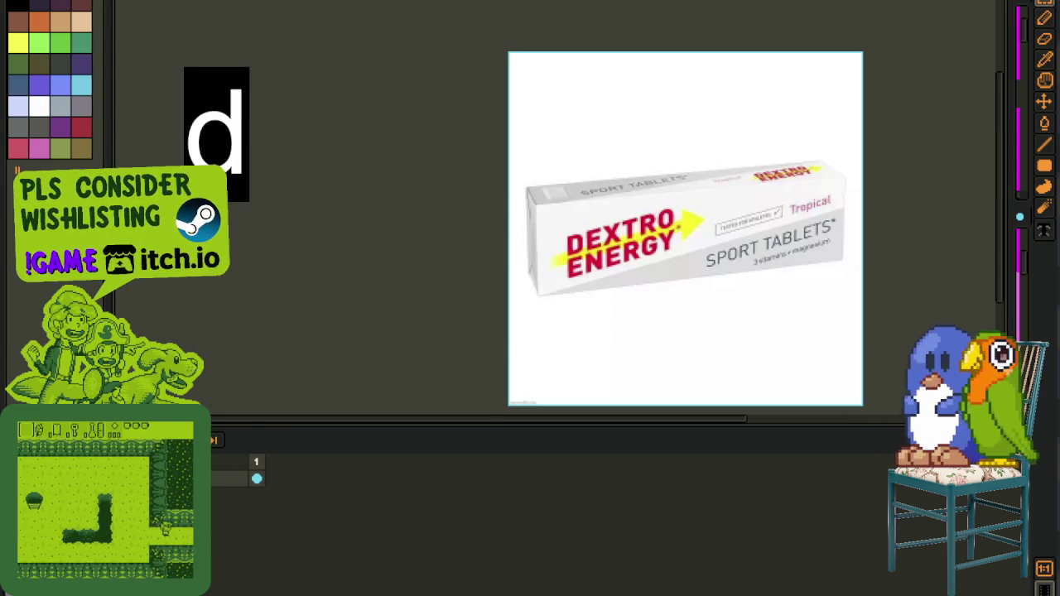
{"action": "type", "text": "extrose"}
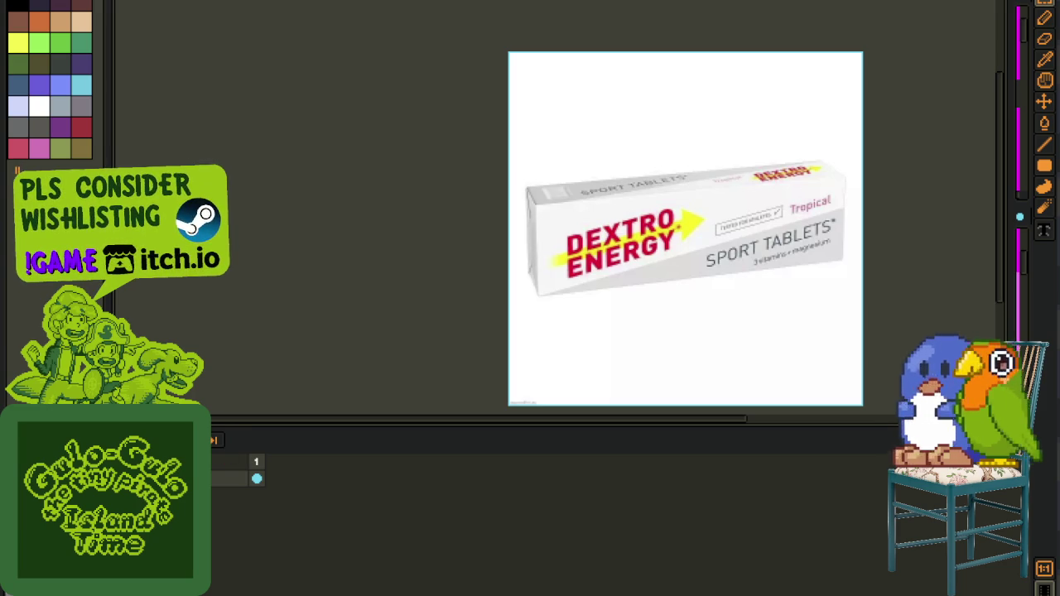
{"action": "key", "text": "ctrl+w"}
{"action": "left_click", "coordinate": [524, 305]}
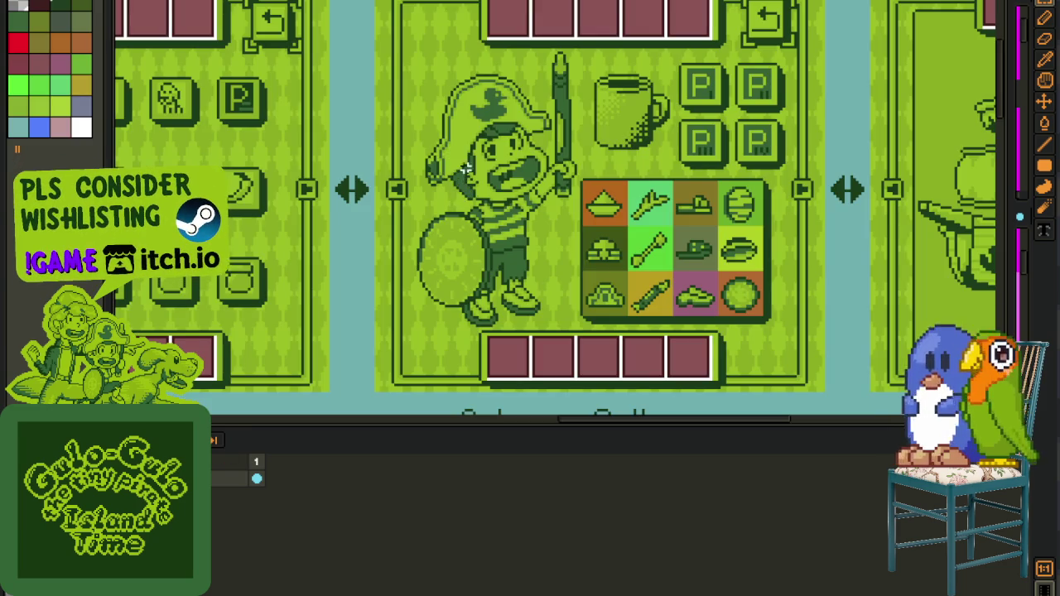
- Return to the fish sprite and bring up the File menu
{"action": "scroll", "coordinate": [466, 169], "scroll_direction": "up", "scroll_amount": 3}
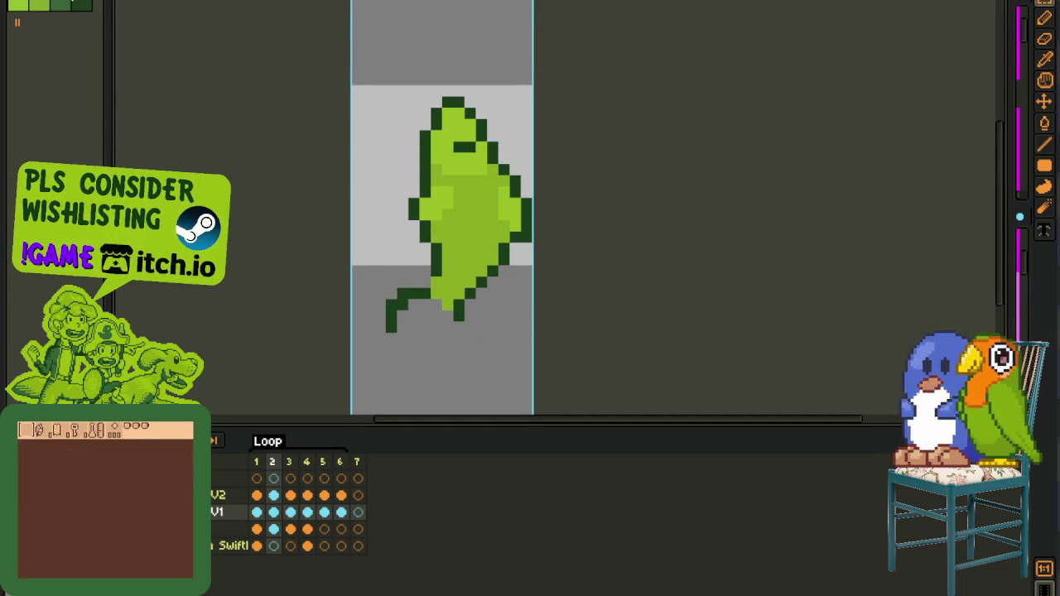
{"action": "left_click", "coordinate": [73, 4]}
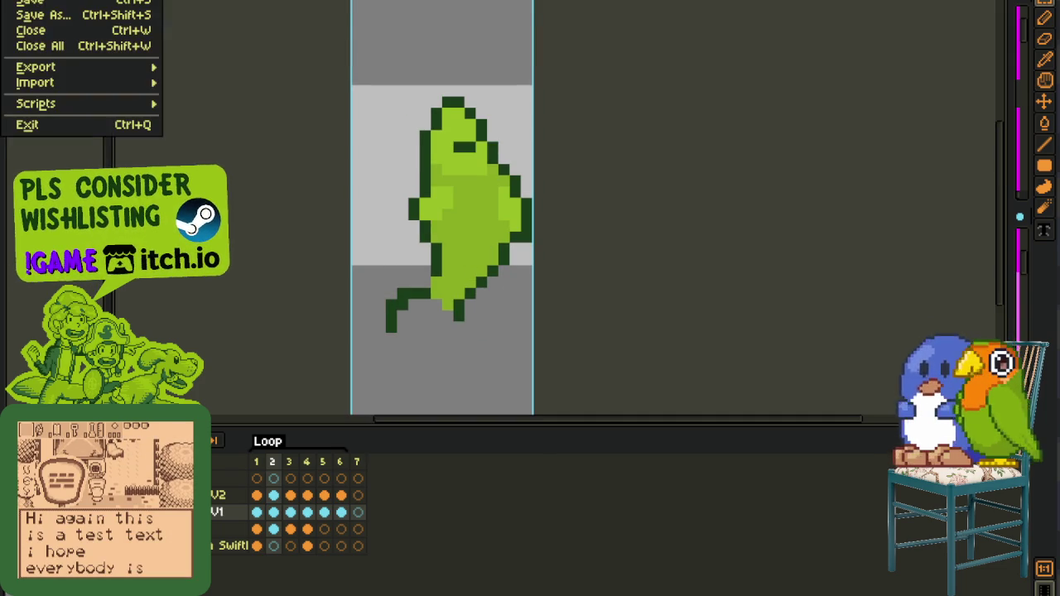
- Create a 500×500 sprite with the pasted fish photo, docked beside the canvas as reference
{"action": "left_click", "coordinate": [50, 2]}
{"action": "left_click", "coordinate": [489, 396]}
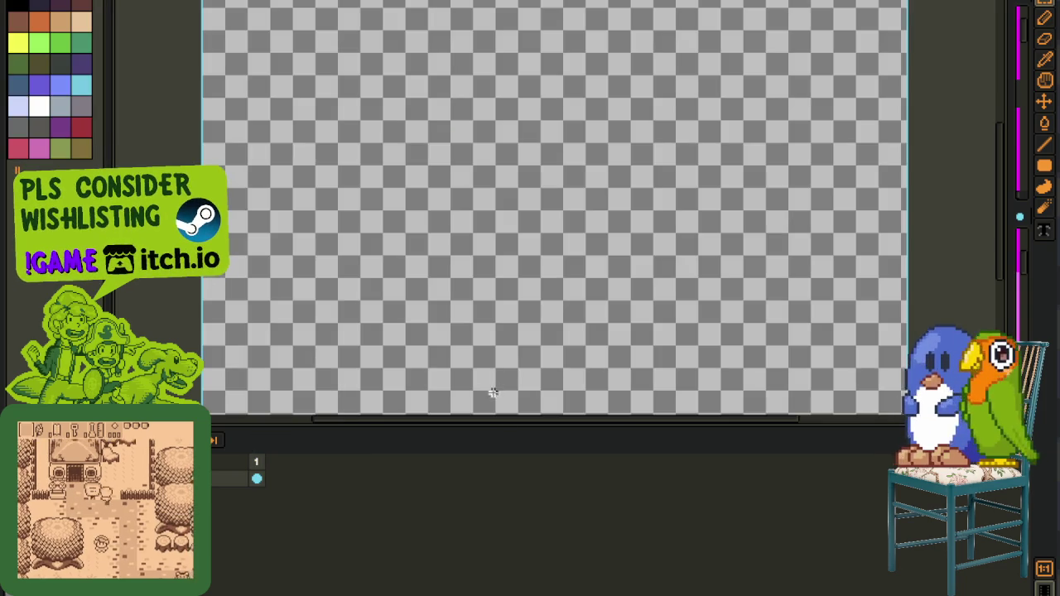
{"action": "key", "text": "ctrl+v"}
{"action": "scroll", "coordinate": [506, 332], "scroll_direction": "down", "scroll_amount": 2}
{"action": "scroll", "coordinate": [508, 303], "scroll_direction": "down", "scroll_amount": 1}
{"action": "left_click", "coordinate": [760, 157]}
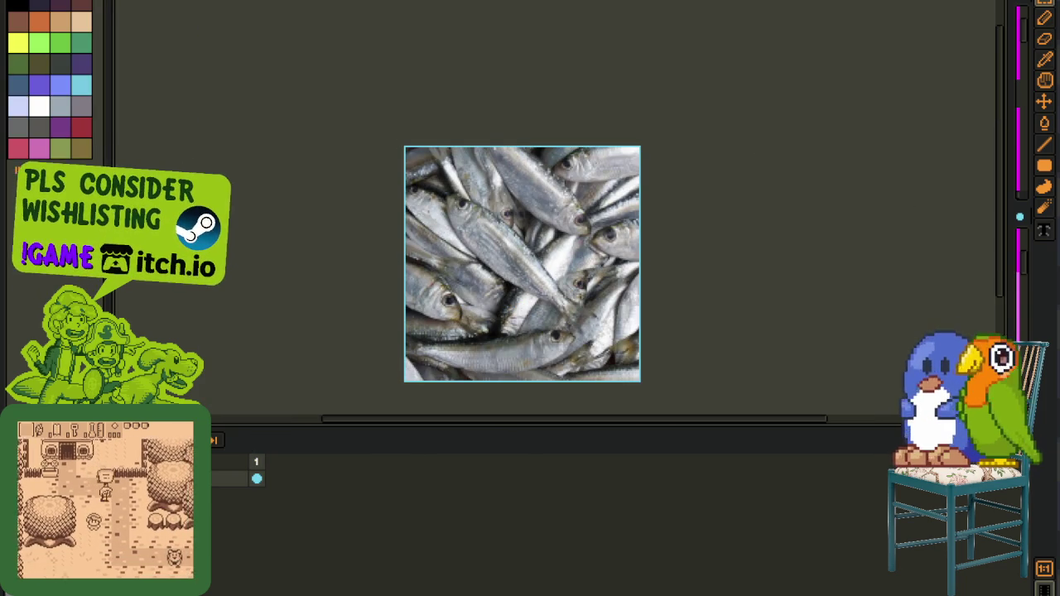
{"action": "left_click_drag", "start_coordinate": [773, 1], "coordinate": [909, 234]}
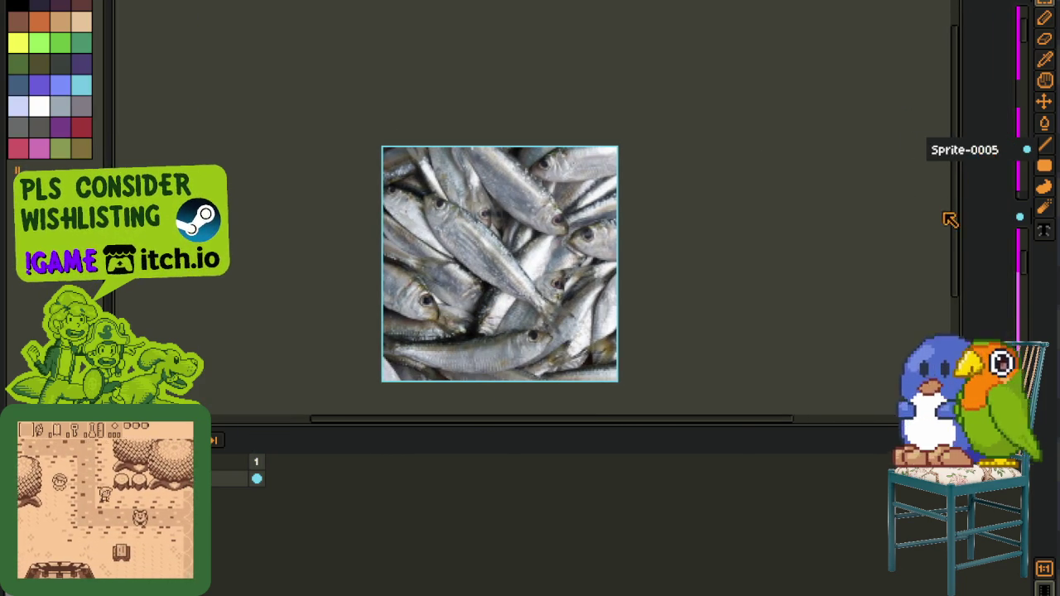
- Hide the timeline, pan across the fish's tail, and widen the Sprite-0003 view
{"action": "scroll", "coordinate": [874, 162], "scroll_direction": "up", "scroll_amount": 1}
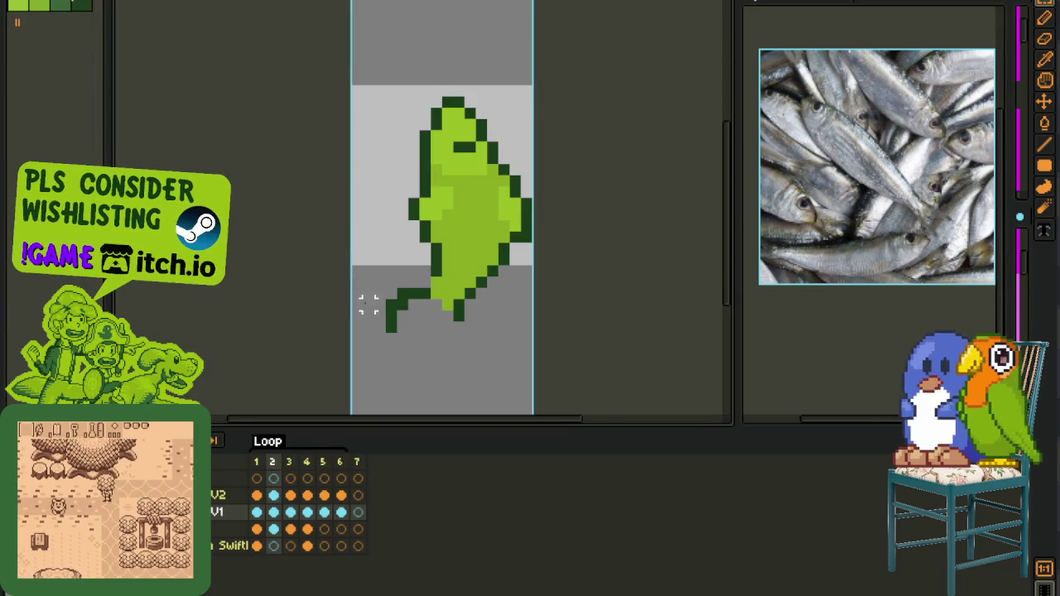
{"action": "scroll", "coordinate": [367, 303], "scroll_direction": "up", "scroll_amount": 2}
{"action": "scroll", "coordinate": [428, 293], "scroll_direction": "up", "scroll_amount": 1}
{"action": "scroll", "coordinate": [869, 232], "scroll_direction": "up", "scroll_amount": 1}
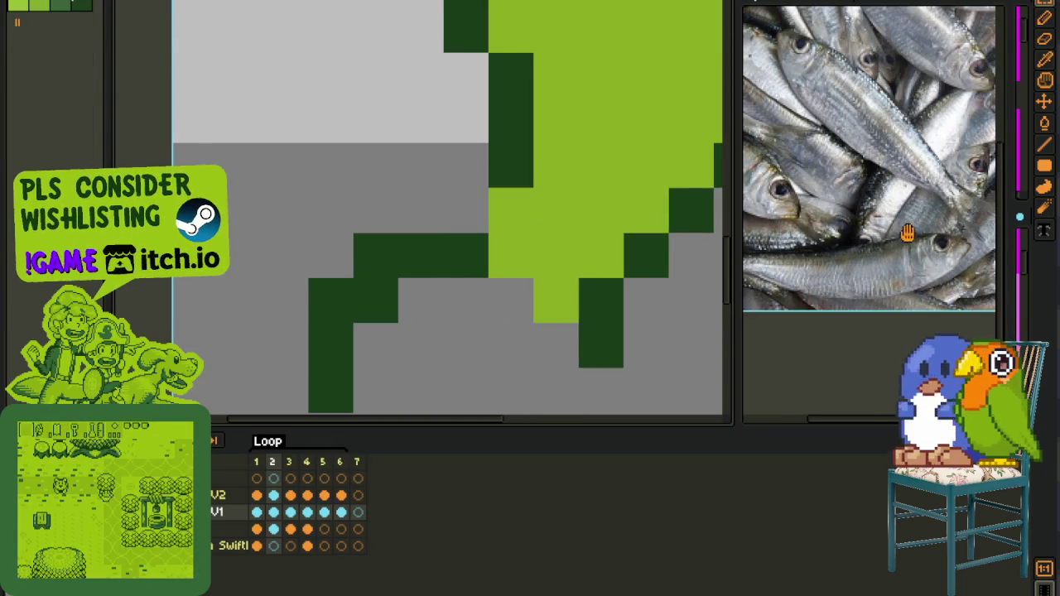
{"action": "key", "text": "Tab"}
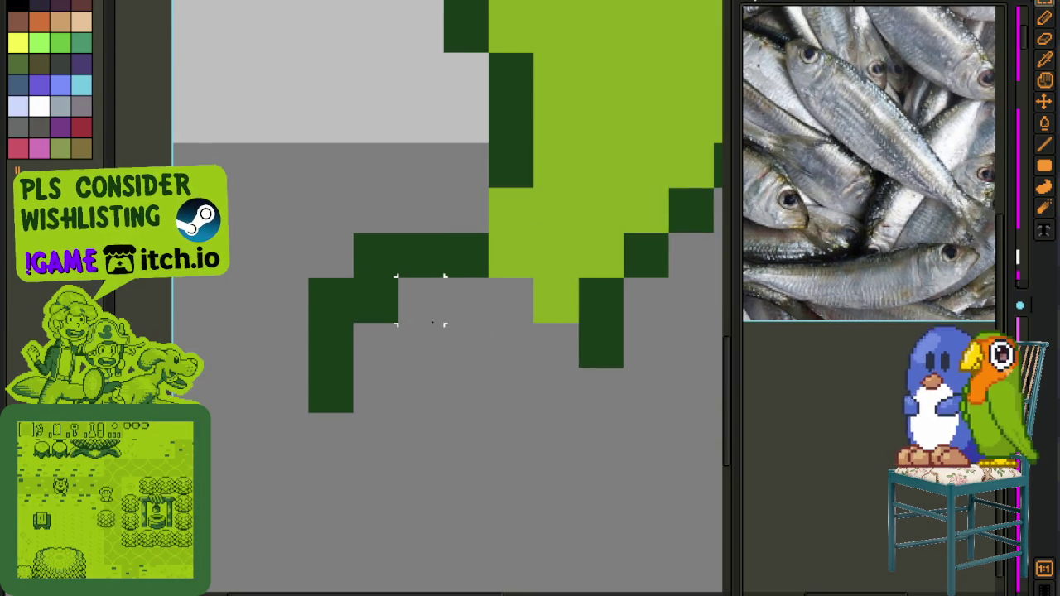
{"action": "left_click_drag", "start_coordinate": [425, 322], "coordinate": [348, 338]}
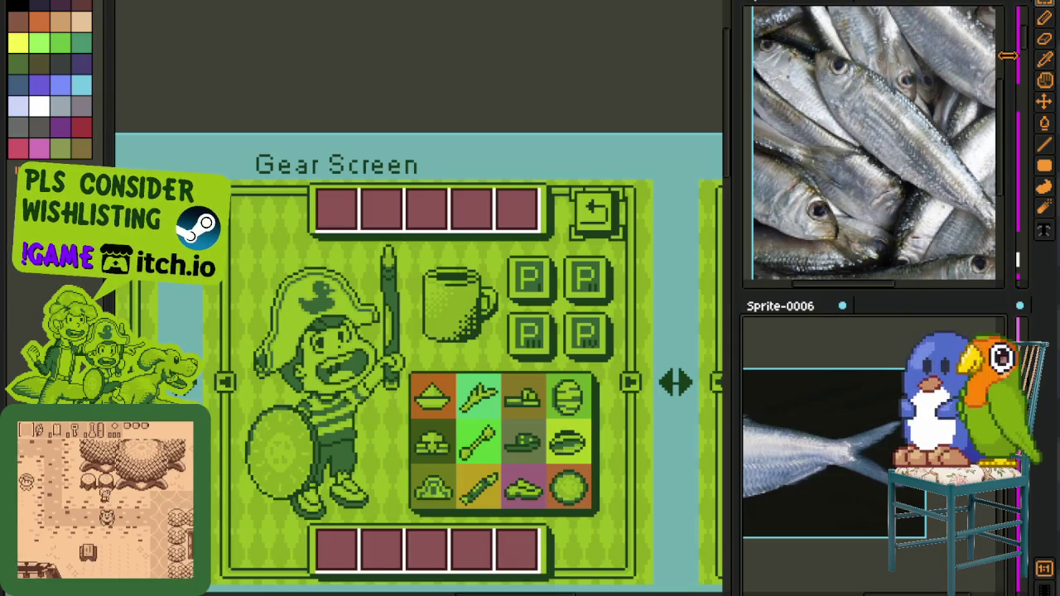
{"action": "left_click_drag", "start_coordinate": [1008, 55], "coordinate": [980, 6]}
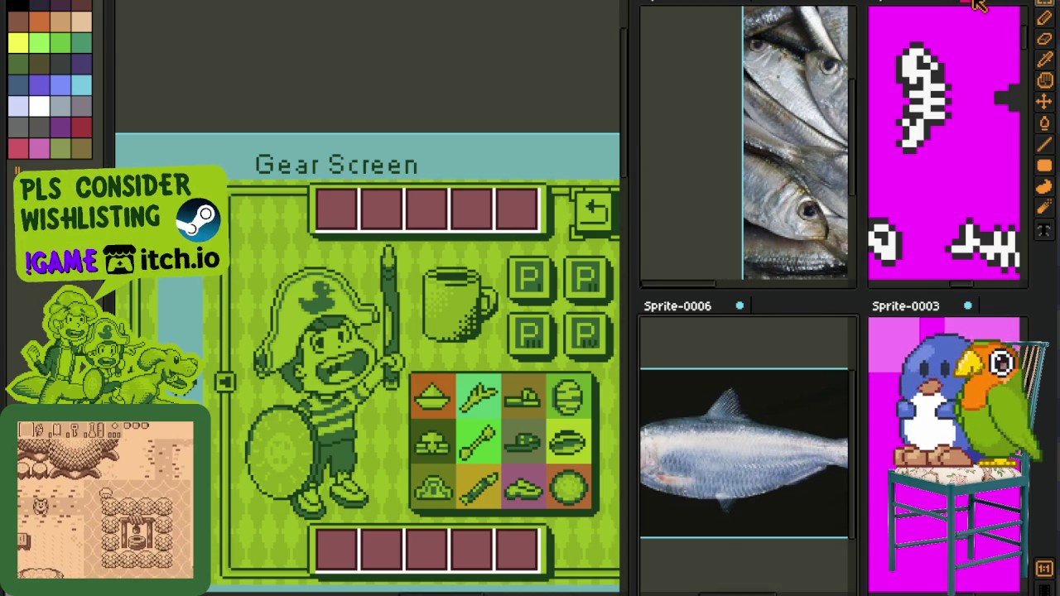
- Close Sprite-0001 and Sprite-0003 without saving
{"action": "left_click", "coordinate": [967, 306]}
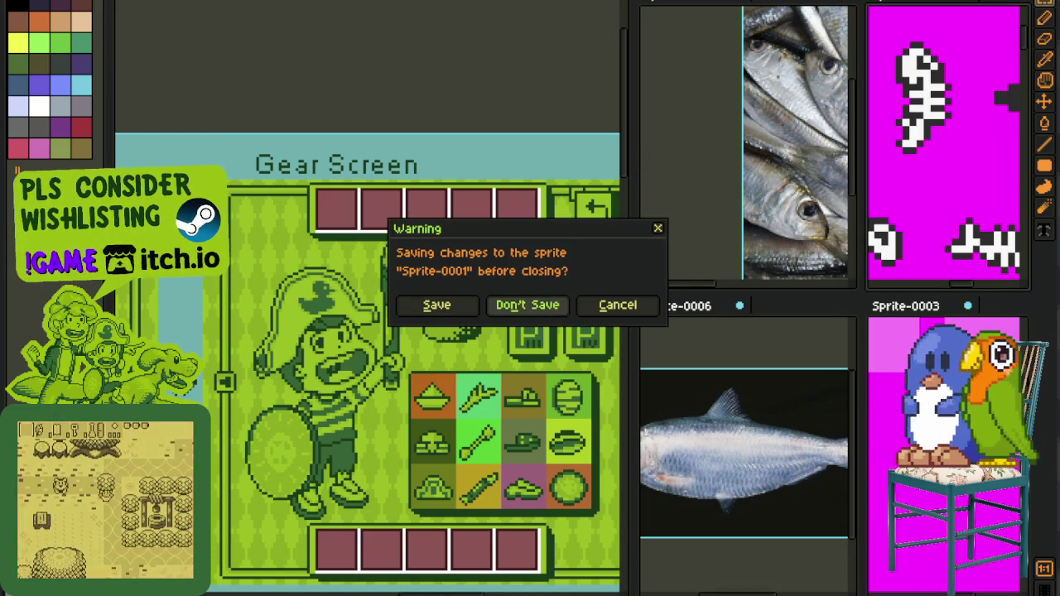
{"action": "left_click", "coordinate": [527, 303]}
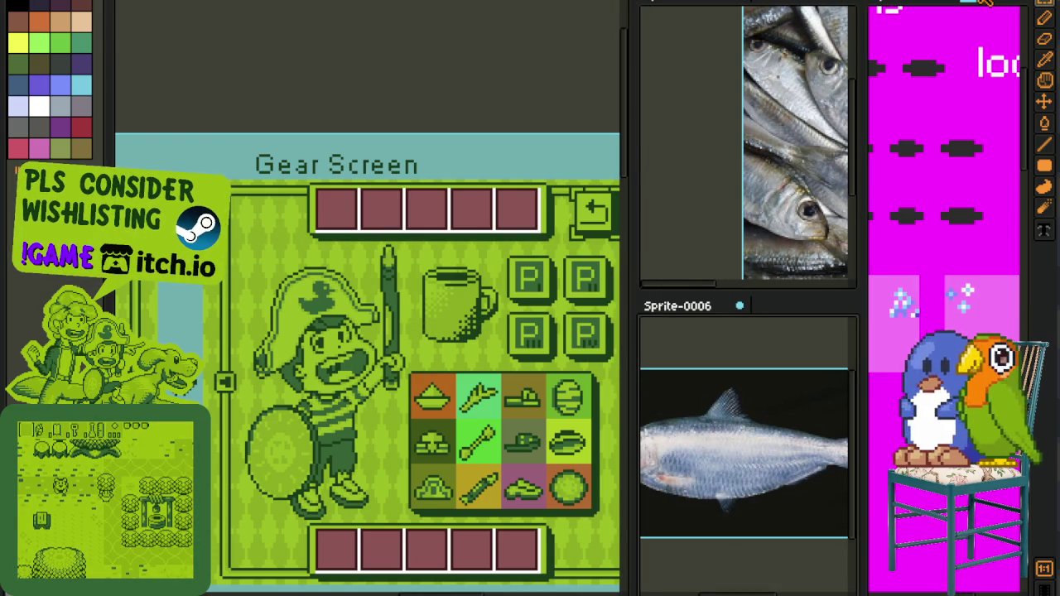
{"action": "left_click", "coordinate": [986, 3]}
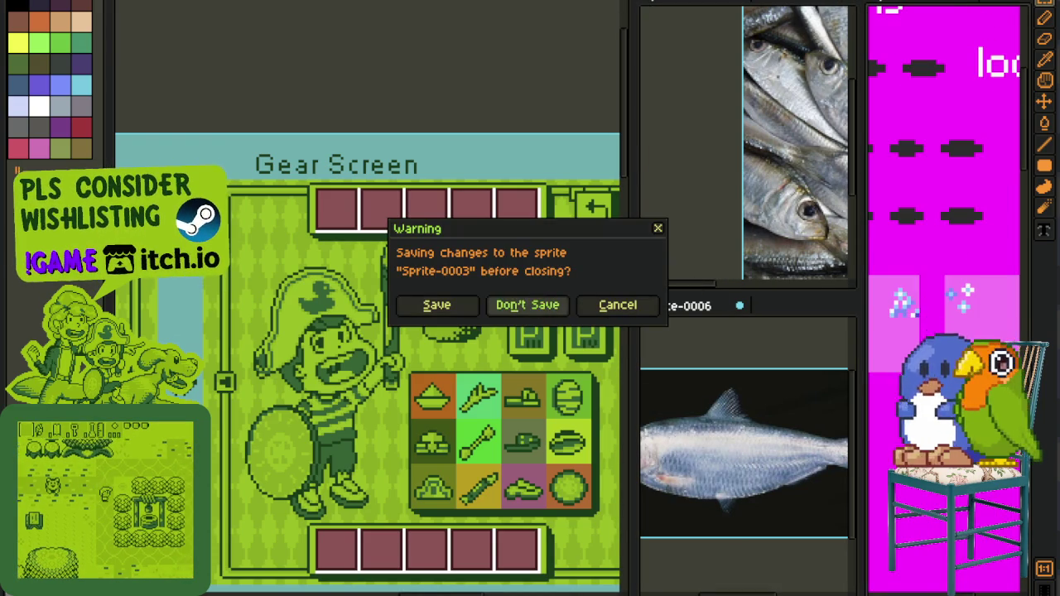
{"action": "left_click", "coordinate": [530, 304]}
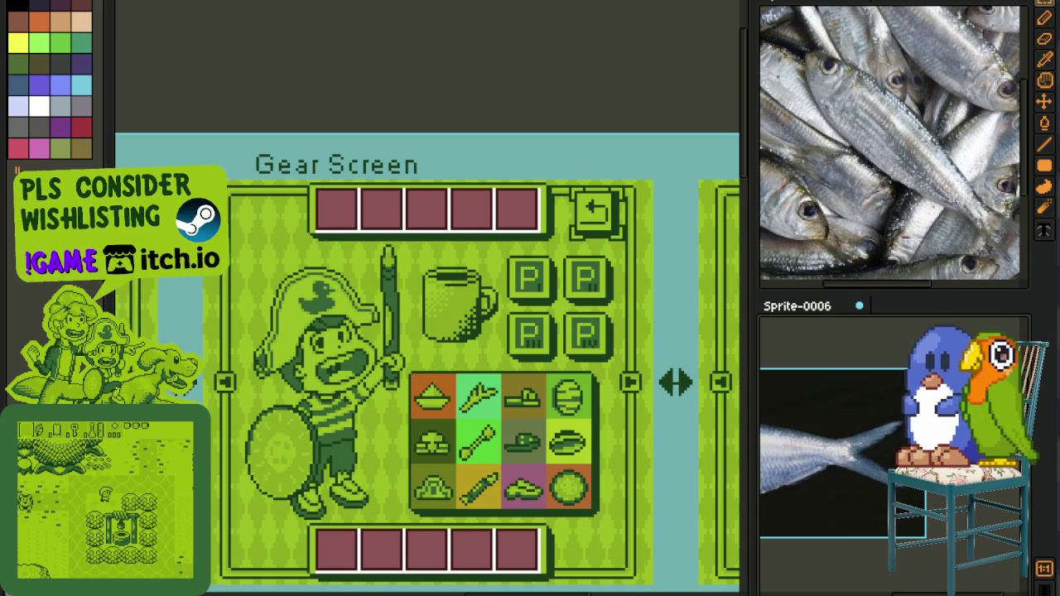
- Cycle through the open sprites until the Gear Screen sheet shows
{"action": "key", "text": "ctrl+tab"}
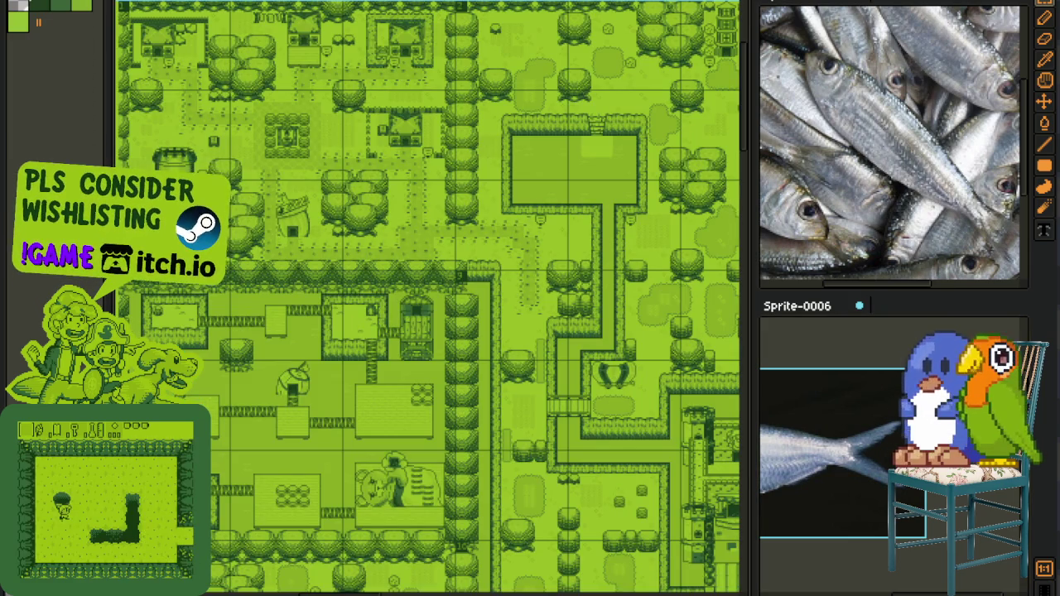
{"action": "key", "text": "ctrl+tab"}
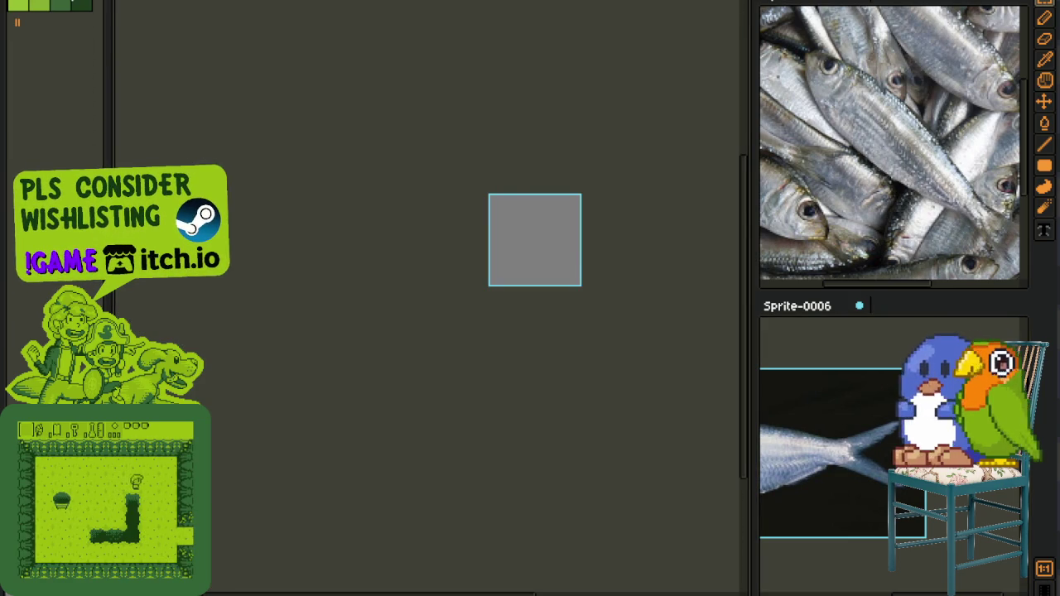
{"action": "key", "text": "ctrl+Tab"}
{"action": "key", "text": "ctrl+Tab"}
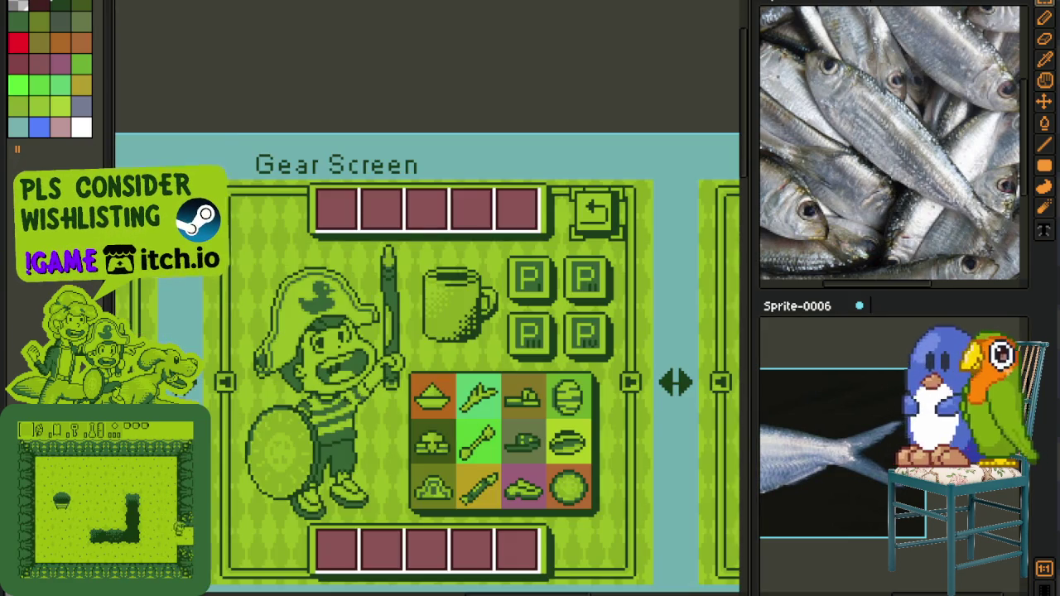
{"action": "key", "text": "ctrl+Tab"}
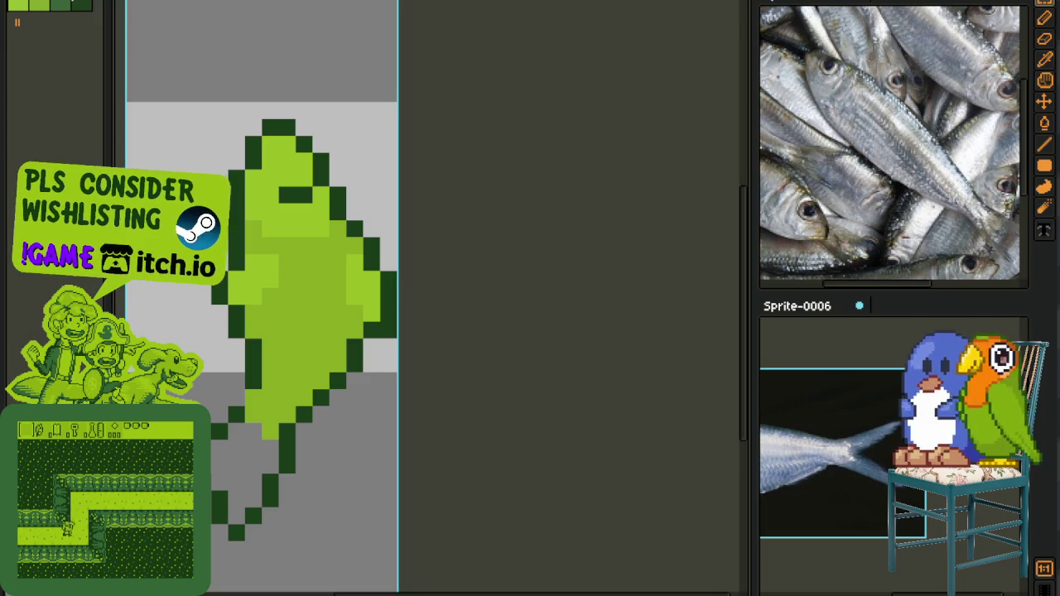
- Bring the fish sprite and reference photo into view and pick the dark green colour
{"action": "left_click_drag", "start_coordinate": [241, 82], "coordinate": [372, 64]}
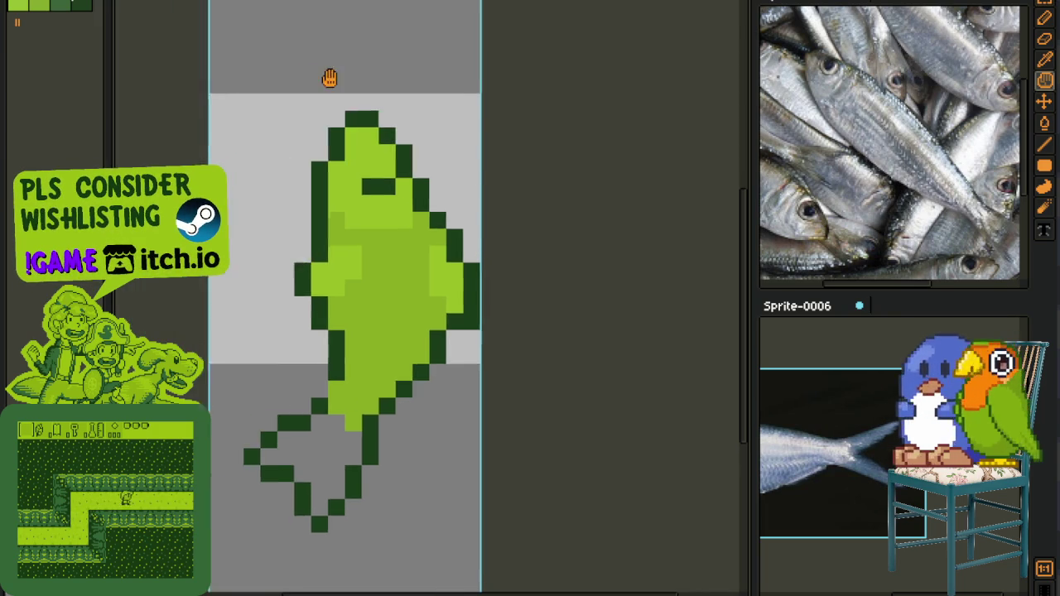
{"action": "left_click_drag", "start_coordinate": [874, 383], "coordinate": [874, 362]}
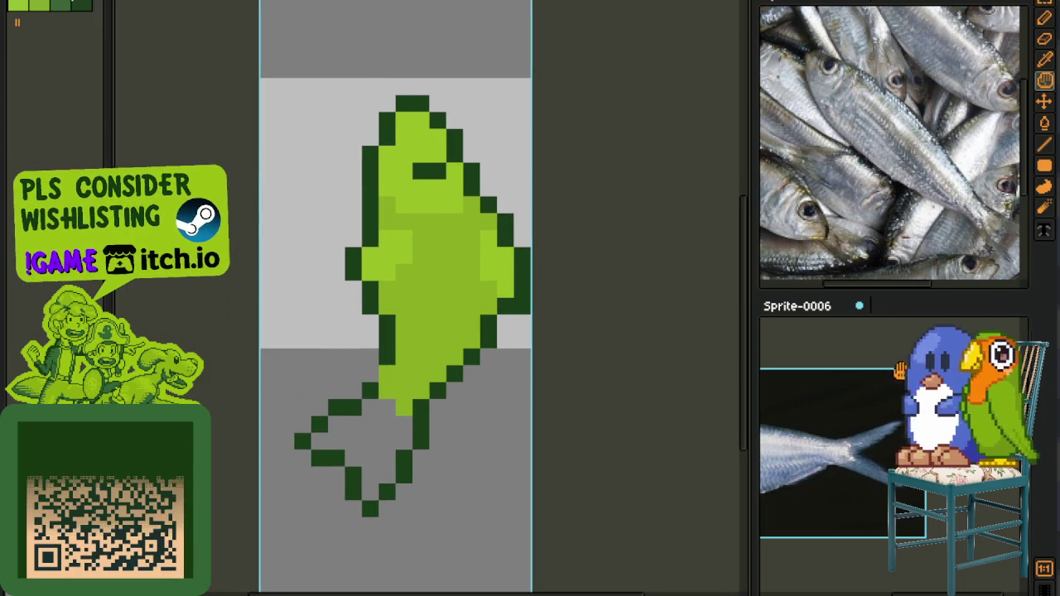
{"action": "scroll", "coordinate": [447, 380], "scroll_direction": "up", "scroll_amount": 2}
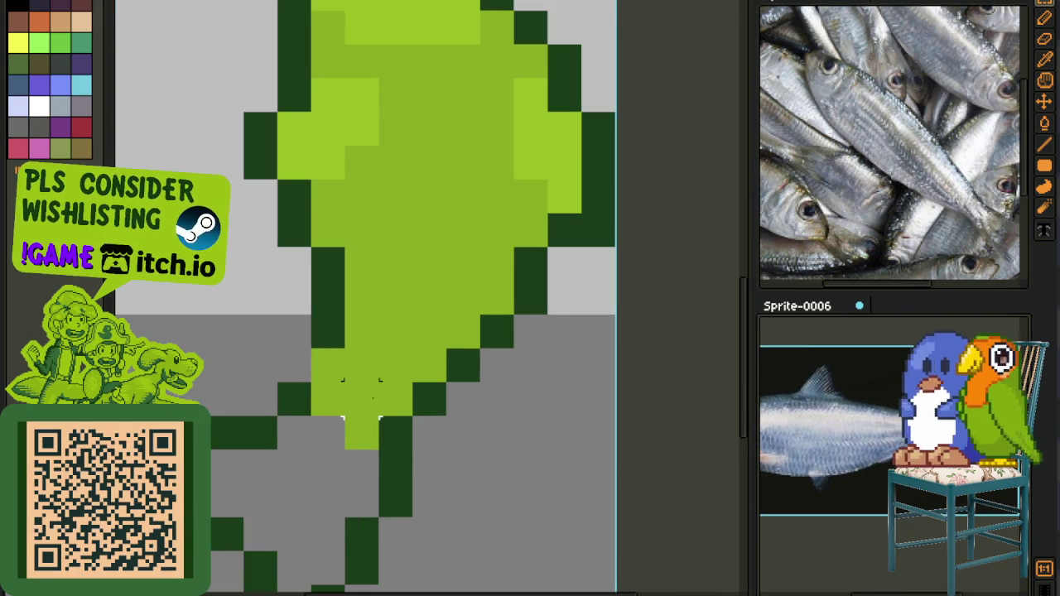
{"action": "left_click", "coordinate": [296, 403], "text": "alt"}
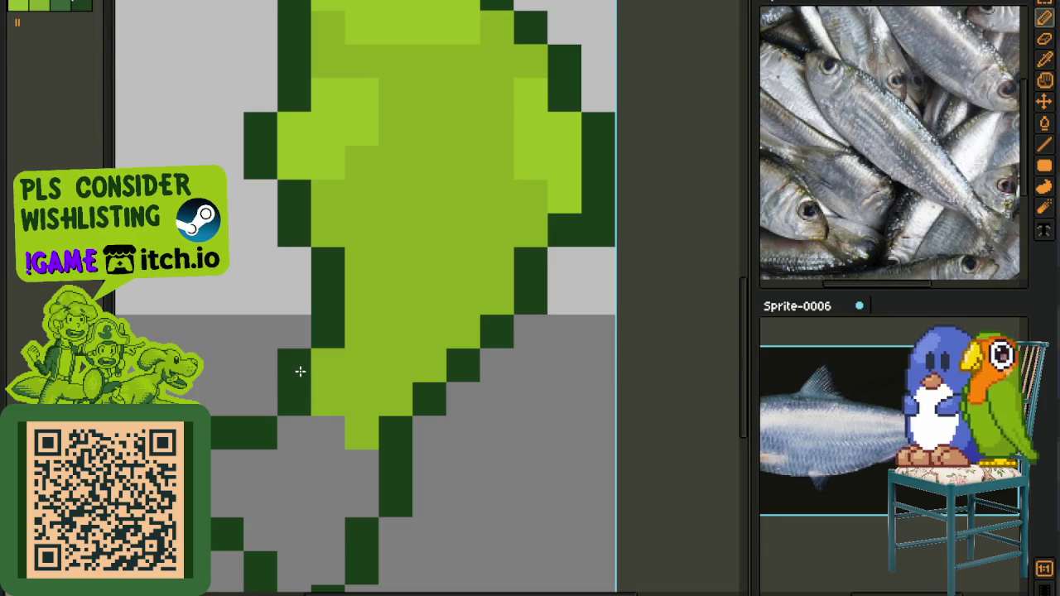
{"action": "scroll", "coordinate": [307, 371], "scroll_direction": "down", "scroll_amount": 2}
{"action": "scroll", "coordinate": [343, 421], "scroll_direction": "down", "scroll_amount": 1}
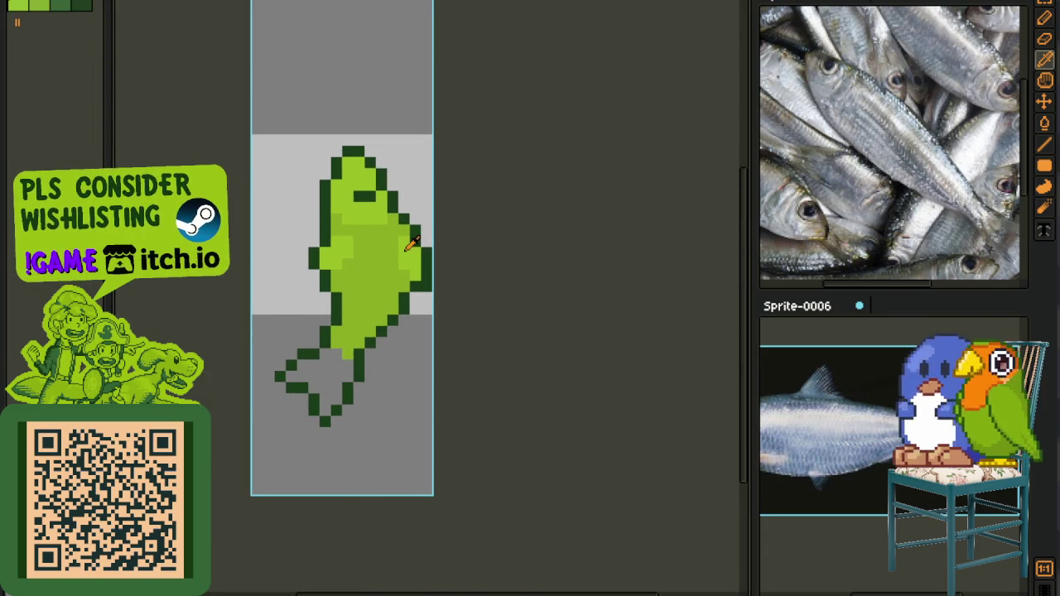
{"action": "scroll", "coordinate": [317, 380], "scroll_direction": "up", "scroll_amount": 1}
- Fill the tail fin light green and add three dark green tail pixels
{"action": "key", "text": "g"}
{"action": "left_click", "coordinate": [319, 381]}
{"action": "key", "text": "b"}
{"action": "scroll", "coordinate": [435, 404], "scroll_direction": "up", "scroll_amount": 1}
{"action": "scroll", "coordinate": [389, 414], "scroll_direction": "up", "scroll_amount": 1}
{"action": "scroll", "coordinate": [294, 436], "scroll_direction": "up", "scroll_amount": 2}
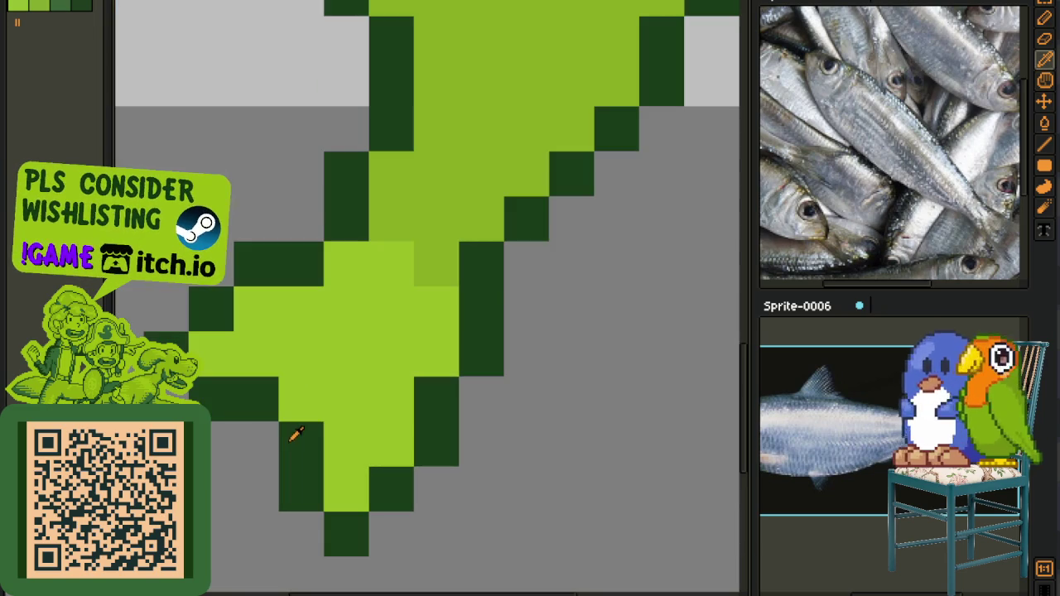
{"action": "left_click", "coordinate": [329, 408]}
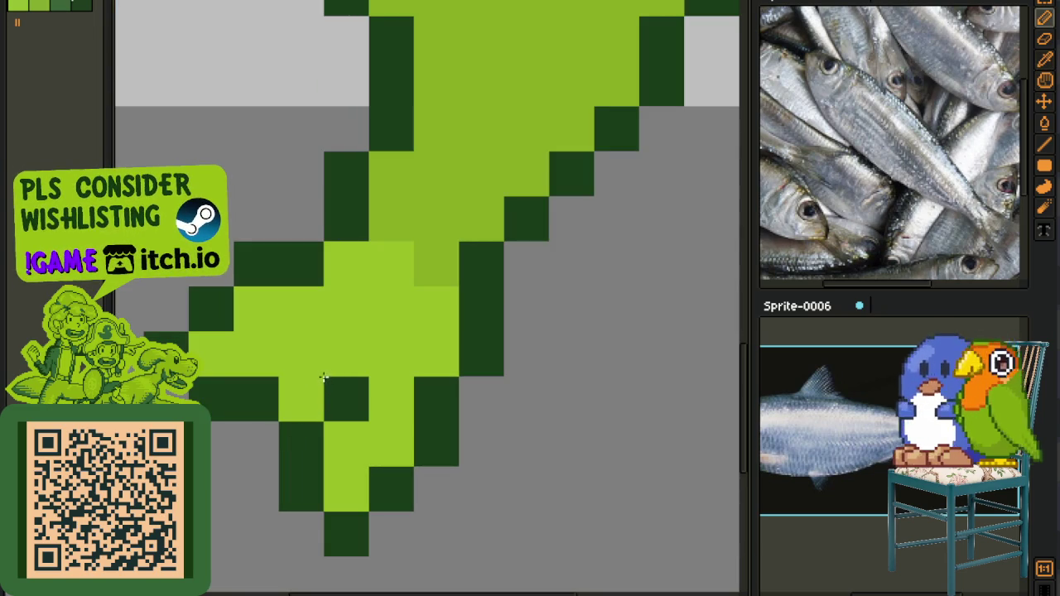
{"action": "left_click", "coordinate": [305, 389]}
{"action": "left_click", "coordinate": [294, 365]}
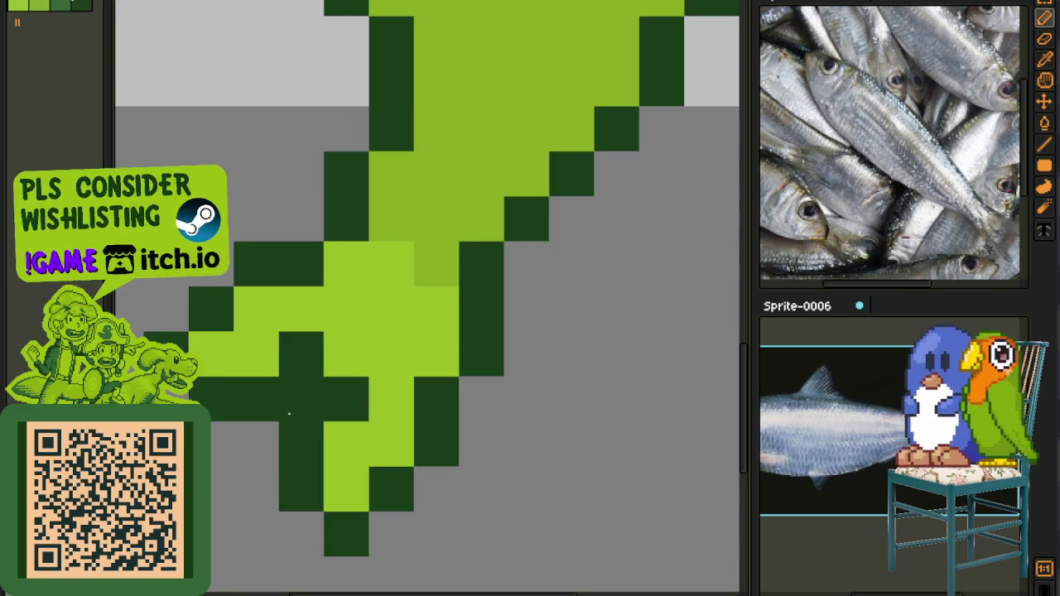
- Lighten two tail pixels and repaint tail pixels dark green, undoing a misplaced one
{"action": "key", "text": "e"}
{"action": "left_click_drag", "start_coordinate": [289, 406], "coordinate": [256, 400]}
{"action": "left_click", "coordinate": [301, 446]}
{"action": "scroll", "coordinate": [295, 437], "scroll_direction": "down", "scroll_amount": 3}
{"action": "scroll", "coordinate": [302, 443], "scroll_direction": "down", "scroll_amount": 1}
{"action": "key", "text": "i"}
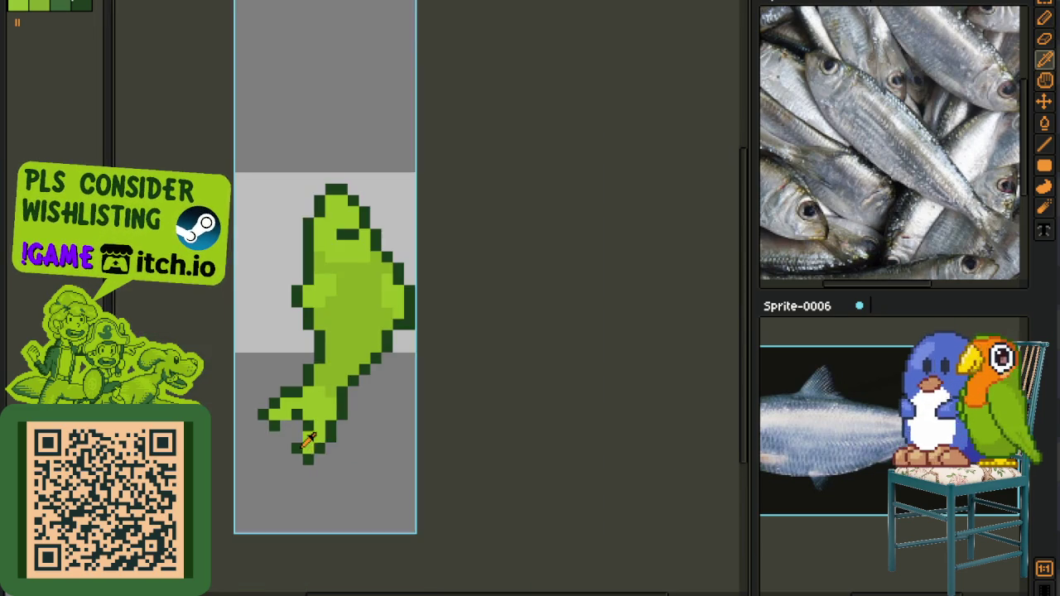
{"action": "scroll", "coordinate": [303, 437], "scroll_direction": "up", "scroll_amount": 3}
{"action": "key", "text": "b"}
{"action": "left_click", "coordinate": [314, 410]}
{"action": "left_click", "coordinate": [290, 400]}
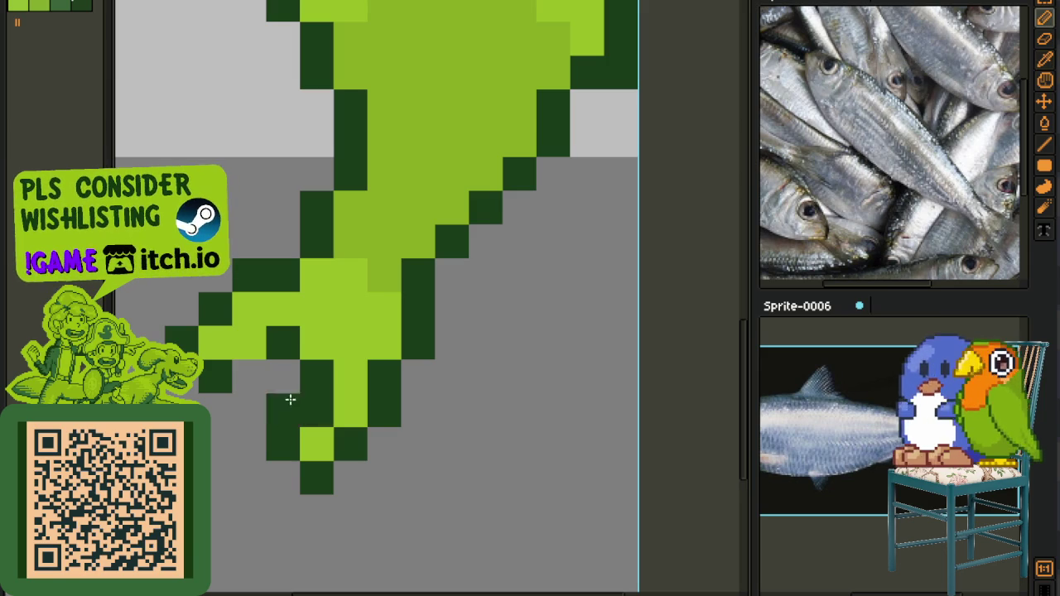
{"action": "key", "text": "ctrl+z"}
{"action": "left_click", "coordinate": [254, 372]}
- Add two dark green pixels along the tail edge
{"action": "scroll", "coordinate": [348, 428], "scroll_direction": "down", "scroll_amount": 2}
{"action": "scroll", "coordinate": [347, 428], "scroll_direction": "down", "scroll_amount": 1}
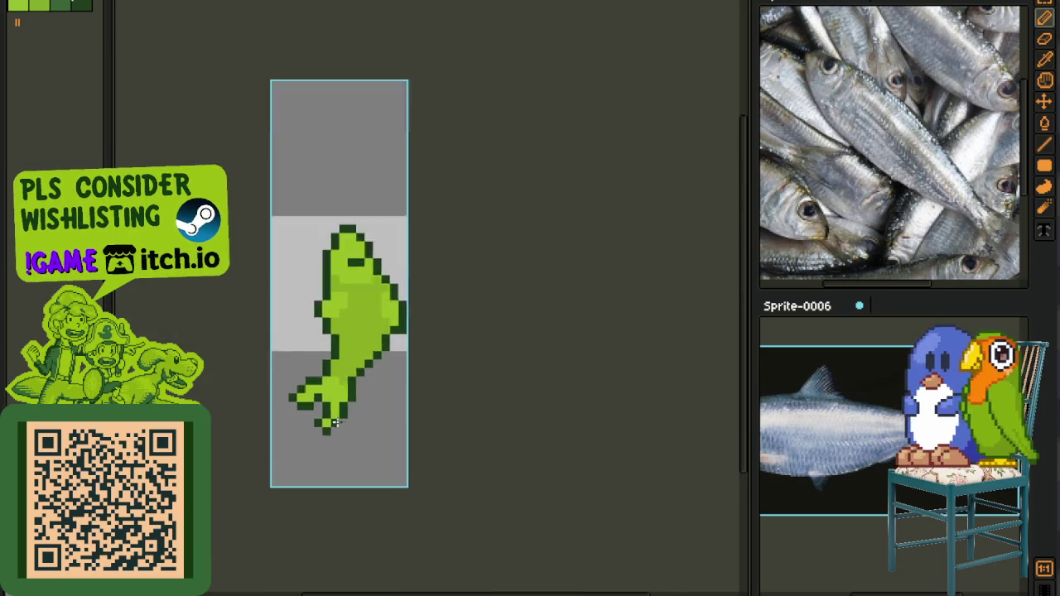
{"action": "scroll", "coordinate": [319, 397], "scroll_direction": "up", "scroll_amount": 3}
{"action": "key", "text": "i"}
{"action": "scroll", "coordinate": [300, 390], "scroll_direction": "up", "scroll_amount": 1}
{"action": "key", "text": "b"}
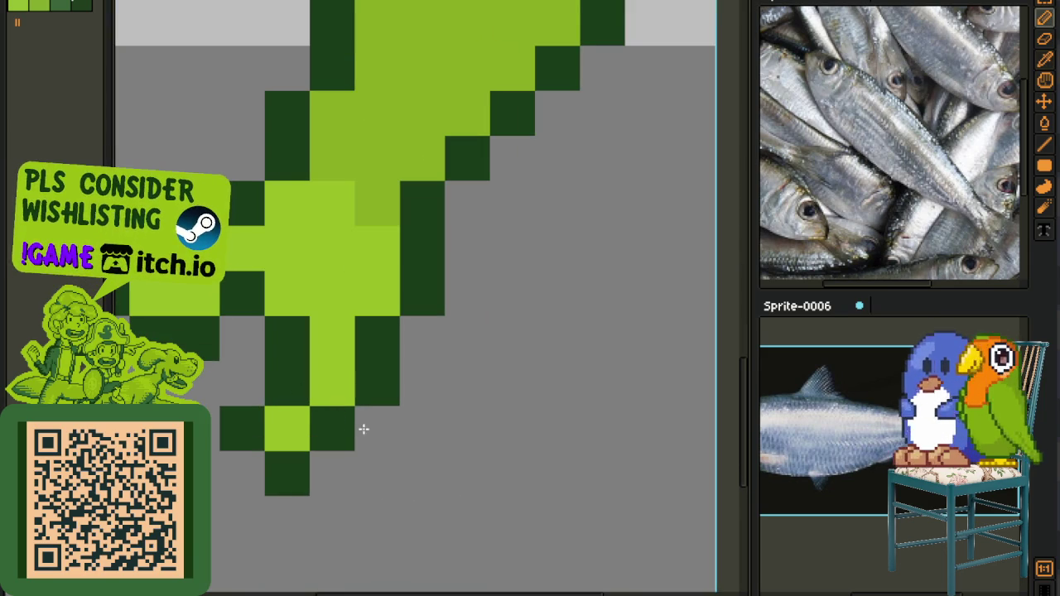
{"action": "left_click", "coordinate": [372, 428]}
{"action": "left_click", "coordinate": [329, 472]}
- Paint a tail pixel light green and resample the dark green outline colour
{"action": "key", "text": "i"}
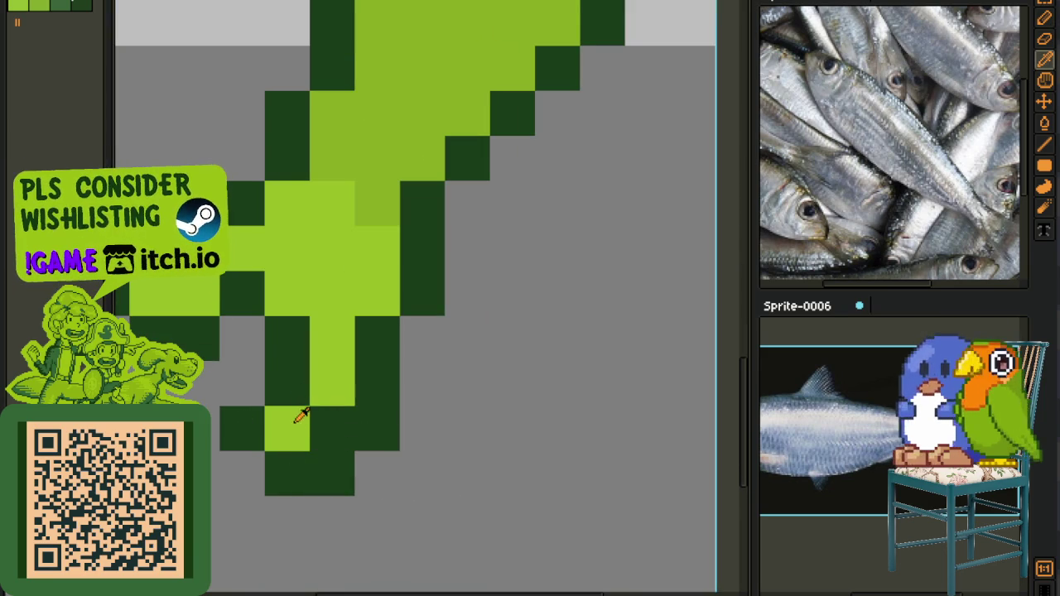
{"action": "key", "text": "b"}
{"action": "left_click", "coordinate": [326, 425]}
{"action": "key", "text": "i"}
{"action": "left_click", "coordinate": [253, 417]}
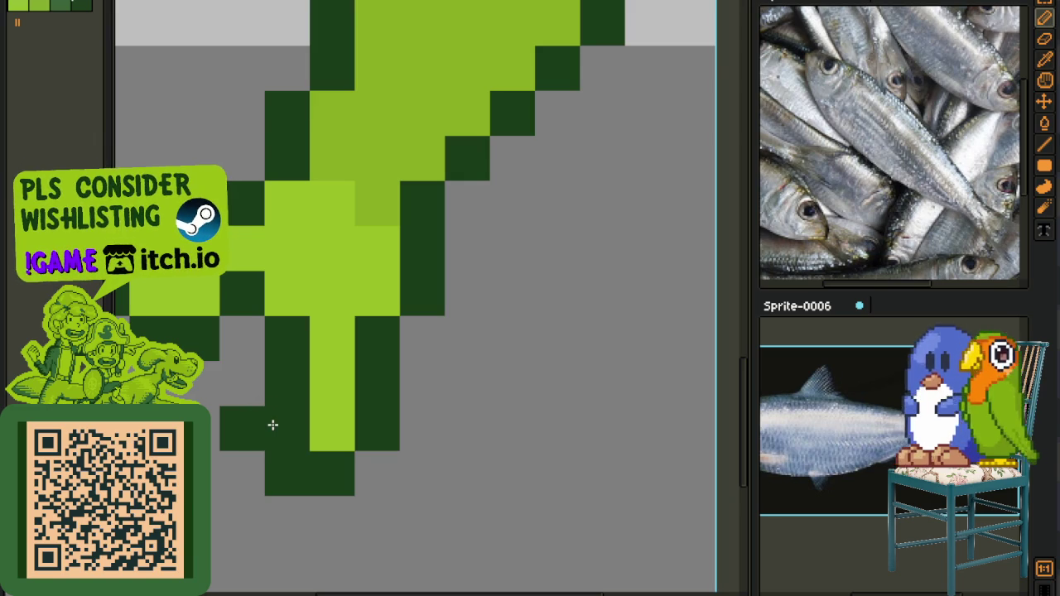
{"action": "key", "text": "b"}
{"action": "left_click", "coordinate": [273, 426]}
- Zoom around the tail and pan the reference photo to show the fish's head
{"action": "scroll", "coordinate": [248, 422], "scroll_direction": "down", "scroll_amount": 3}
{"action": "scroll", "coordinate": [274, 447], "scroll_direction": "down", "scroll_amount": 1}
{"action": "scroll", "coordinate": [299, 415], "scroll_direction": "down", "scroll_amount": 1}
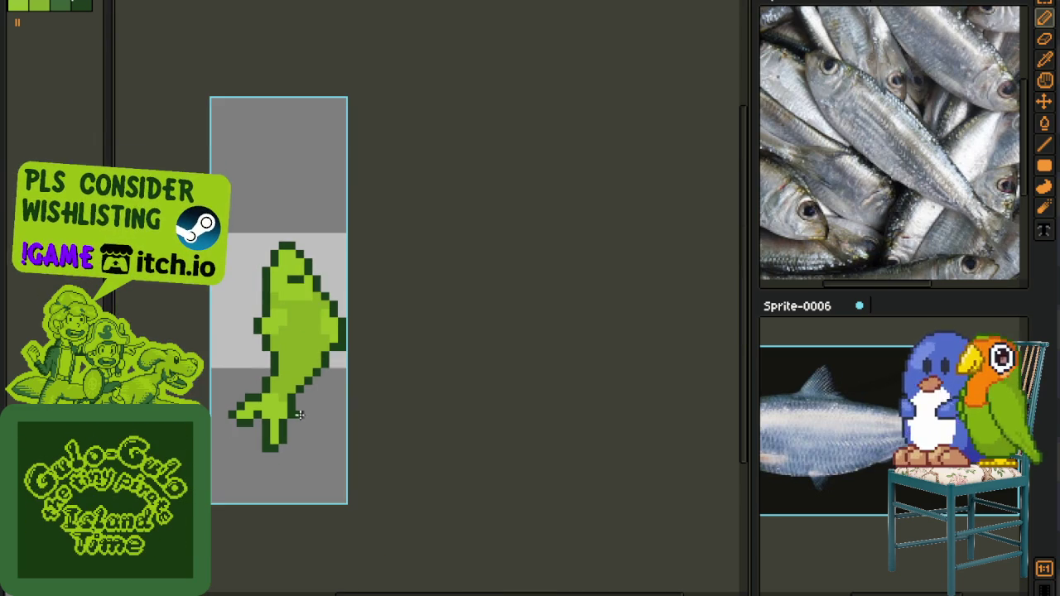
{"action": "scroll", "coordinate": [240, 436], "scroll_direction": "up", "scroll_amount": 1}
{"action": "scroll", "coordinate": [248, 414], "scroll_direction": "up", "scroll_amount": 2}
{"action": "scroll", "coordinate": [303, 421], "scroll_direction": "down", "scroll_amount": 3}
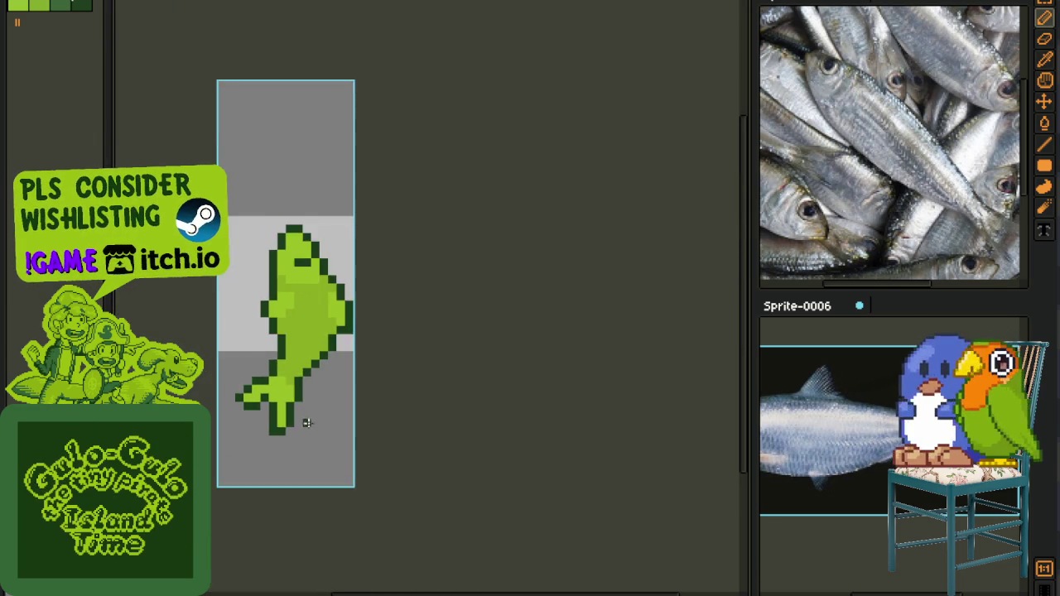
{"action": "scroll", "coordinate": [299, 406], "scroll_direction": "down", "scroll_amount": 1}
{"action": "key", "text": "i"}
{"action": "scroll", "coordinate": [313, 355], "scroll_direction": "up", "scroll_amount": 1}
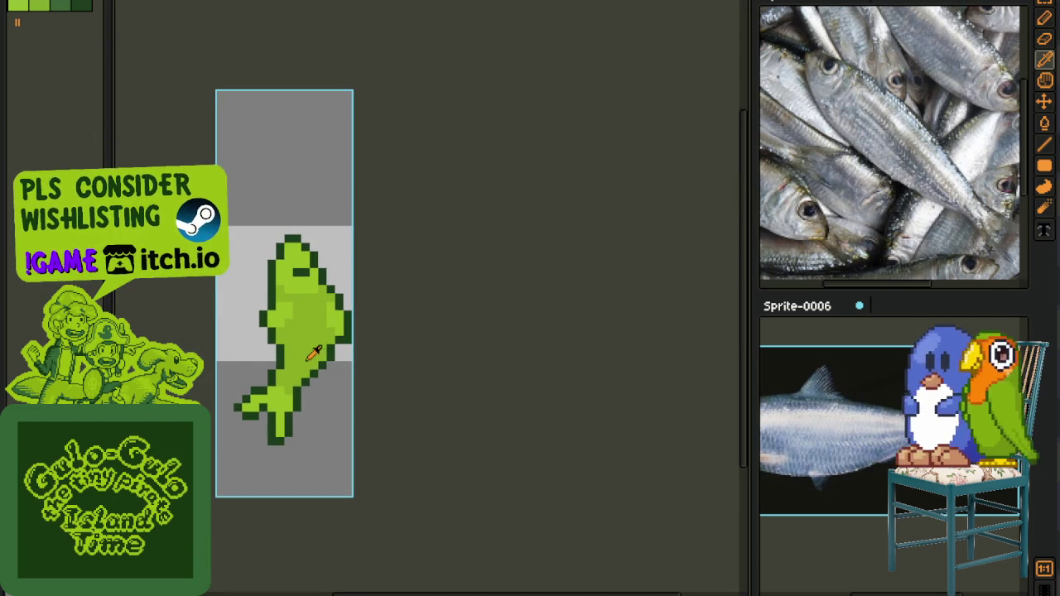
{"action": "key", "text": "h"}
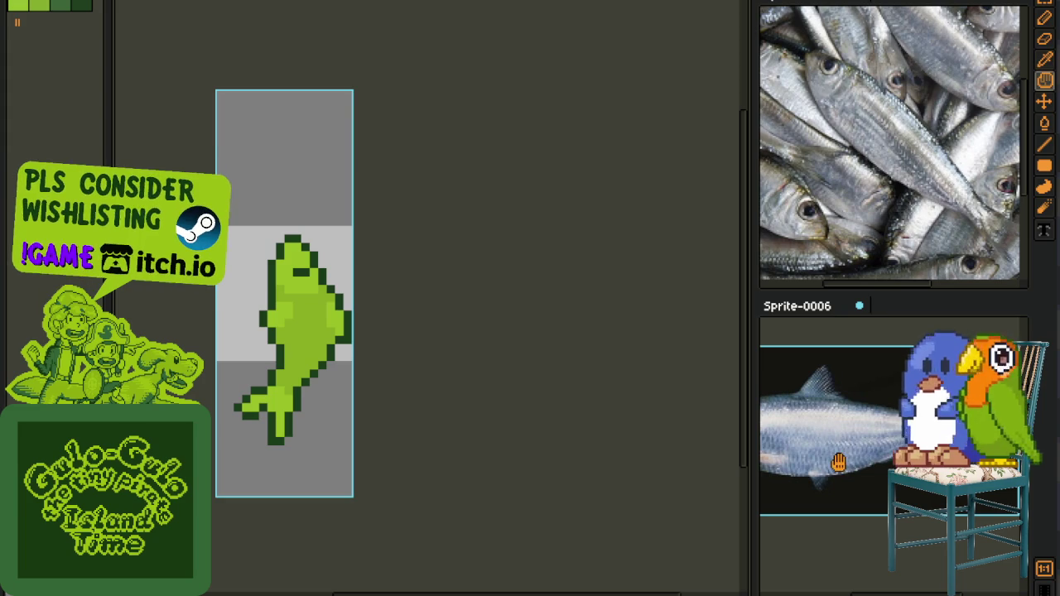
{"action": "left_click_drag", "start_coordinate": [873, 449], "coordinate": [886, 450]}
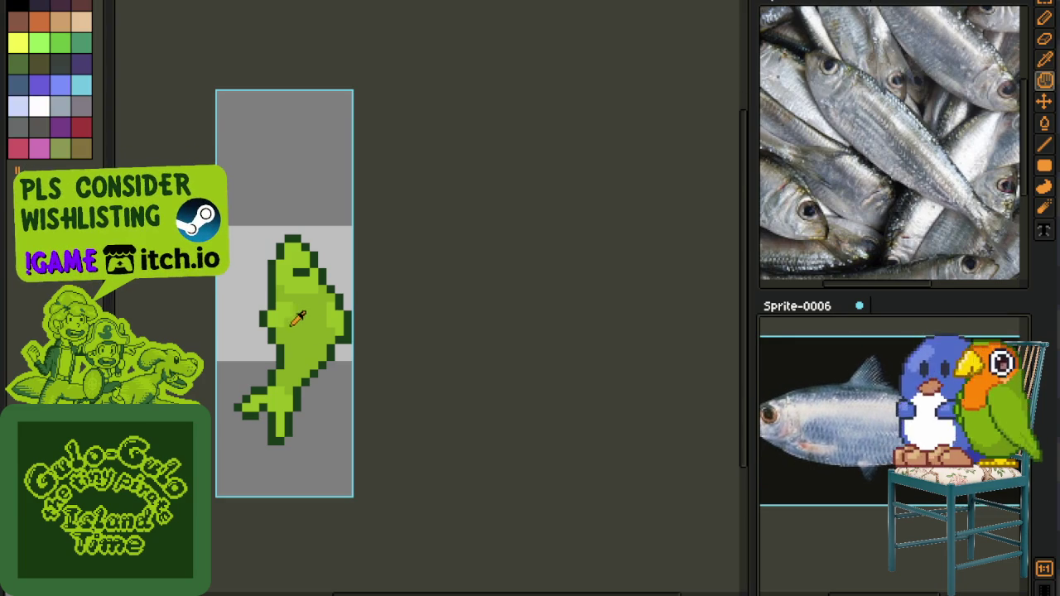
{"action": "key", "text": "i"}
{"action": "scroll", "coordinate": [283, 309], "scroll_direction": "up", "scroll_amount": 1}
- Select and delete the fish's upper body pixels
{"action": "left_click_drag", "start_coordinate": [289, 300], "coordinate": [267, 346]}
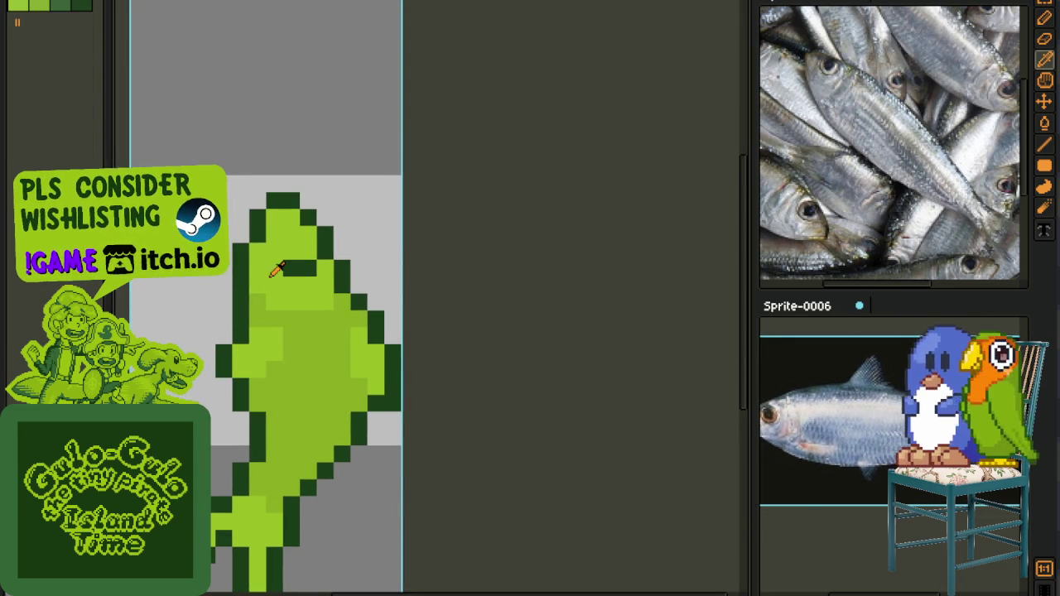
{"action": "left_click_drag", "start_coordinate": [240, 400], "coordinate": [426, 147]}
{"action": "key", "text": "Delete"}
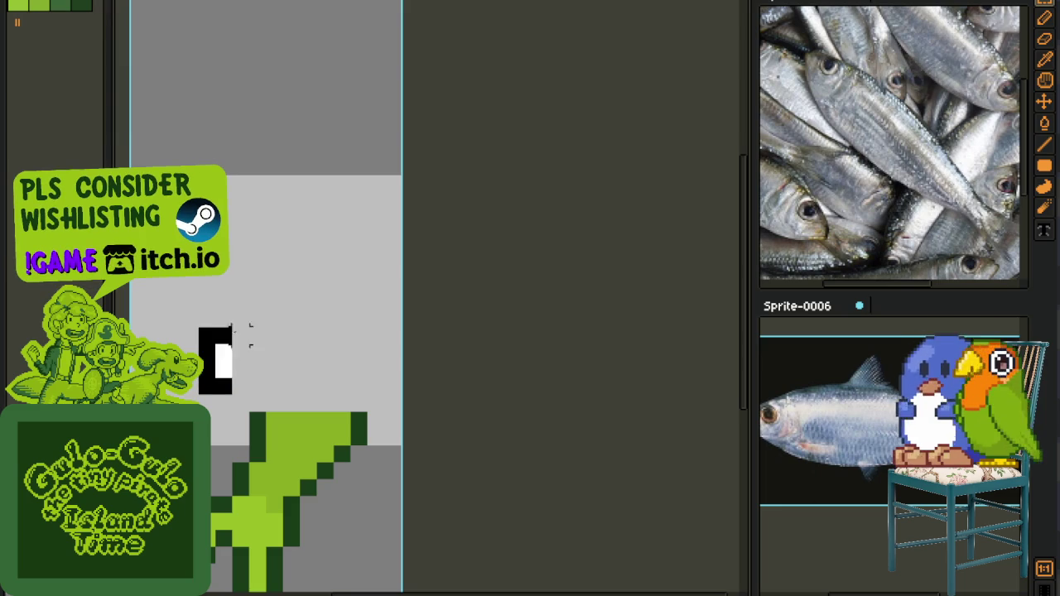
{"action": "left_click", "coordinate": [240, 404]}
{"action": "key", "text": "ctrl+z"}
- Redraw the left and right sides of the body outline in dark green
{"action": "mouse_move", "coordinate": [230, 235]}
{"action": "left_mouse_down"}
{"action": "mouse_move", "coordinate": [215, 357]}
{"action": "mouse_move", "coordinate": [240, 411]}
{"action": "left_mouse_up"}
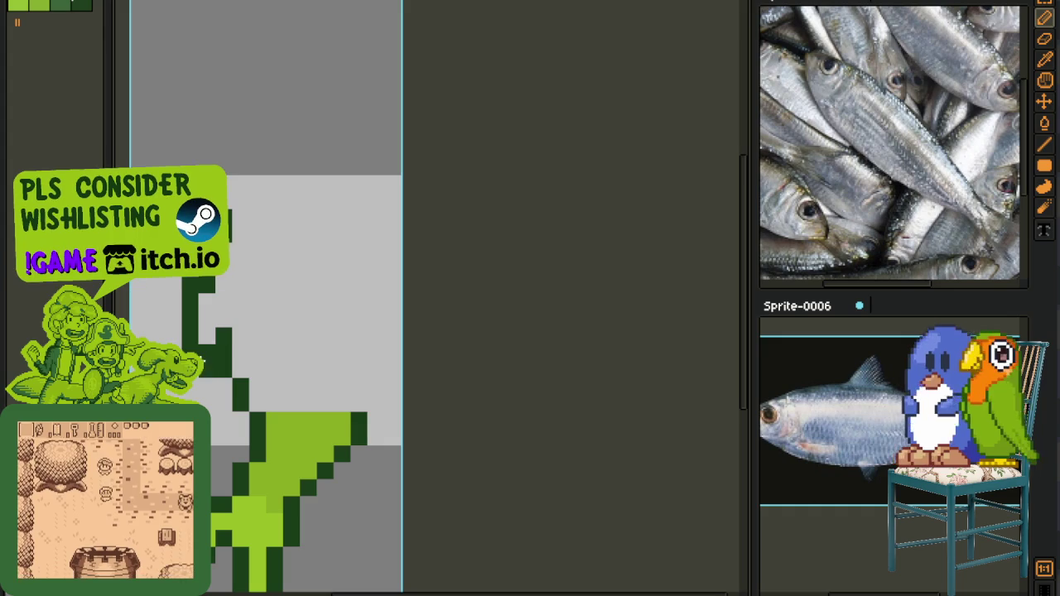
{"action": "key", "text": "ctrl+z"}
{"action": "left_click_drag", "start_coordinate": [224, 373], "coordinate": [223, 332]}
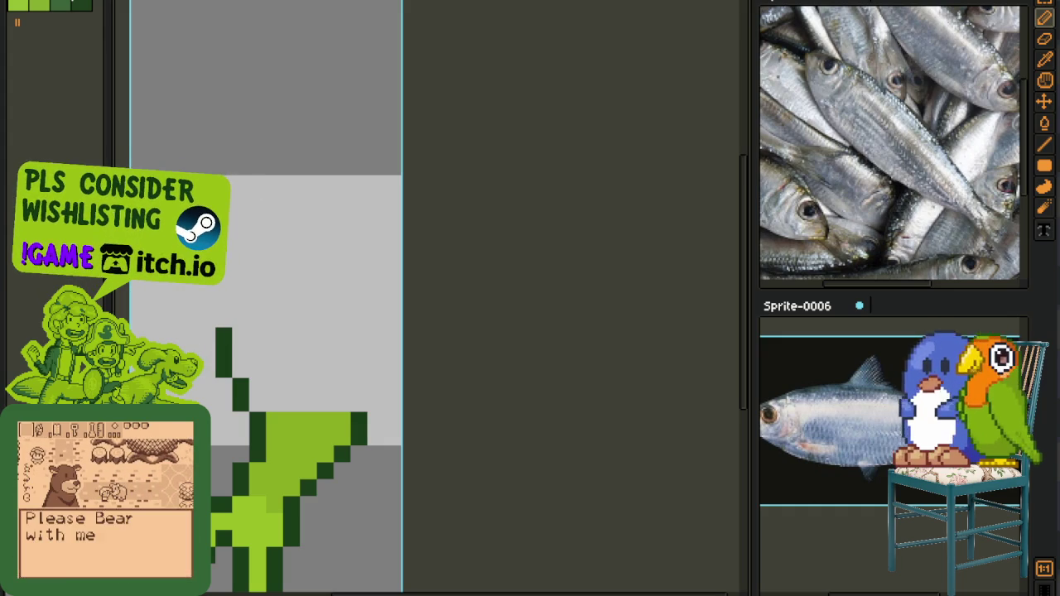
{"action": "left_click", "coordinate": [223, 302]}
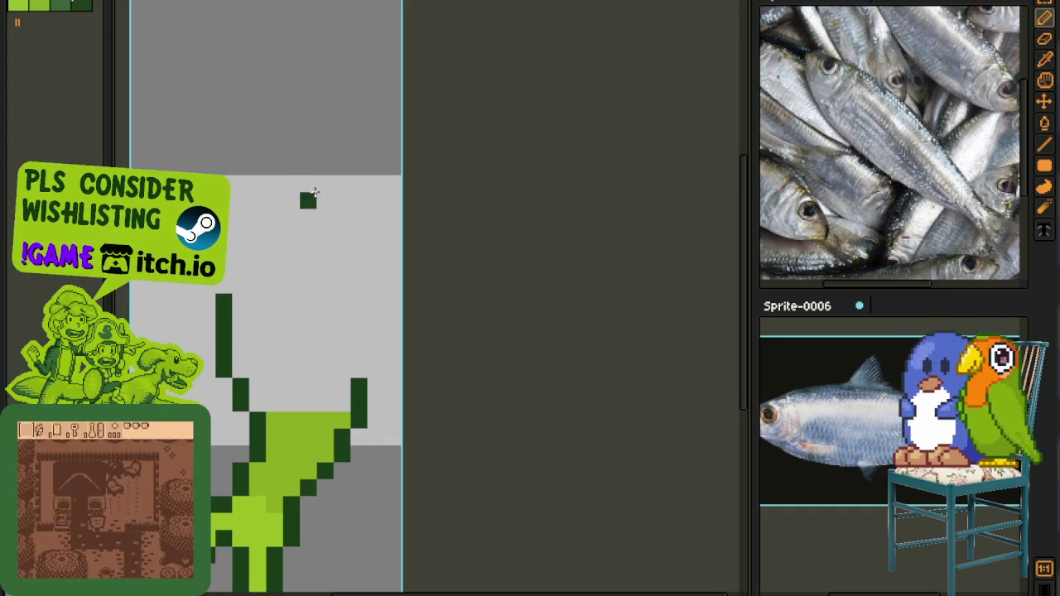
{"action": "left_click_drag", "start_coordinate": [307, 183], "coordinate": [375, 373]}
{"action": "left_click_drag", "start_coordinate": [358, 282], "coordinate": [358, 419]}
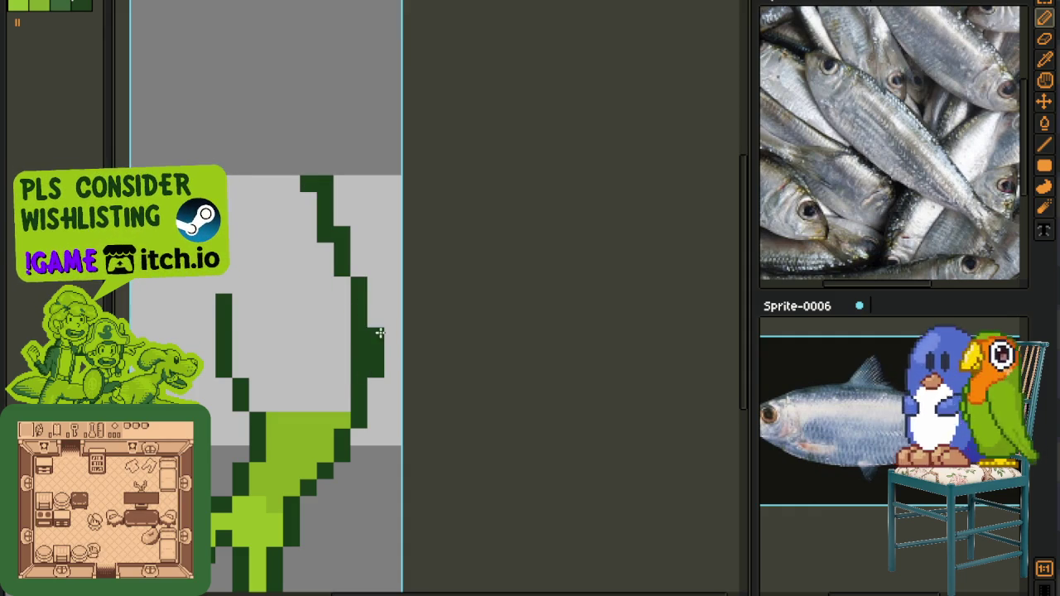
{"action": "left_click_drag", "start_coordinate": [375, 332], "coordinate": [348, 275]}
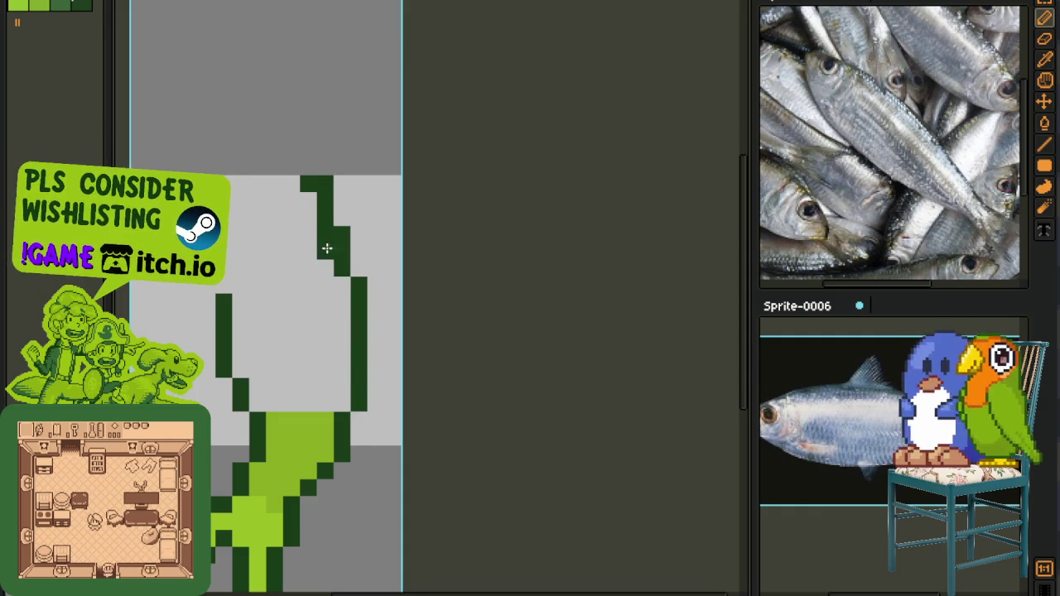
- Draw the outline's top edge, refine the upper-left pixels, and zoom to check
{"action": "mouse_move", "coordinate": [303, 168]}
{"action": "left_mouse_down"}
{"action": "mouse_move", "coordinate": [258, 168]}
{"action": "mouse_move", "coordinate": [234, 265]}
{"action": "left_mouse_up"}
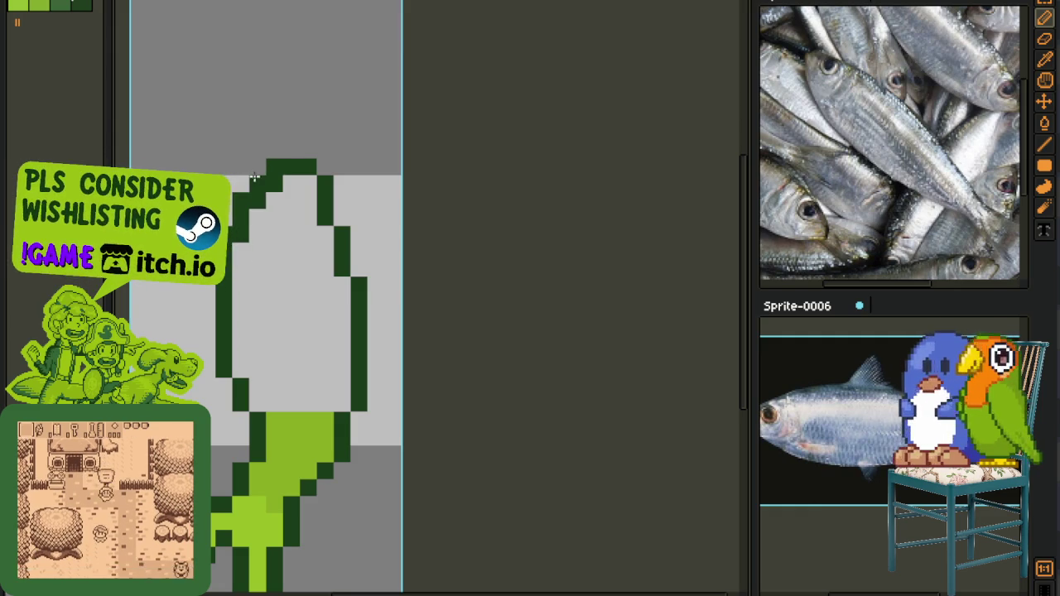
{"action": "left_click_drag", "start_coordinate": [255, 177], "coordinate": [241, 236]}
{"action": "left_click_drag", "start_coordinate": [258, 184], "coordinate": [241, 233]}
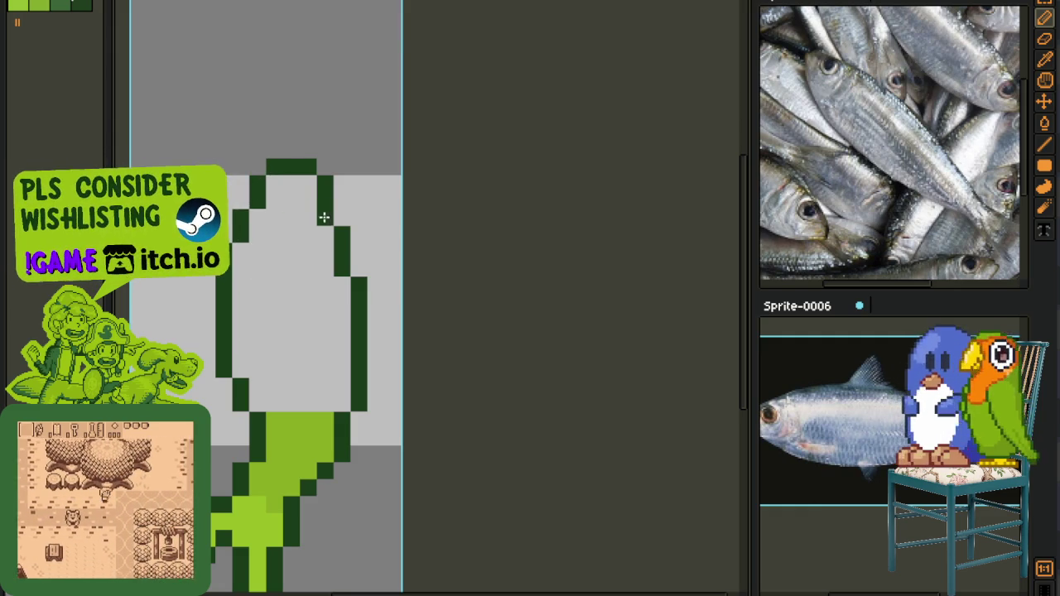
{"action": "scroll", "coordinate": [323, 217], "scroll_direction": "up", "scroll_amount": 1}
{"action": "scroll", "coordinate": [277, 193], "scroll_direction": "up", "scroll_amount": 1}
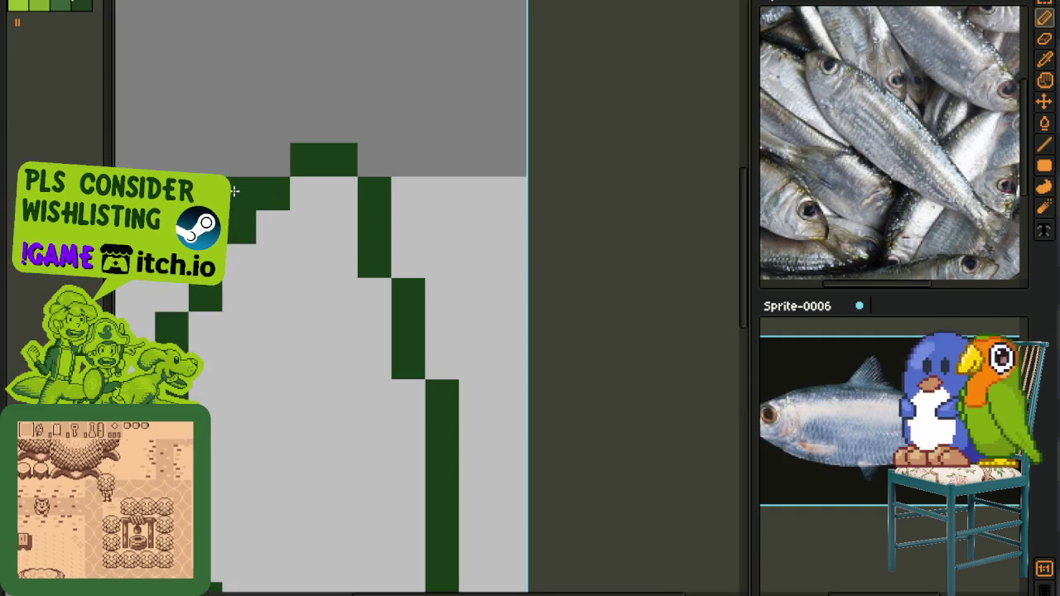
{"action": "scroll", "coordinate": [234, 191], "scroll_direction": "down", "scroll_amount": 2}
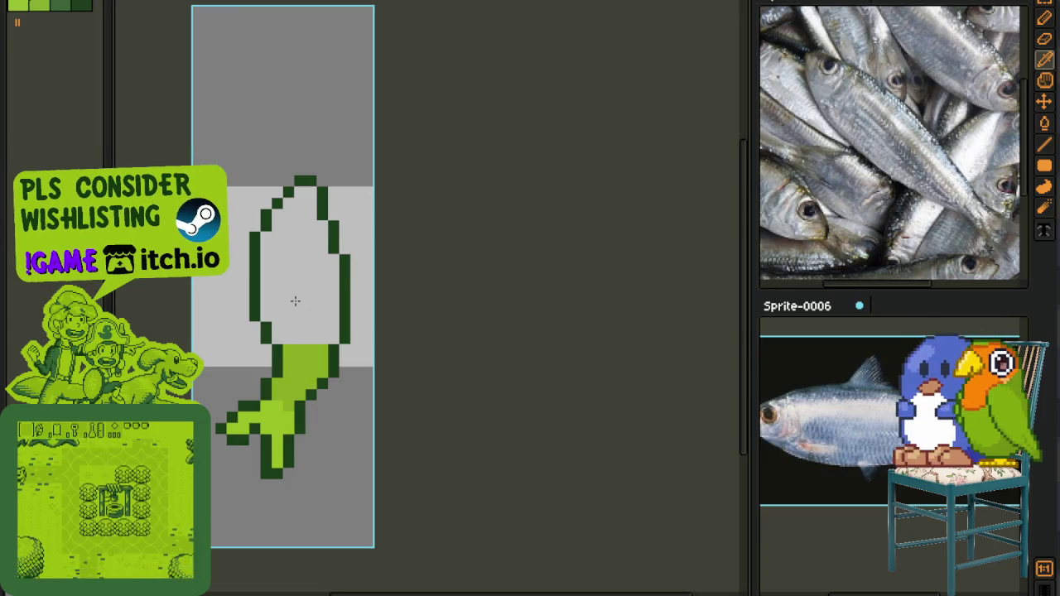
- Fill the empty fish body with green
{"action": "left_click", "coordinate": [294, 301]}
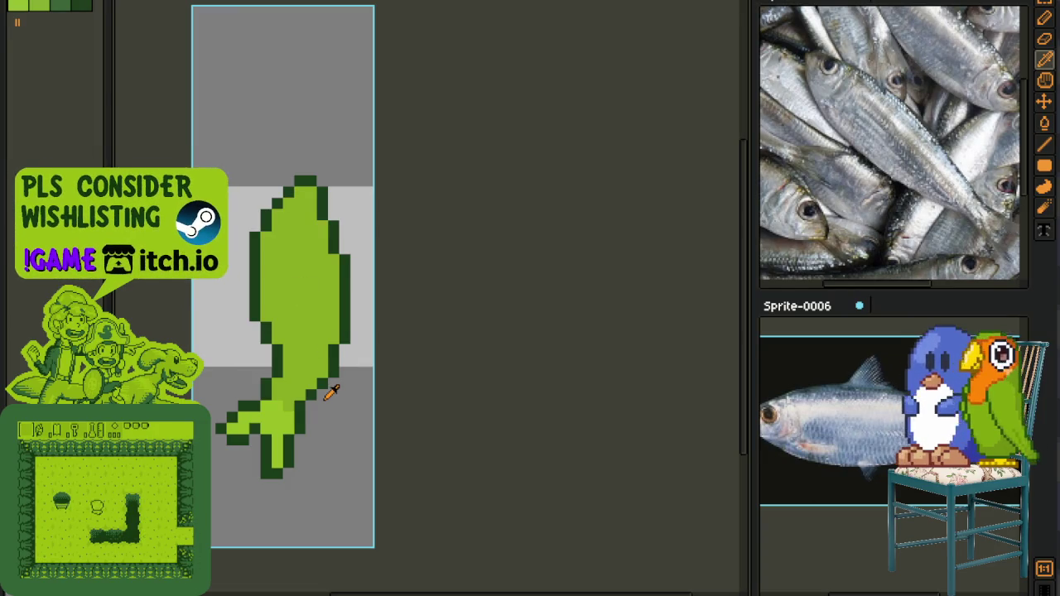
{"action": "scroll", "coordinate": [338, 376], "scroll_direction": "up", "scroll_amount": 2}
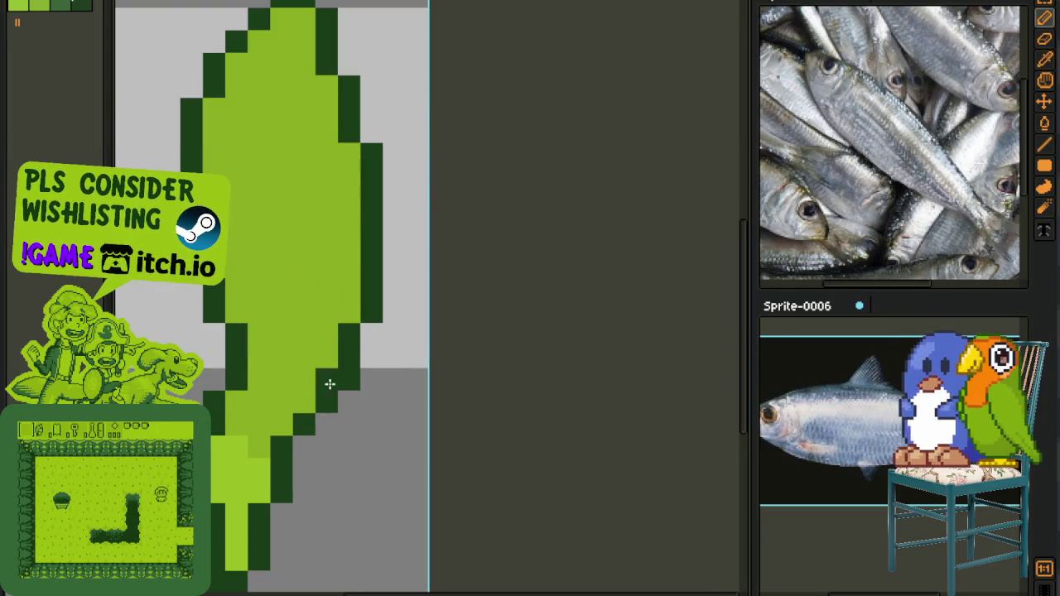
{"action": "scroll", "coordinate": [363, 376], "scroll_direction": "down", "scroll_amount": 2}
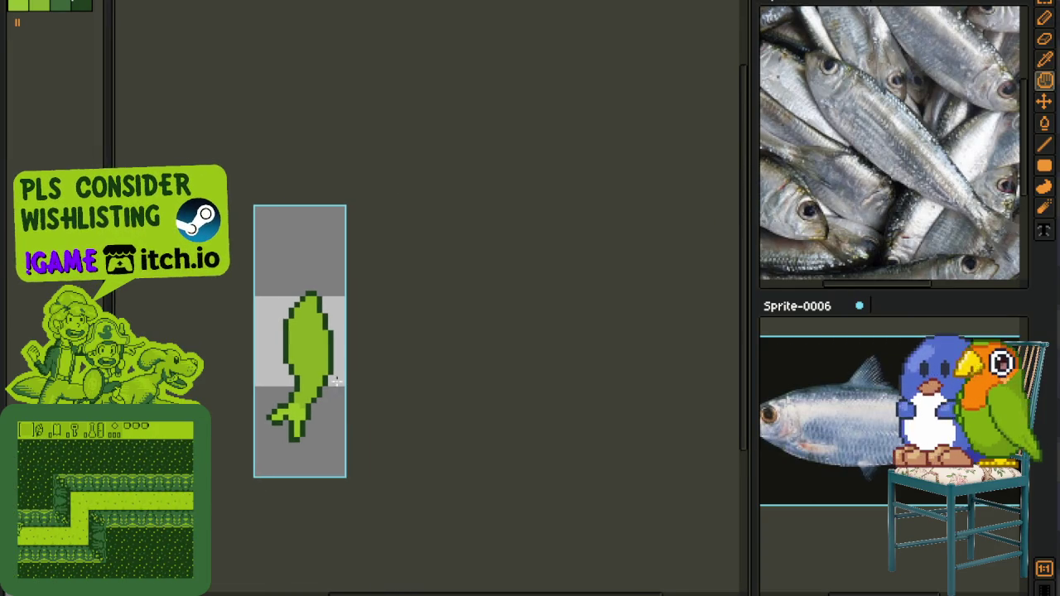
{"action": "scroll", "coordinate": [334, 329], "scroll_direction": "up", "scroll_amount": 1}
{"action": "scroll", "coordinate": [340, 346], "scroll_direction": "up", "scroll_amount": 1}
{"action": "scroll", "coordinate": [359, 348], "scroll_direction": "up", "scroll_amount": 1}
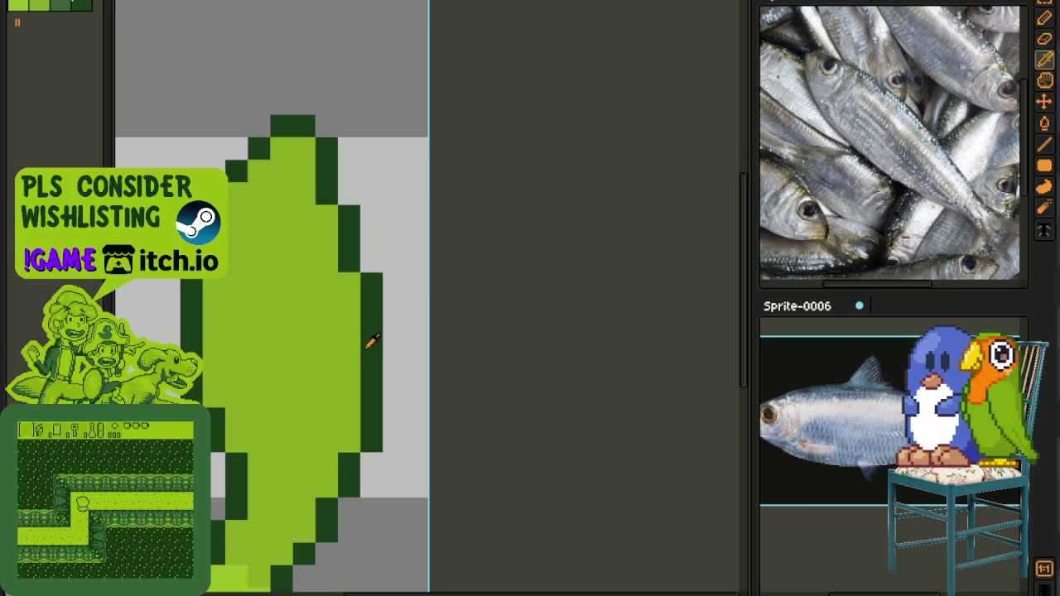
- Outline a small fin right of the body in dark green and fill it light green
{"action": "left_click", "coordinate": [393, 328]}
{"action": "left_click_drag", "start_coordinate": [412, 350], "coordinate": [412, 419]}
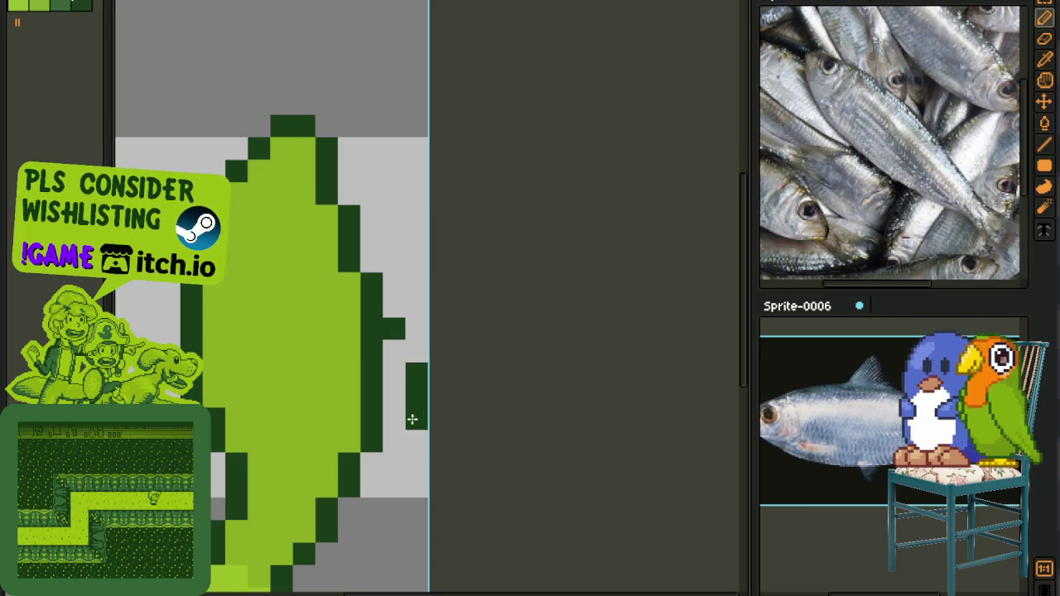
{"action": "left_click", "coordinate": [394, 418]}
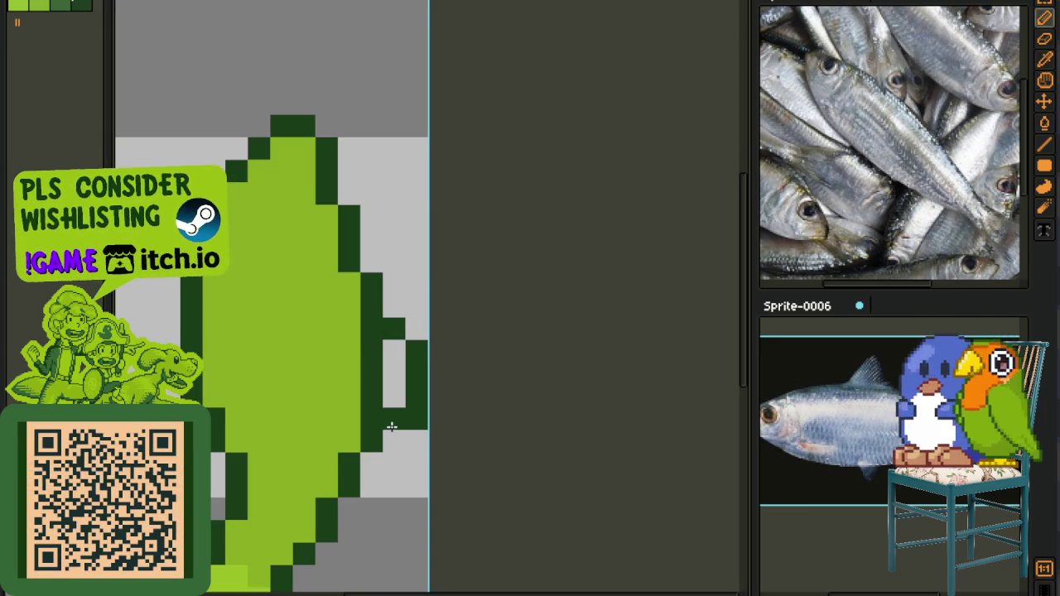
{"action": "key", "text": "i"}
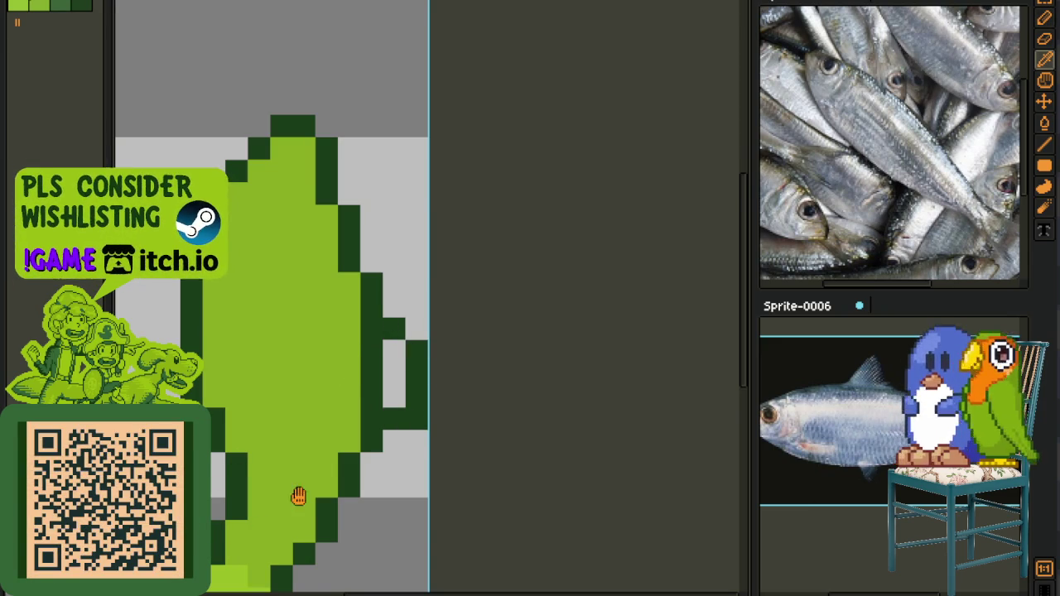
{"action": "left_click_drag", "start_coordinate": [298, 495], "coordinate": [301, 486]}
{"action": "left_click", "coordinate": [478, 278]}
{"action": "mouse_move", "coordinate": [478, 299]}
{"action": "left_mouse_down"}
{"action": "mouse_move", "coordinate": [474, 322]}
{"action": "mouse_move", "coordinate": [461, 285]}
{"action": "mouse_move", "coordinate": [436, 319]}
{"action": "left_mouse_up"}
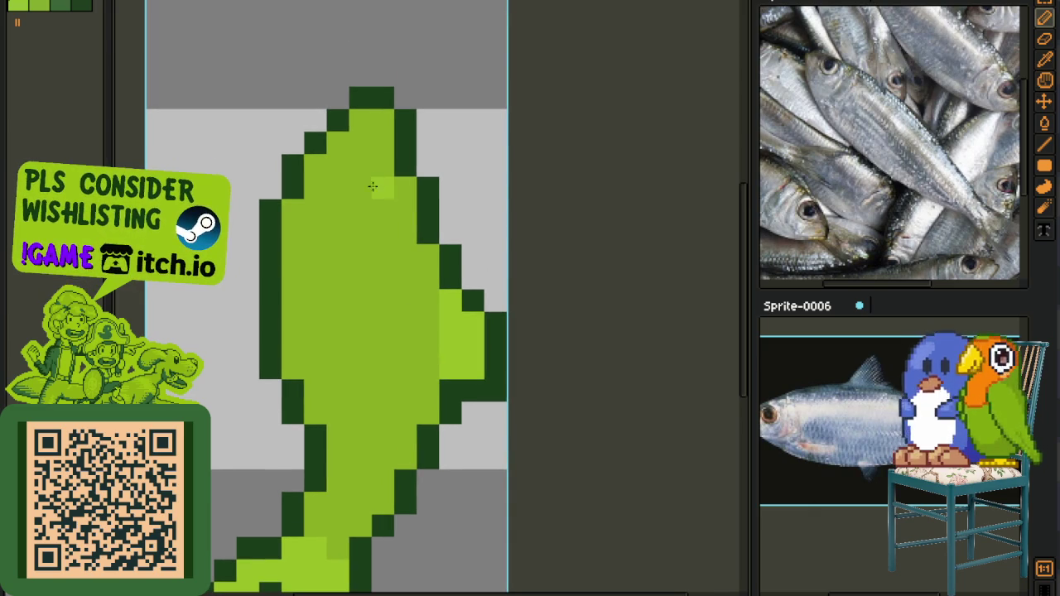
- Rotate the canvas 90° counter-clockwise so the fish lies horizontally
{"action": "left_click", "coordinate": [83, 0]}
{"action": "mouse_move", "coordinate": [121, 36]}
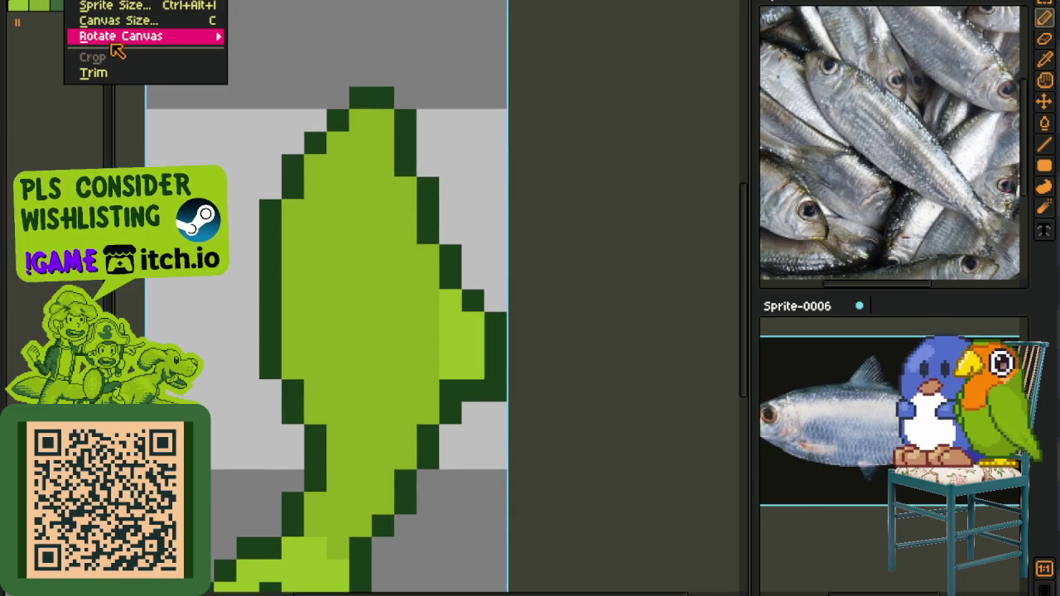
{"action": "left_click", "coordinate": [259, 66]}
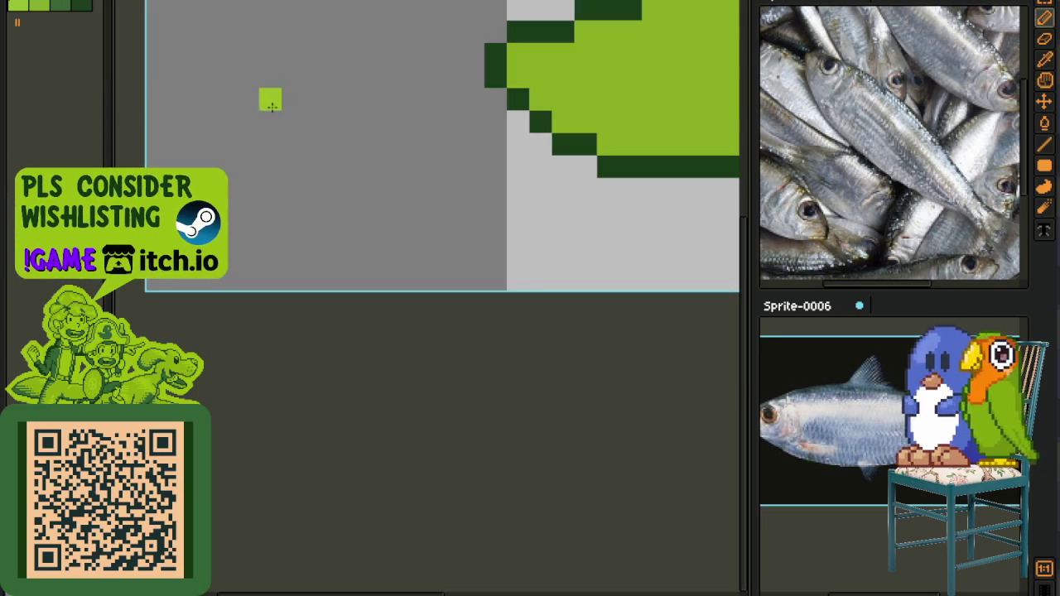
{"action": "scroll", "coordinate": [527, 166], "scroll_direction": "up", "scroll_amount": 1}
{"action": "scroll", "coordinate": [340, 232], "scroll_direction": "up", "scroll_amount": 1}
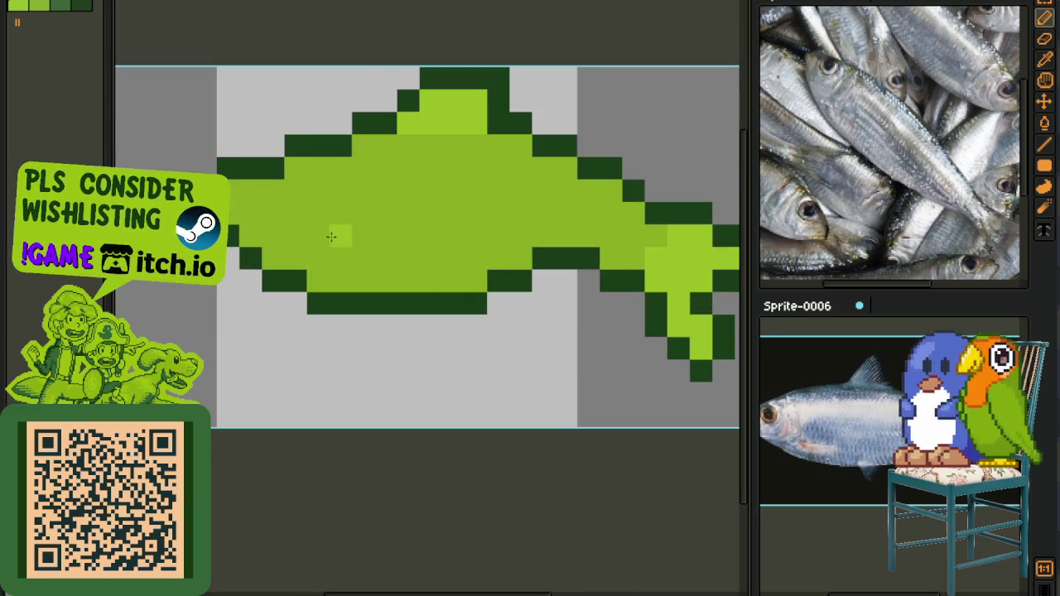
- Repaint belly outline pixels on the fish in dark and light green
{"action": "key", "text": "i"}
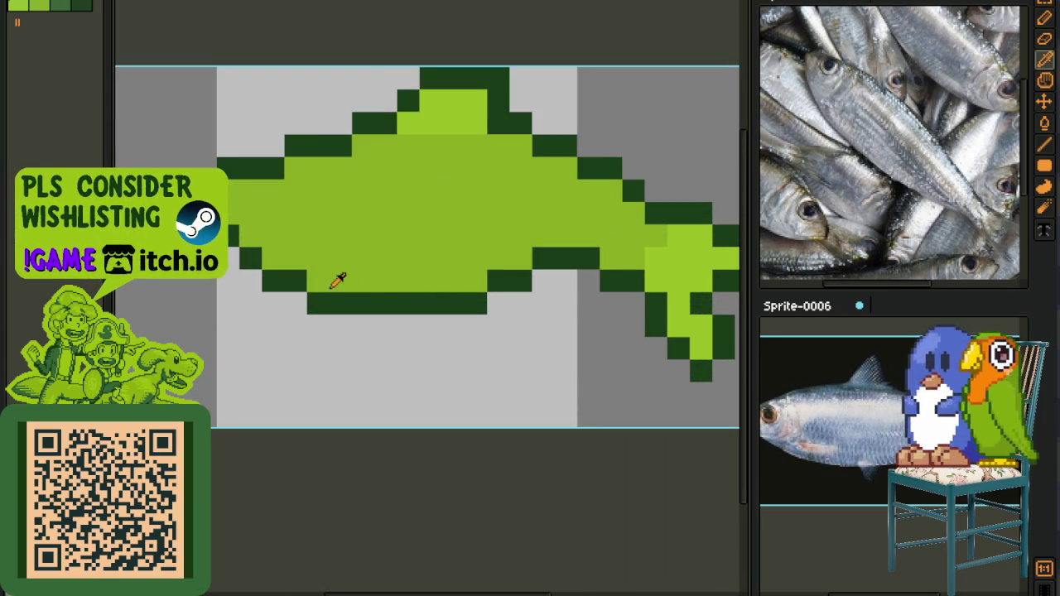
{"action": "key", "text": "b"}
{"action": "left_click", "coordinate": [539, 273]}
{"action": "key", "text": "i"}
{"action": "left_click", "coordinate": [524, 245]}
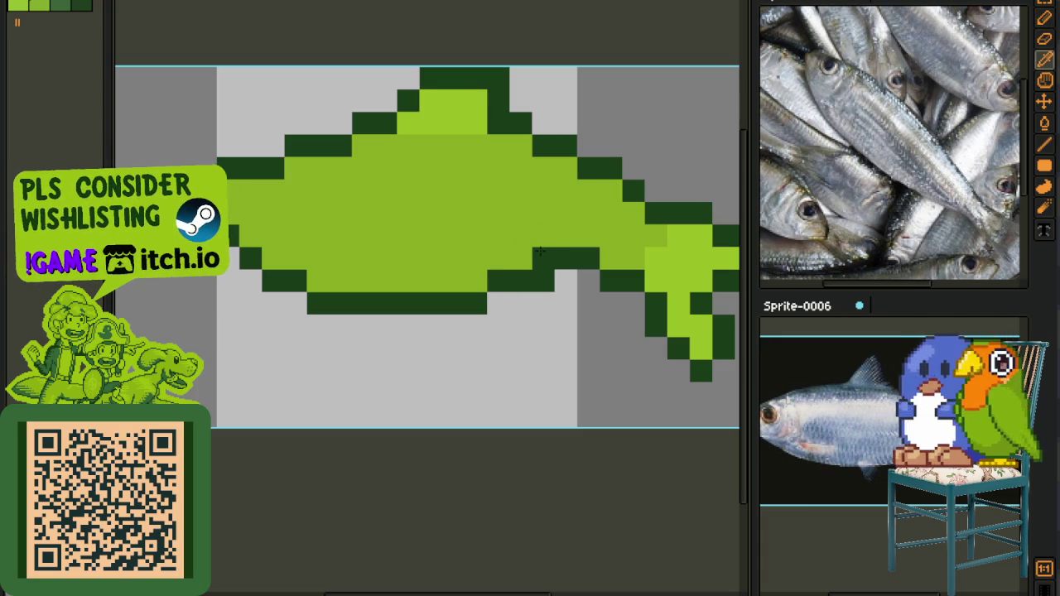
{"action": "key", "text": "b"}
{"action": "left_click", "coordinate": [543, 258]}
- Raise the belly outline pixel one row and clear the leftover pixel below the fish
{"action": "key", "text": "i"}
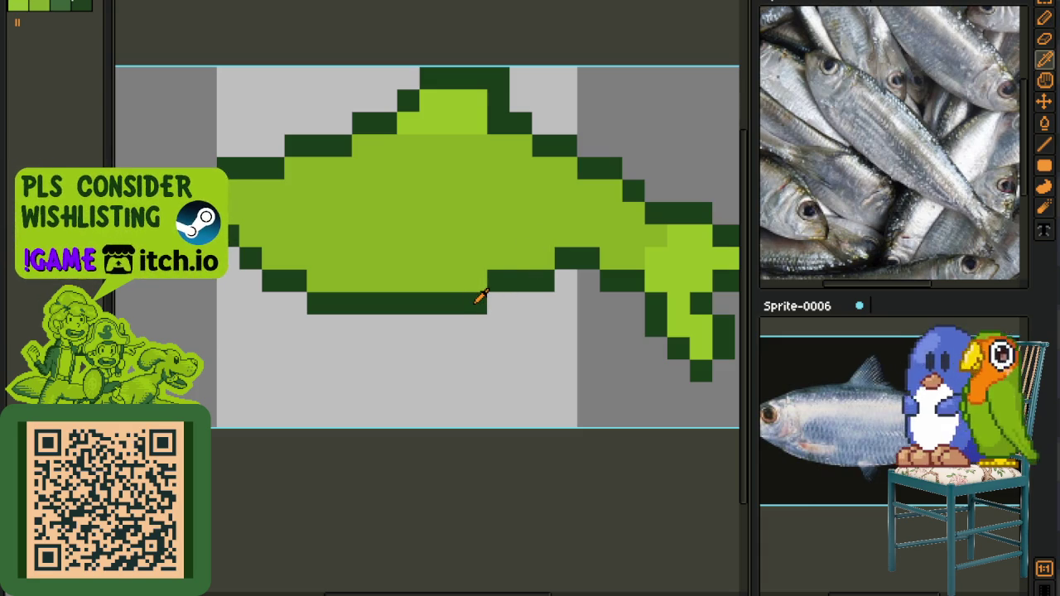
{"action": "key", "text": "b"}
{"action": "left_click", "coordinate": [476, 281]}
{"action": "right_click", "coordinate": [476, 302]}
{"action": "key", "text": "i"}
{"action": "scroll", "coordinate": [501, 319], "scroll_direction": "down", "scroll_amount": 1}
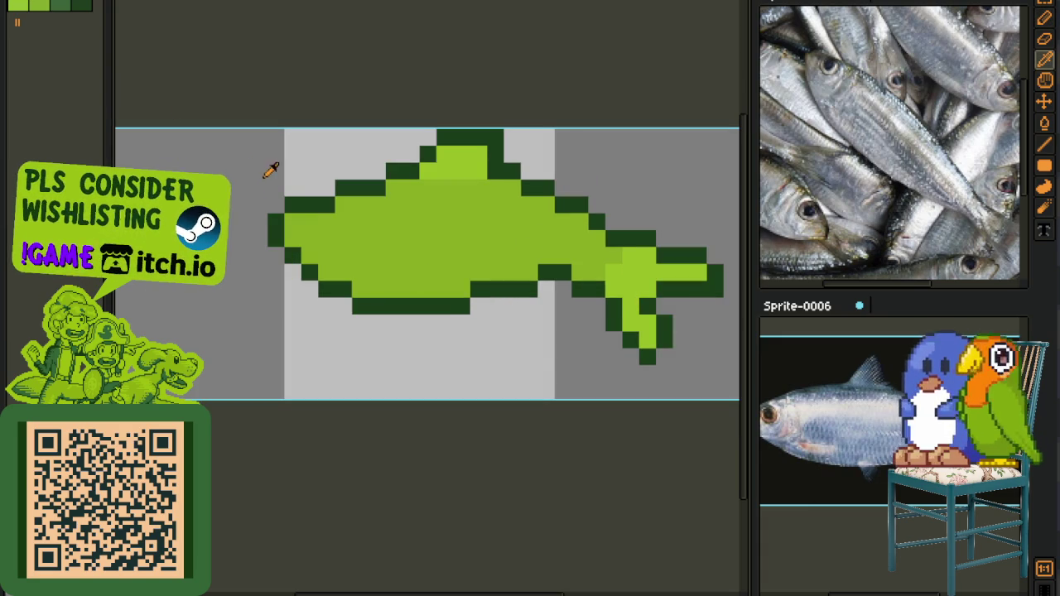
{"action": "key", "text": "b"}
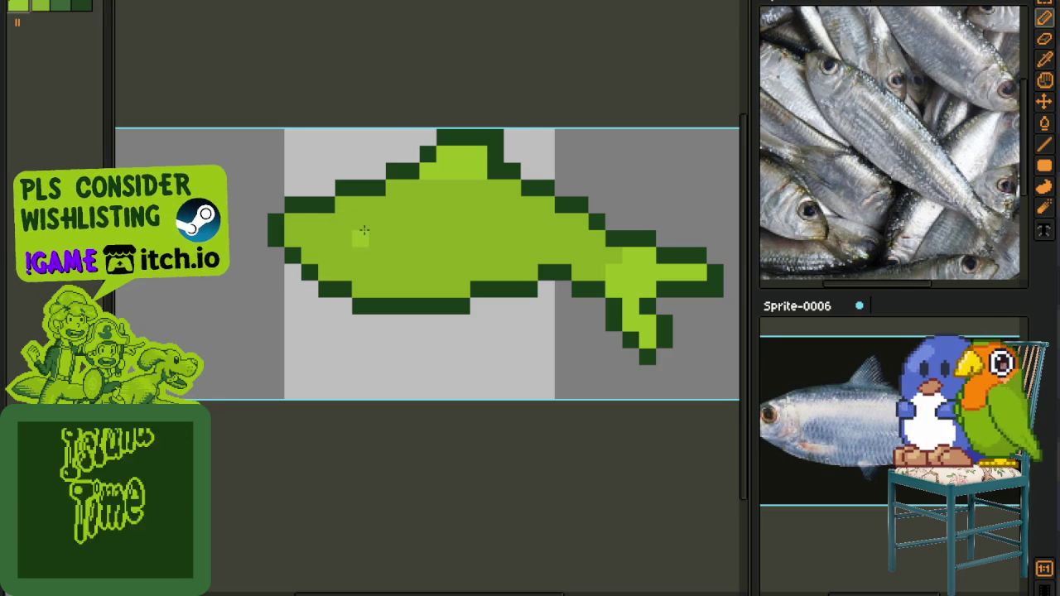
{"action": "scroll", "coordinate": [376, 239], "scroll_direction": "up", "scroll_amount": 1}
- Draw a light-green highlight along the fish's body
{"action": "mouse_move", "coordinate": [374, 237]}
{"action": "left_mouse_down"}
{"action": "mouse_move", "coordinate": [272, 301]}
{"action": "mouse_move", "coordinate": [378, 261]}
{"action": "mouse_move", "coordinate": [530, 291]}
{"action": "mouse_move", "coordinate": [590, 323]}
{"action": "mouse_move", "coordinate": [328, 276]}
{"action": "mouse_move", "coordinate": [240, 294]}
{"action": "mouse_move", "coordinate": [307, 295]}
{"action": "left_mouse_up"}
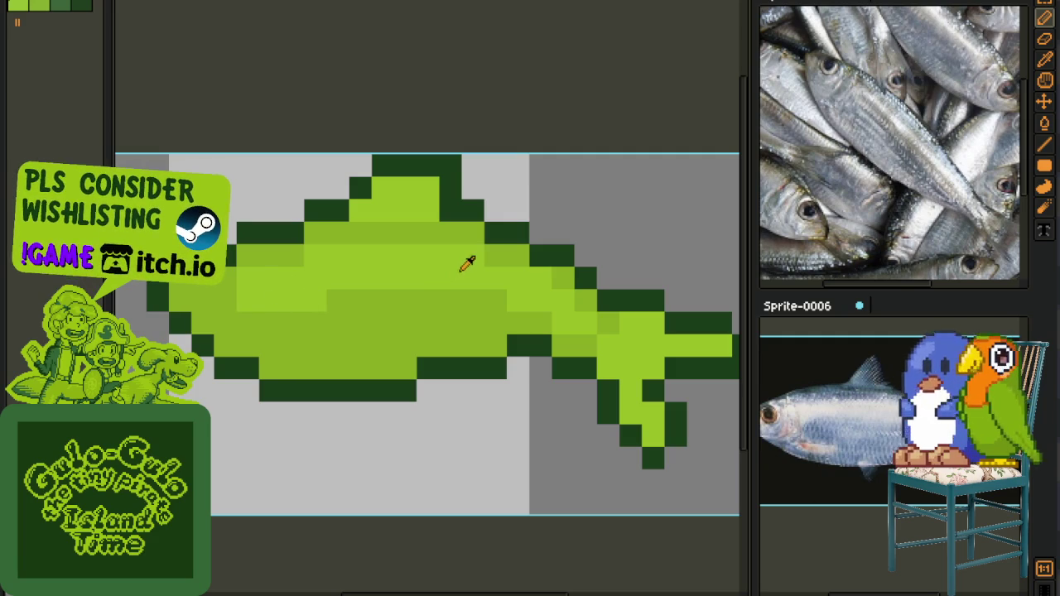
{"action": "key", "text": "i"}
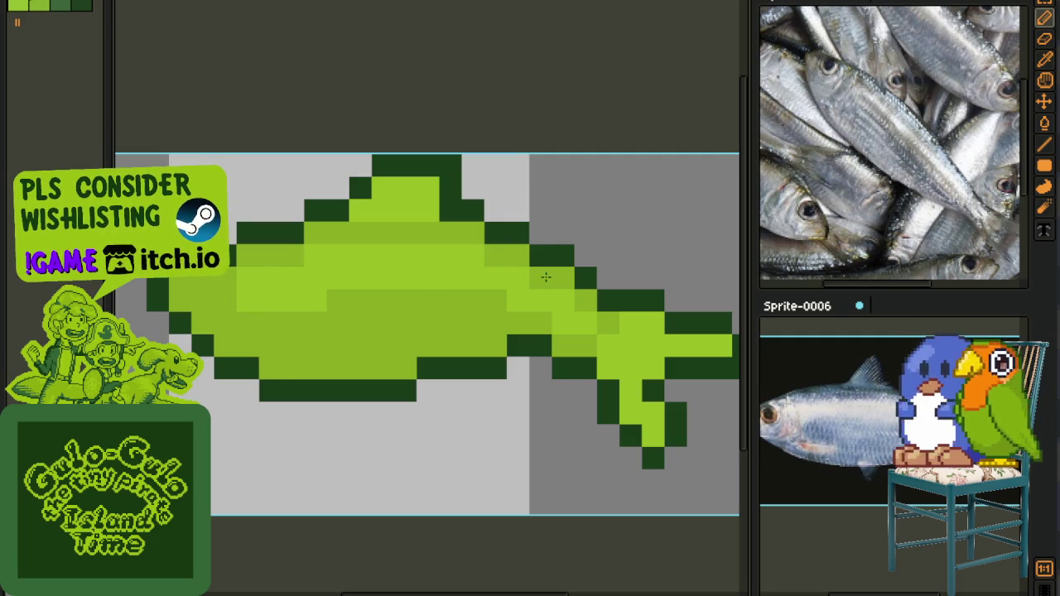
{"action": "scroll", "coordinate": [518, 277], "scroll_direction": "down", "scroll_amount": 2}
{"action": "scroll", "coordinate": [395, 271], "scroll_direction": "up", "scroll_amount": 1}
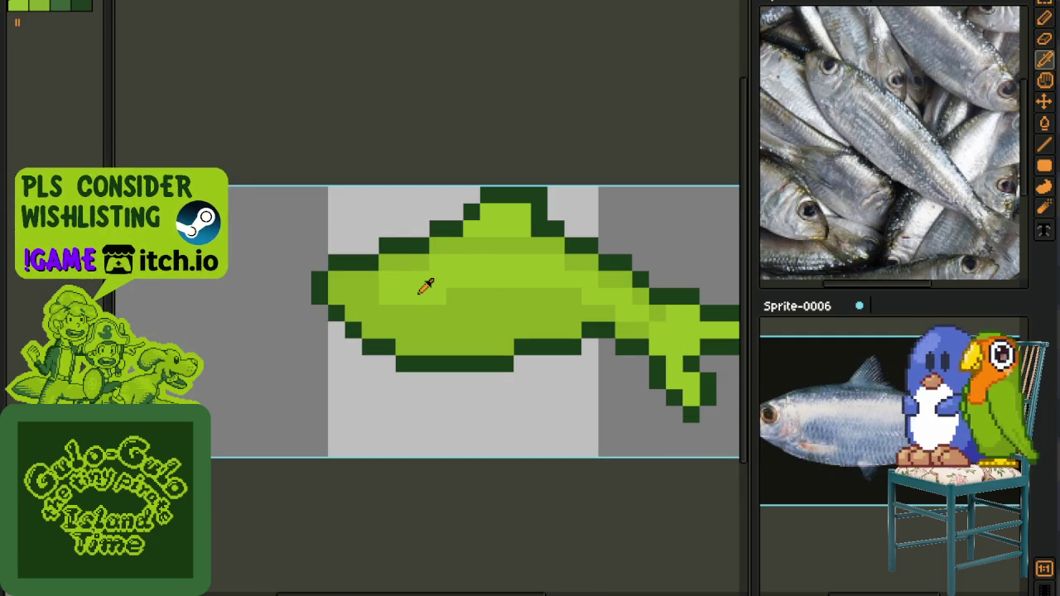
{"action": "key", "text": "b"}
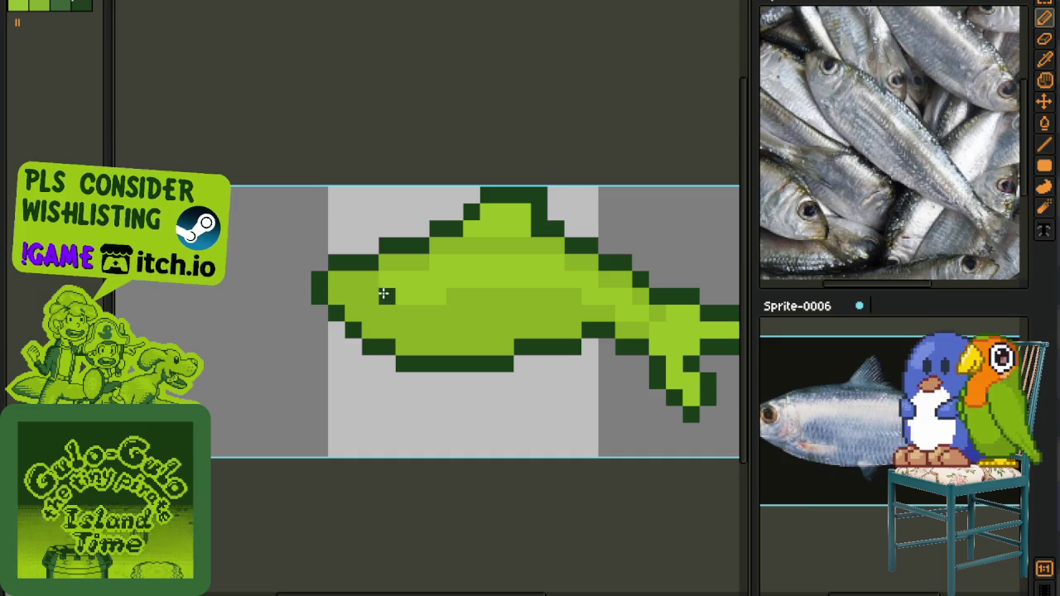
{"action": "scroll", "coordinate": [381, 281], "scroll_direction": "up", "scroll_amount": 1}
- Add a dark-green eye pixel near the head and recentre the fish in view
{"action": "left_click", "coordinate": [387, 284]}
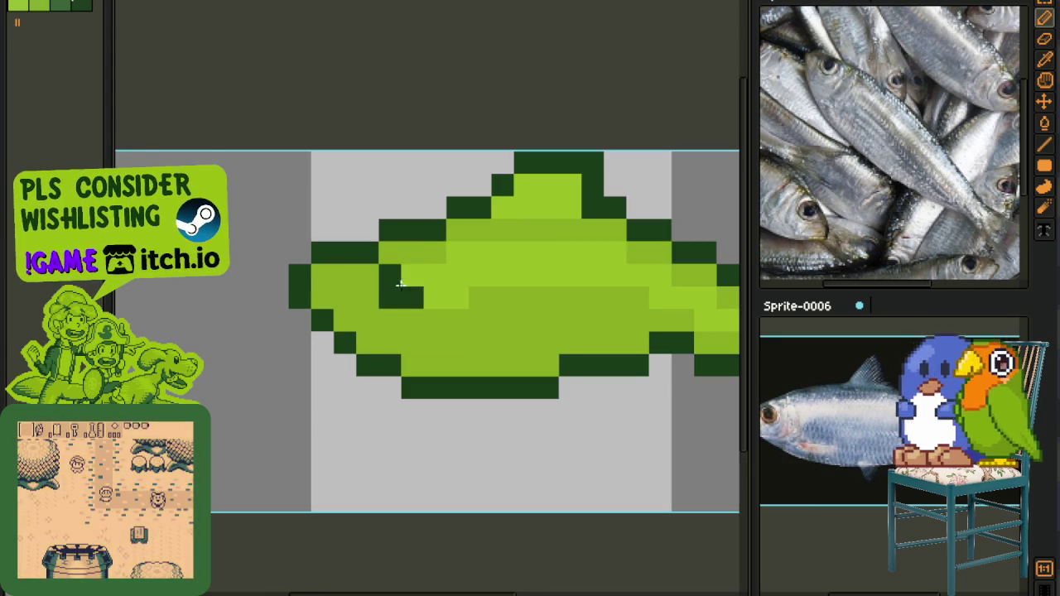
{"action": "scroll", "coordinate": [412, 285], "scroll_direction": "down", "scroll_amount": 2}
{"action": "scroll", "coordinate": [410, 286], "scroll_direction": "down", "scroll_amount": 1}
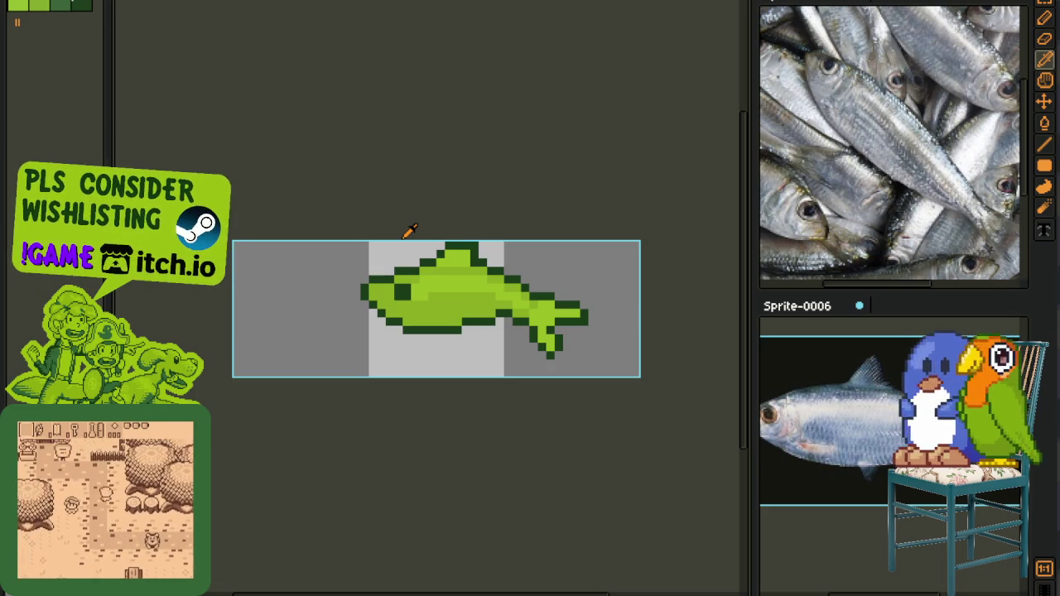
{"action": "left_click_drag", "start_coordinate": [453, 357], "coordinate": [317, 340]}
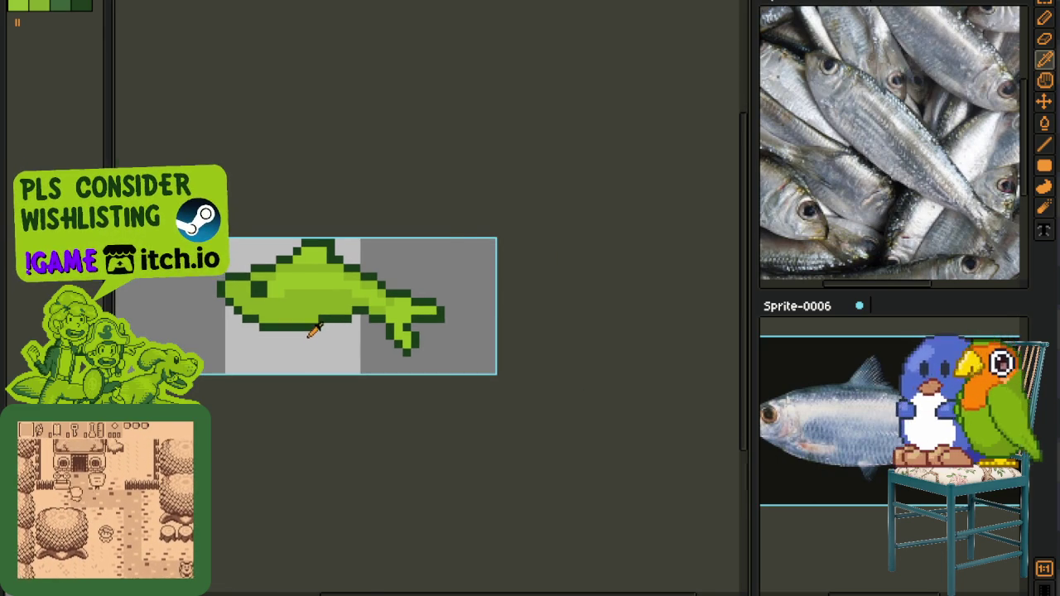
{"action": "scroll", "coordinate": [306, 330], "scroll_direction": "up", "scroll_amount": 3}
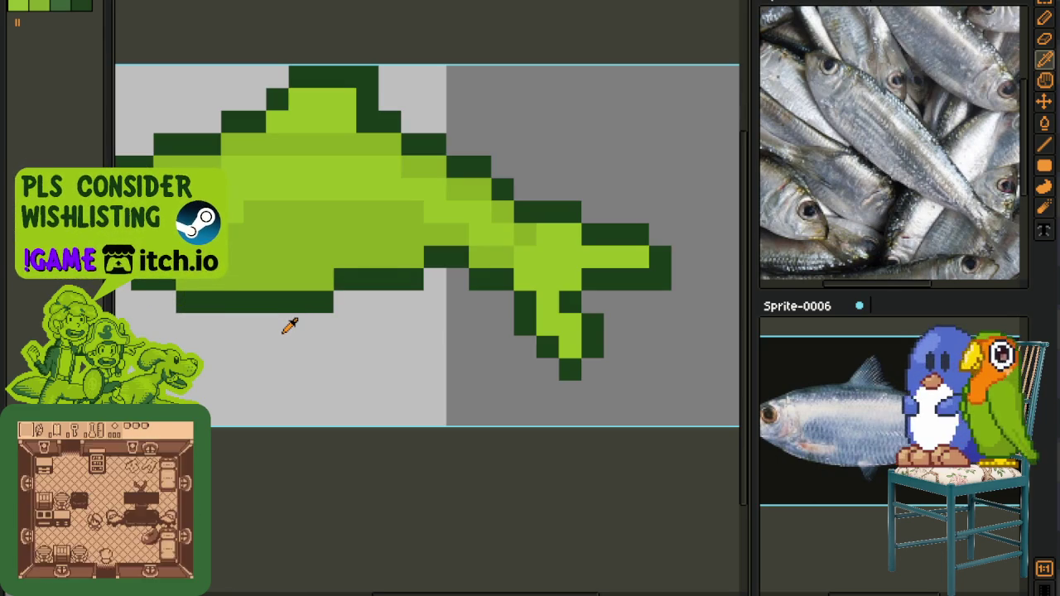
{"action": "scroll", "coordinate": [284, 323], "scroll_direction": "up", "scroll_amount": 1}
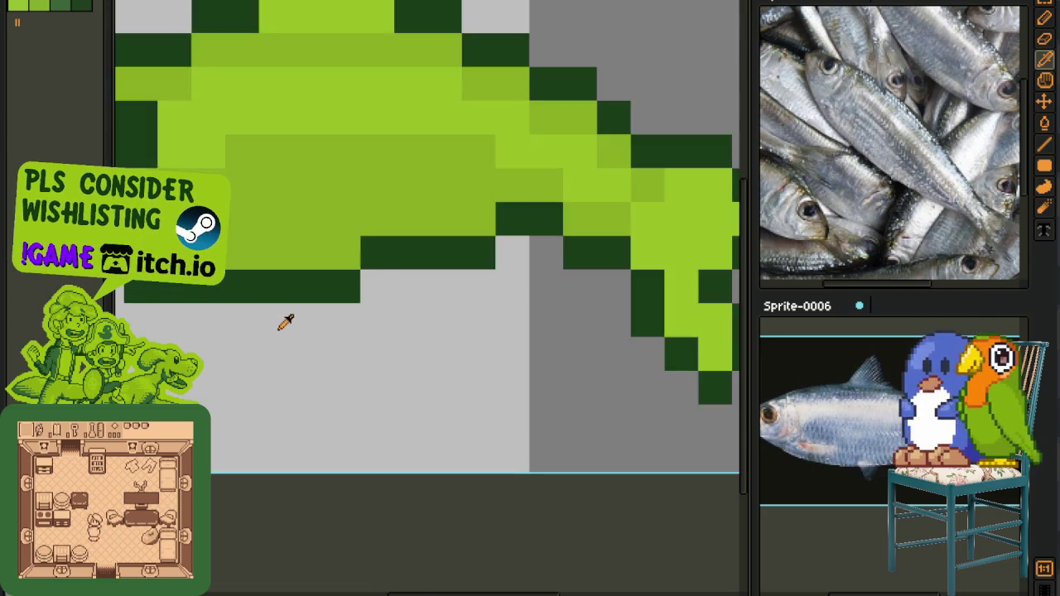
{"action": "scroll", "coordinate": [284, 306], "scroll_direction": "down", "scroll_amount": 1}
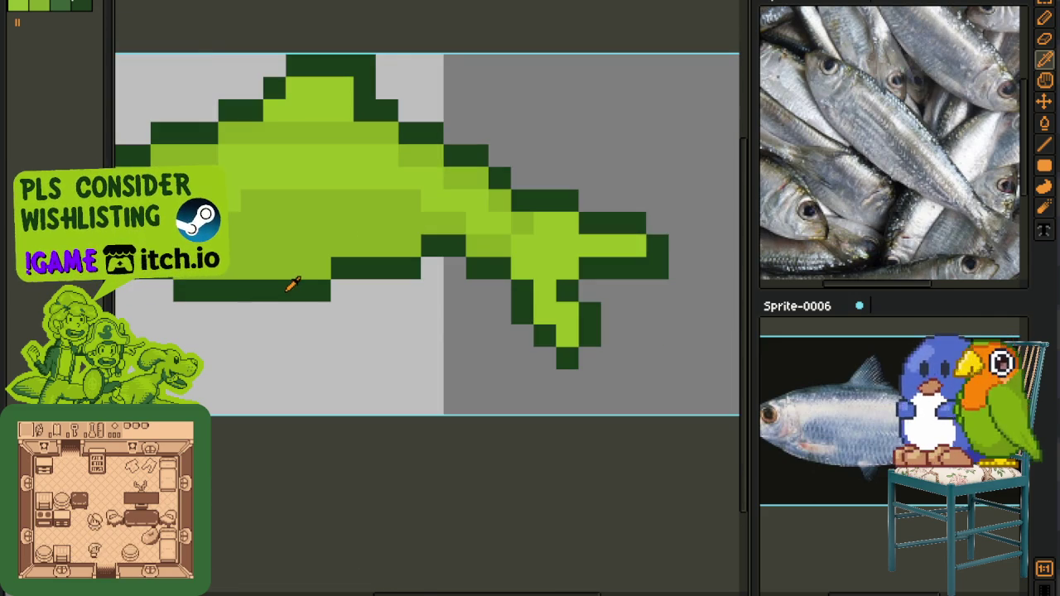
{"action": "scroll", "coordinate": [290, 290], "scroll_direction": "up", "scroll_amount": 1}
{"action": "scroll", "coordinate": [294, 294], "scroll_direction": "down", "scroll_amount": 1}
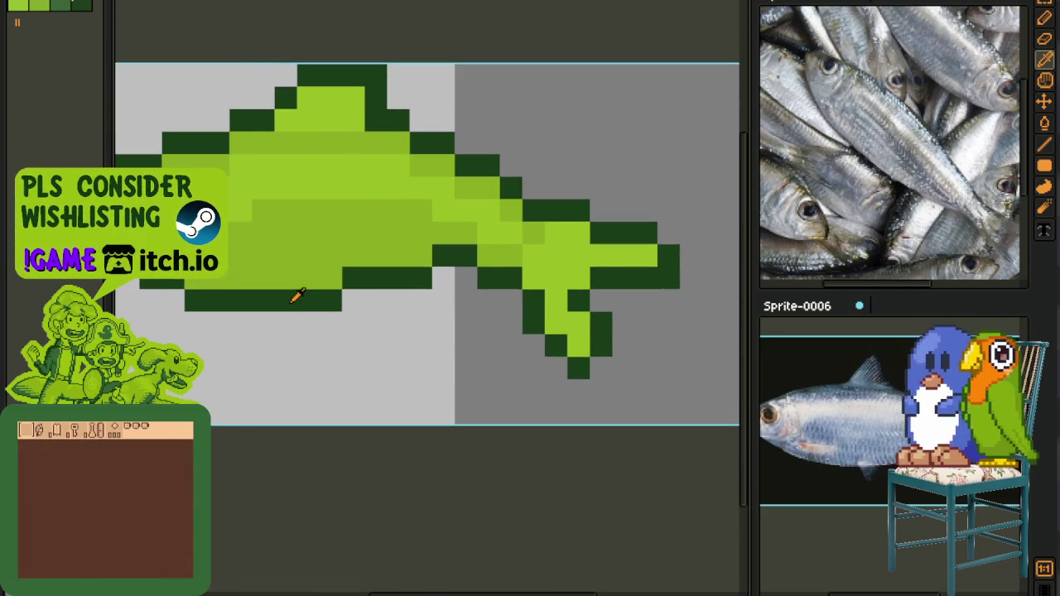
- Add dark outline pixels below the belly and recolour one body pixel light green
{"action": "key", "text": "b"}
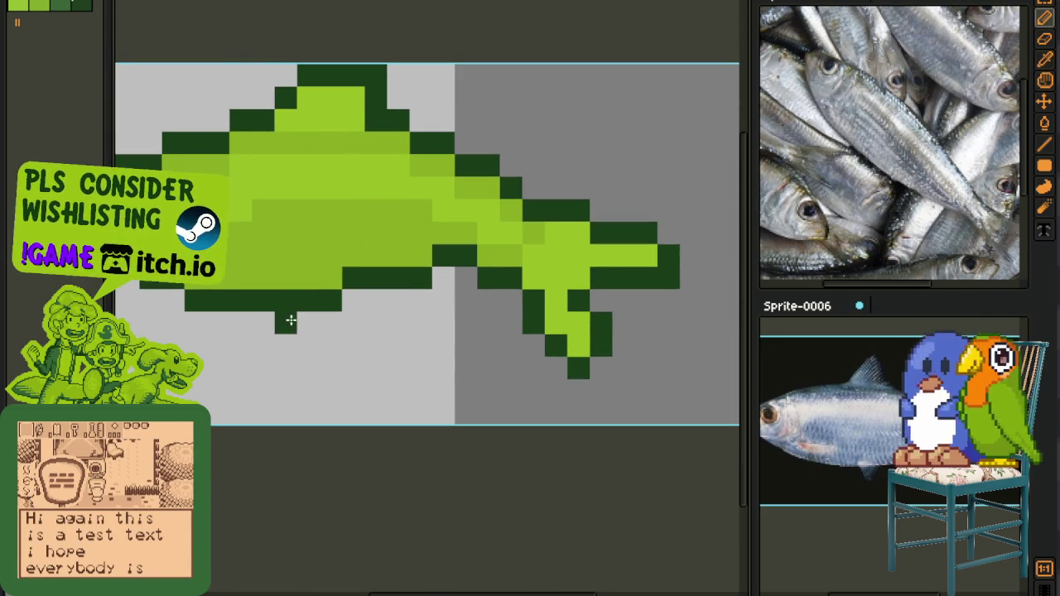
{"action": "mouse_move", "coordinate": [313, 348]}
{"action": "left_mouse_down"}
{"action": "mouse_move", "coordinate": [349, 360]}
{"action": "mouse_move", "coordinate": [375, 323]}
{"action": "mouse_move", "coordinate": [352, 303]}
{"action": "left_mouse_up"}
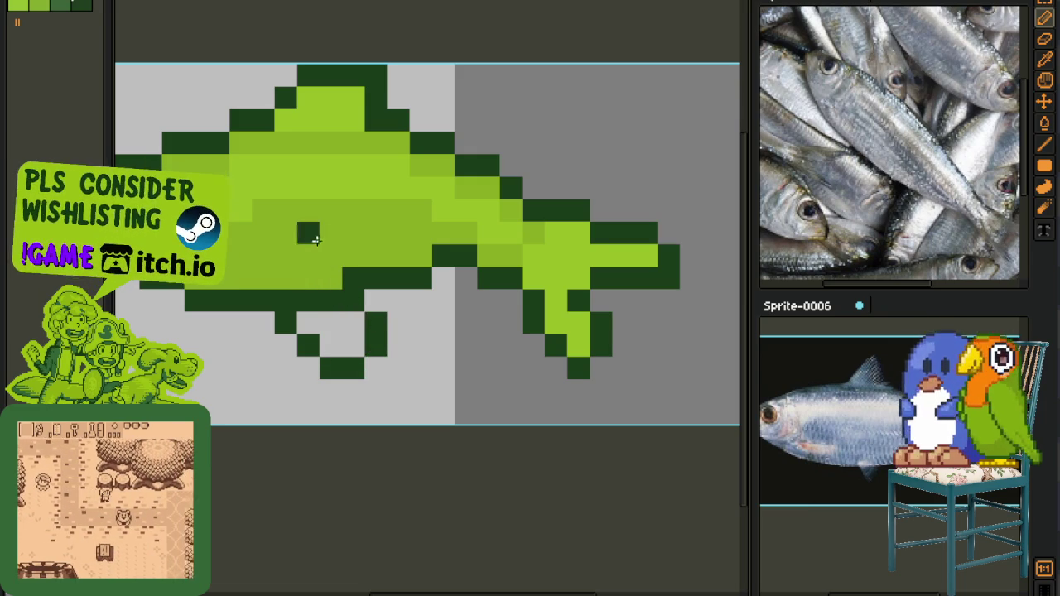
{"action": "left_click", "coordinate": [308, 188]}
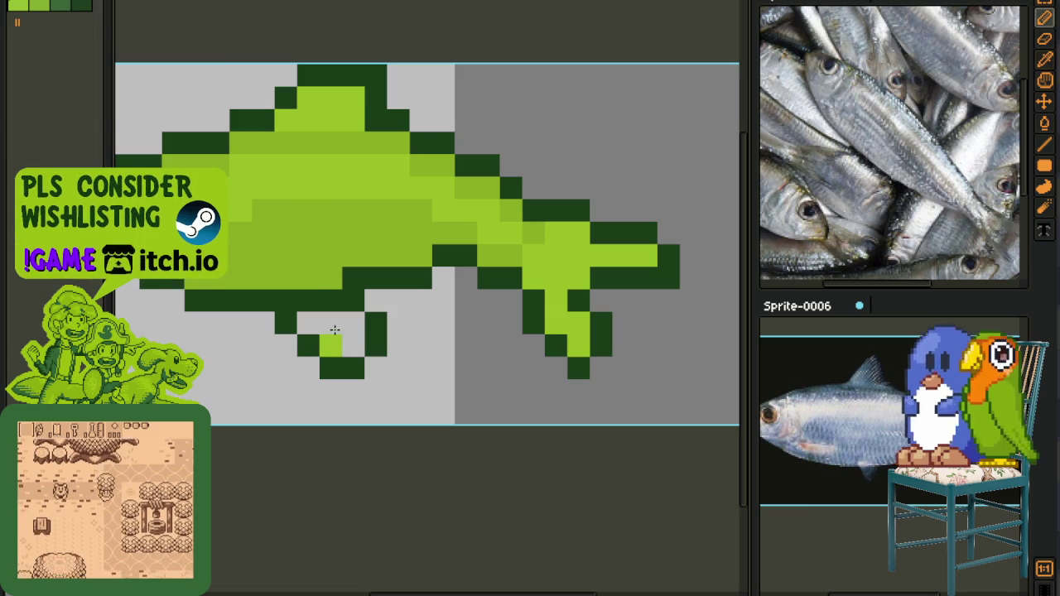
{"action": "scroll", "coordinate": [323, 339], "scroll_direction": "down", "scroll_amount": 2}
{"action": "scroll", "coordinate": [327, 344], "scroll_direction": "down", "scroll_amount": 1}
{"action": "scroll", "coordinate": [348, 319], "scroll_direction": "up", "scroll_amount": 2}
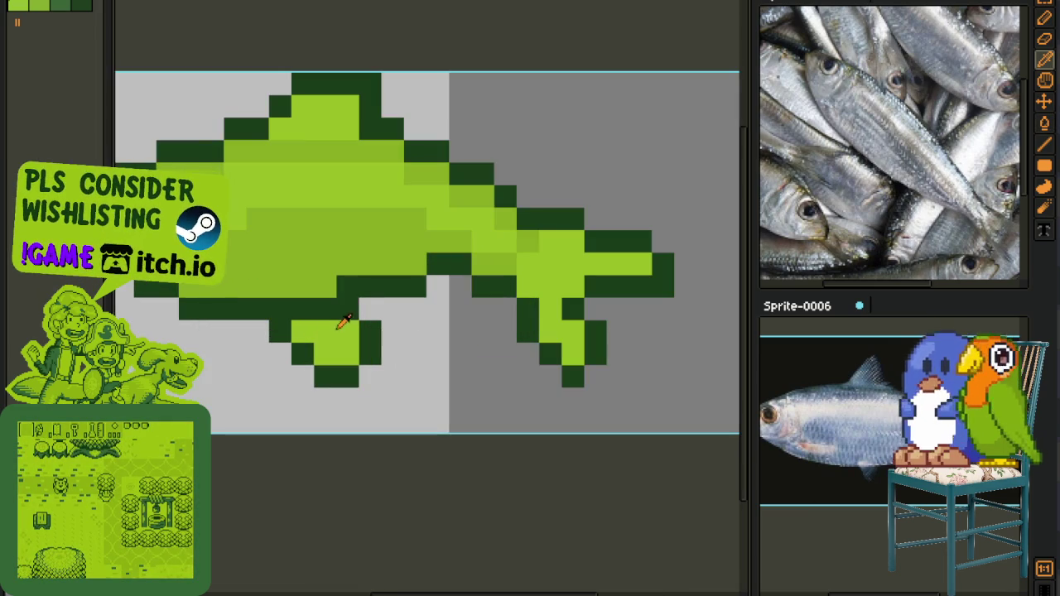
{"action": "scroll", "coordinate": [347, 323], "scroll_direction": "down", "scroll_amount": 2}
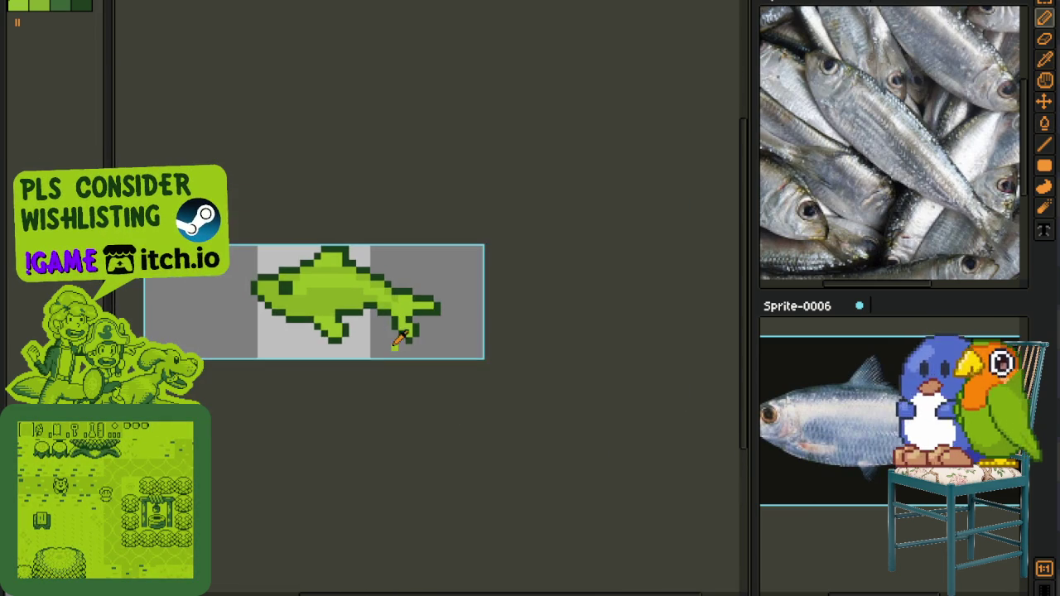
- Touch up the fish's head with one dark-green and one light-green pixel
{"action": "key", "text": "i"}
{"action": "scroll", "coordinate": [373, 331], "scroll_direction": "down", "scroll_amount": 1}
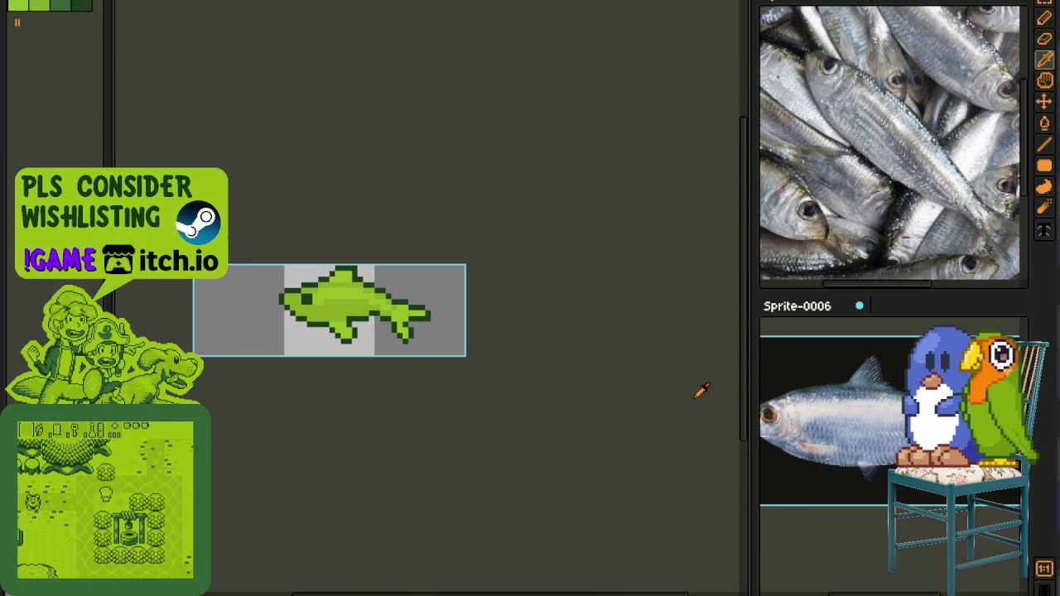
{"action": "scroll", "coordinate": [882, 416], "scroll_direction": "down", "scroll_amount": 2}
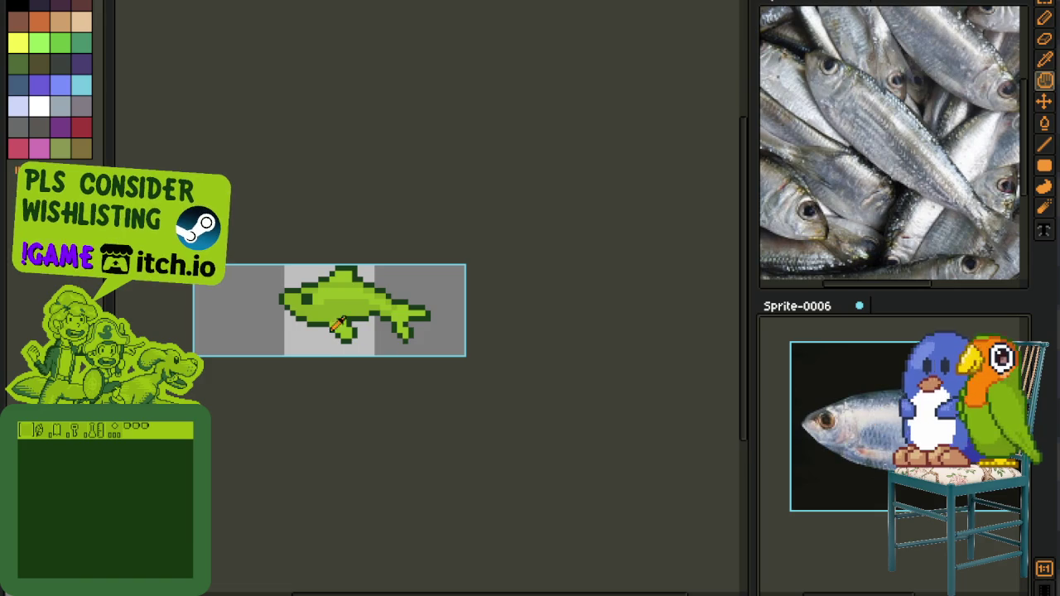
{"action": "scroll", "coordinate": [277, 307], "scroll_direction": "up", "scroll_amount": 1}
{"action": "scroll", "coordinate": [256, 281], "scroll_direction": "up", "scroll_amount": 1}
{"action": "key", "text": "b"}
{"action": "left_click", "coordinate": [261, 281]}
{"action": "right_click", "coordinate": [262, 258]}
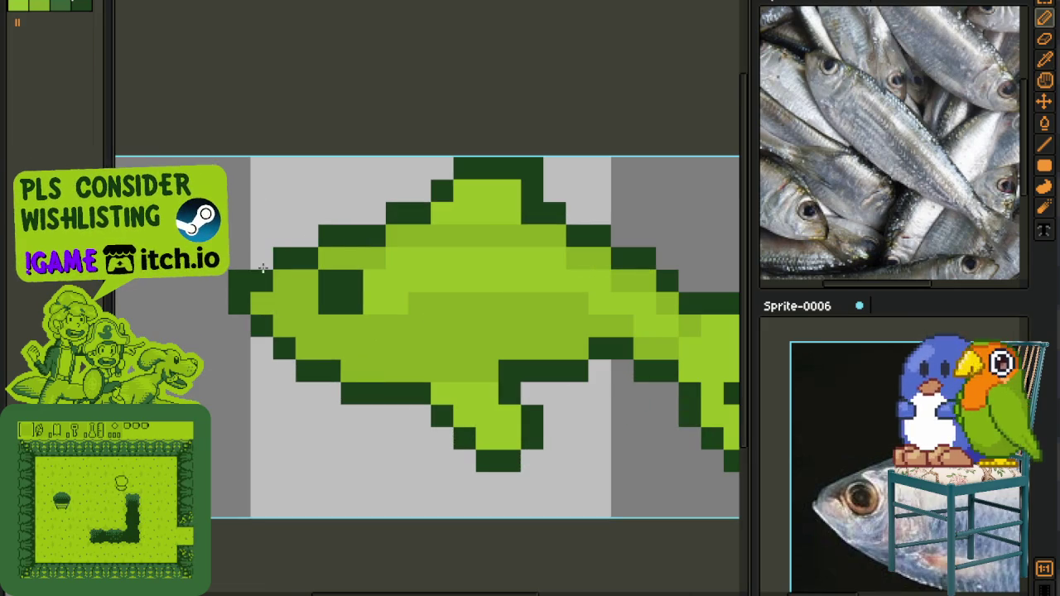
{"action": "scroll", "coordinate": [263, 299], "scroll_direction": "down", "scroll_amount": 3}
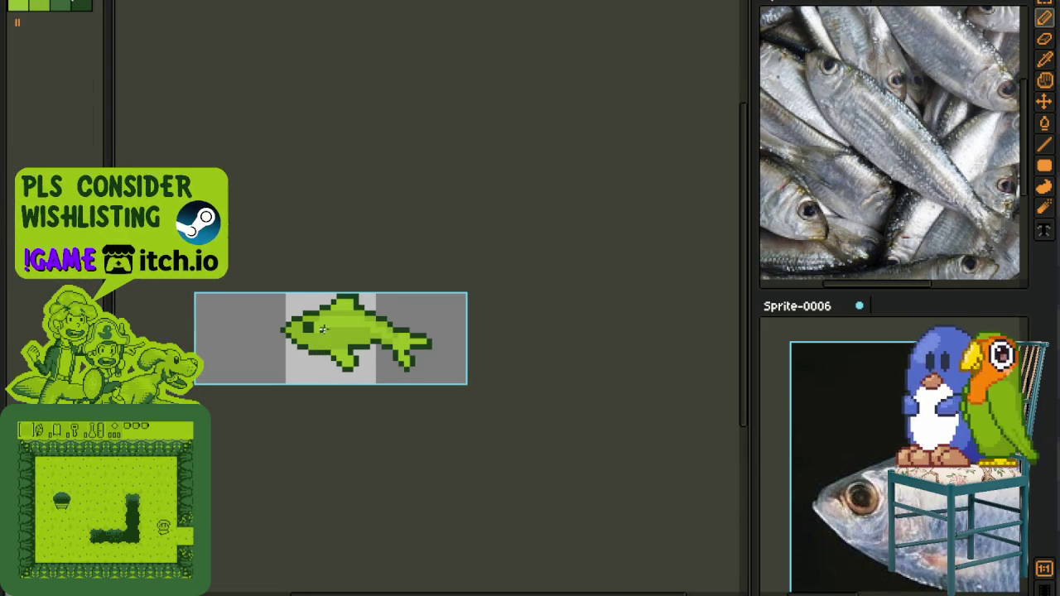
{"action": "scroll", "coordinate": [292, 326], "scroll_direction": "up", "scroll_amount": 1}
{"action": "scroll", "coordinate": [327, 386], "scroll_direction": "down", "scroll_amount": 1}
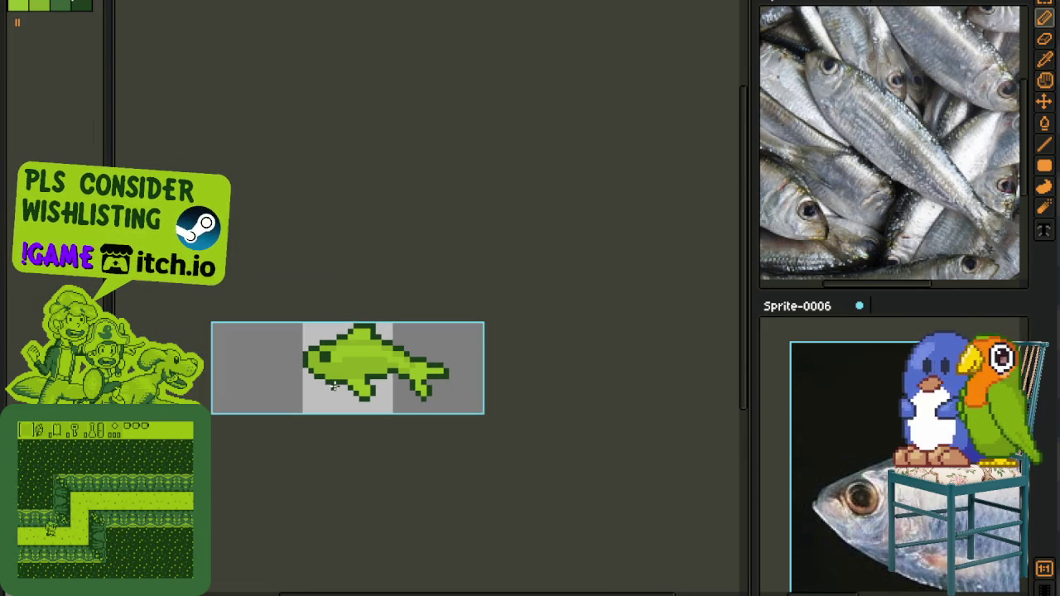
{"action": "scroll", "coordinate": [367, 376], "scroll_direction": "up", "scroll_amount": 1}
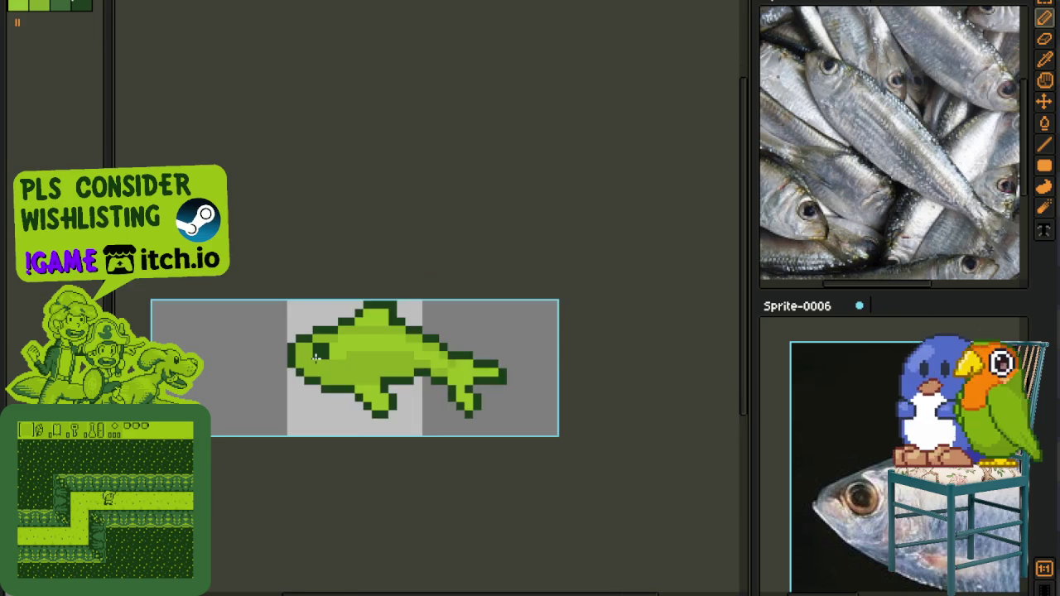
{"action": "scroll", "coordinate": [289, 378], "scroll_direction": "up", "scroll_amount": 1}
- Add a dark outline pixel at the fish's nose and sample colours from the sprite
{"action": "key", "text": "v"}
{"action": "key", "text": "b"}
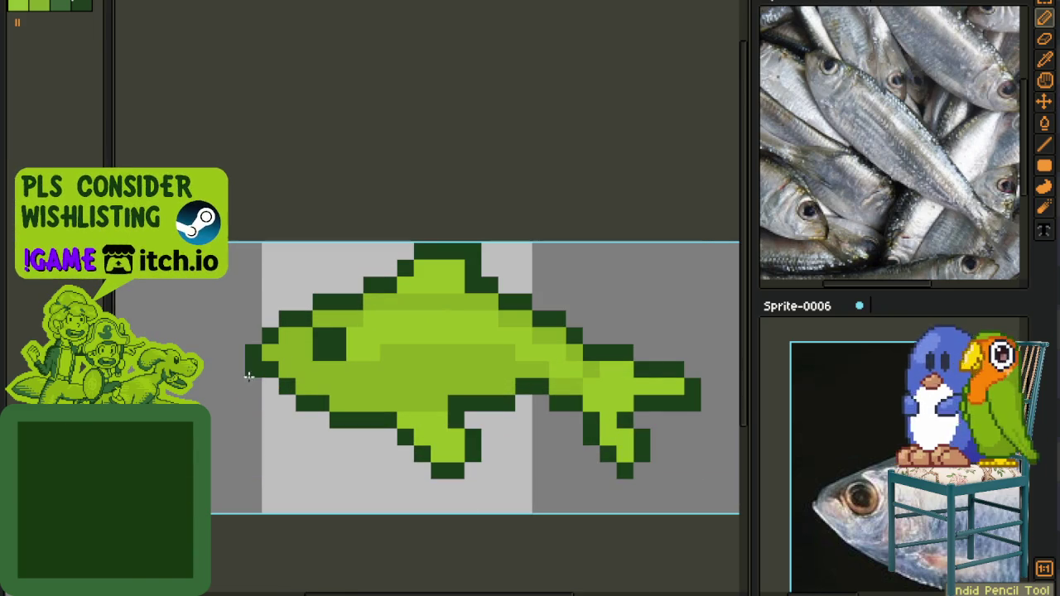
{"action": "left_click", "coordinate": [253, 369]}
{"action": "key", "text": "p"}
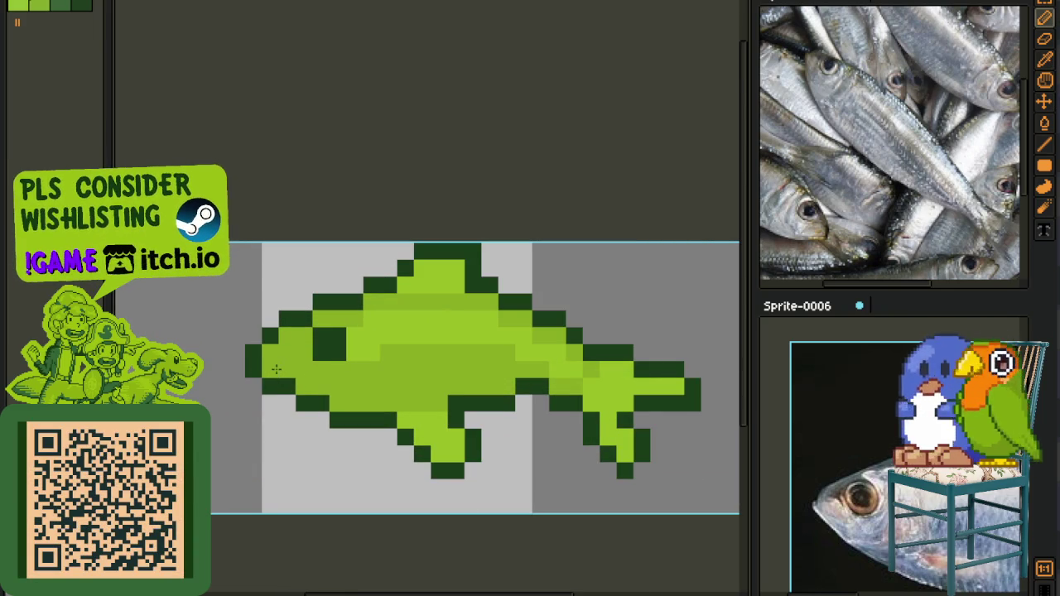
{"action": "scroll", "coordinate": [276, 370], "scroll_direction": "down", "scroll_amount": 3}
{"action": "scroll", "coordinate": [325, 403], "scroll_direction": "down", "scroll_amount": 2}
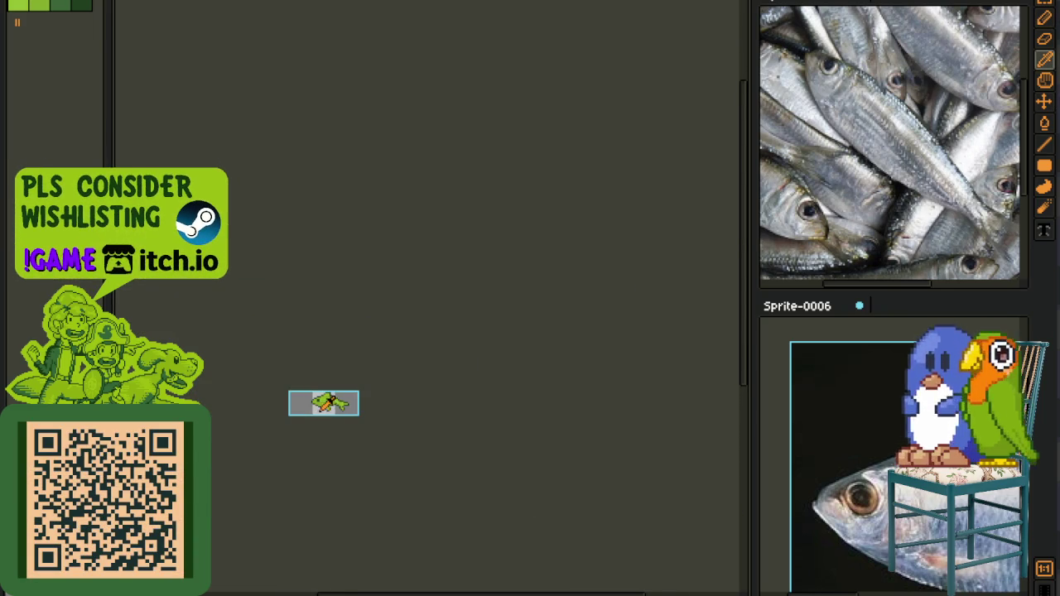
{"action": "scroll", "coordinate": [389, 409], "scroll_direction": "up", "scroll_amount": 2}
{"action": "scroll", "coordinate": [360, 407], "scroll_direction": "up", "scroll_amount": 1}
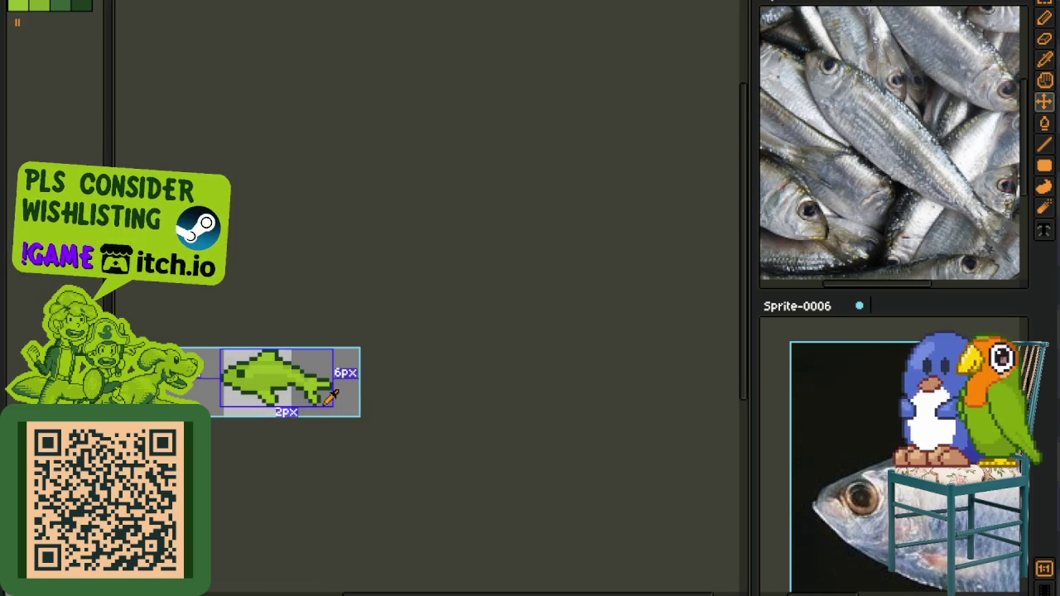
{"action": "scroll", "coordinate": [321, 399], "scroll_direction": "up", "scroll_amount": 3}
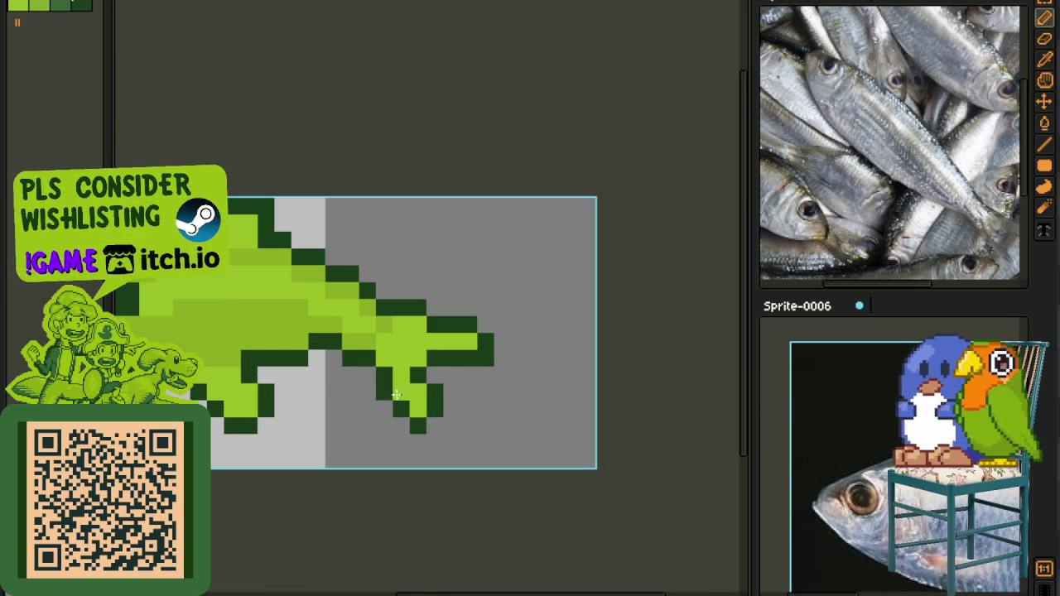
{"action": "key", "text": "i"}
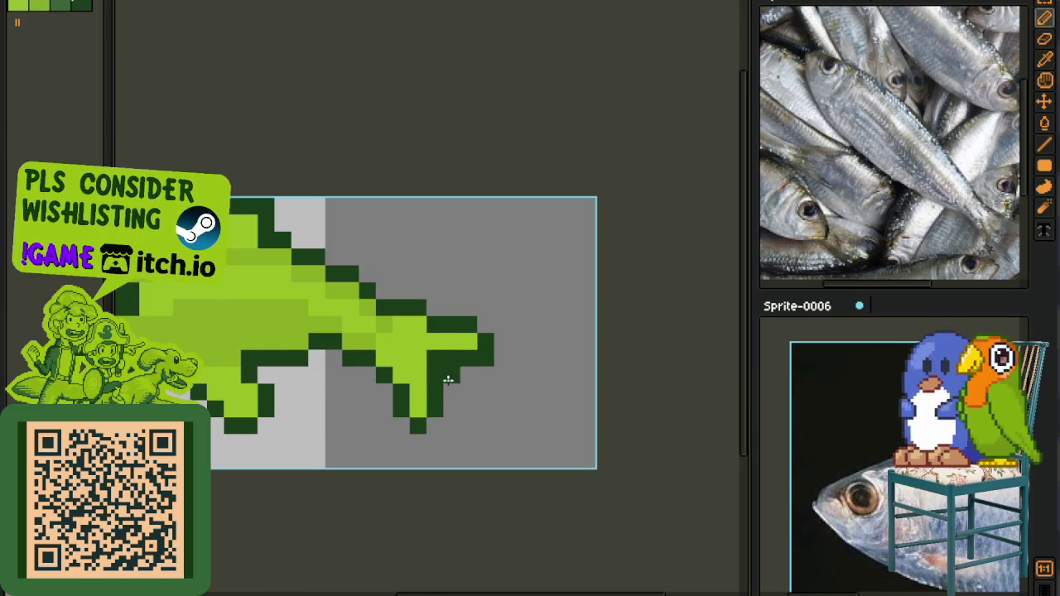
{"action": "scroll", "coordinate": [460, 373], "scroll_direction": "down", "scroll_amount": 2}
{"action": "scroll", "coordinate": [473, 377], "scroll_direction": "down", "scroll_amount": 1}
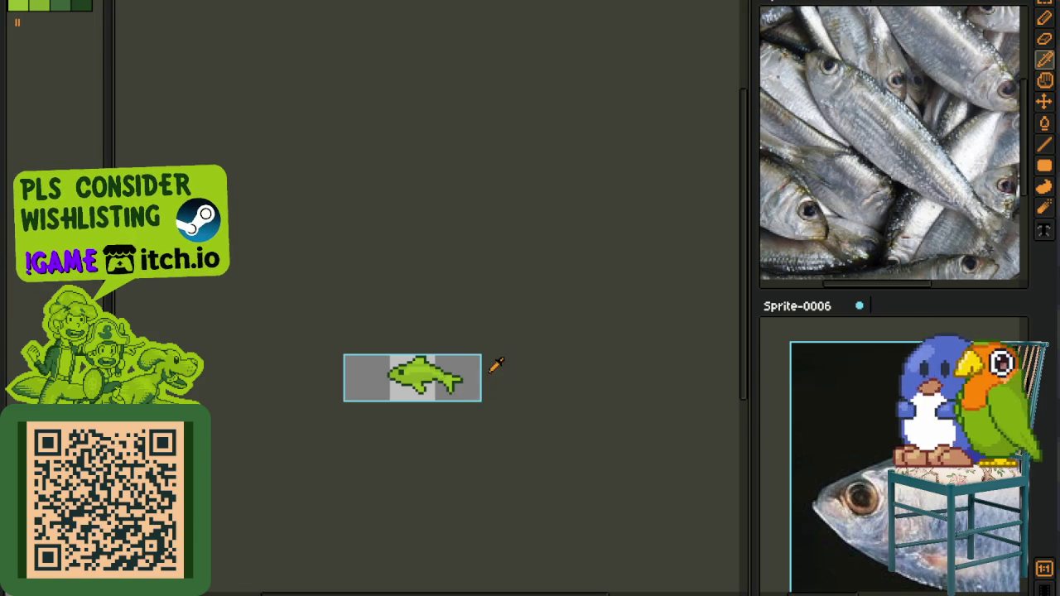
{"action": "scroll", "coordinate": [447, 390], "scroll_direction": "up", "scroll_amount": 1}
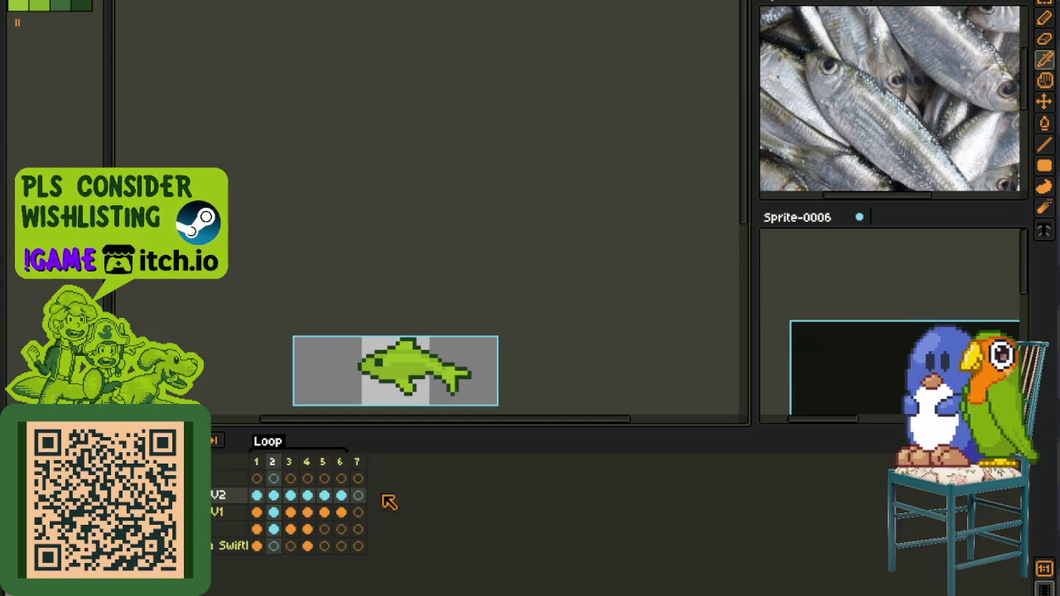
- Compare frames 2 and 3, then select the fish's tail on frame 3
{"action": "left_click_drag", "start_coordinate": [405, 372], "coordinate": [381, 344]}
{"action": "left_click", "coordinate": [296, 496]}
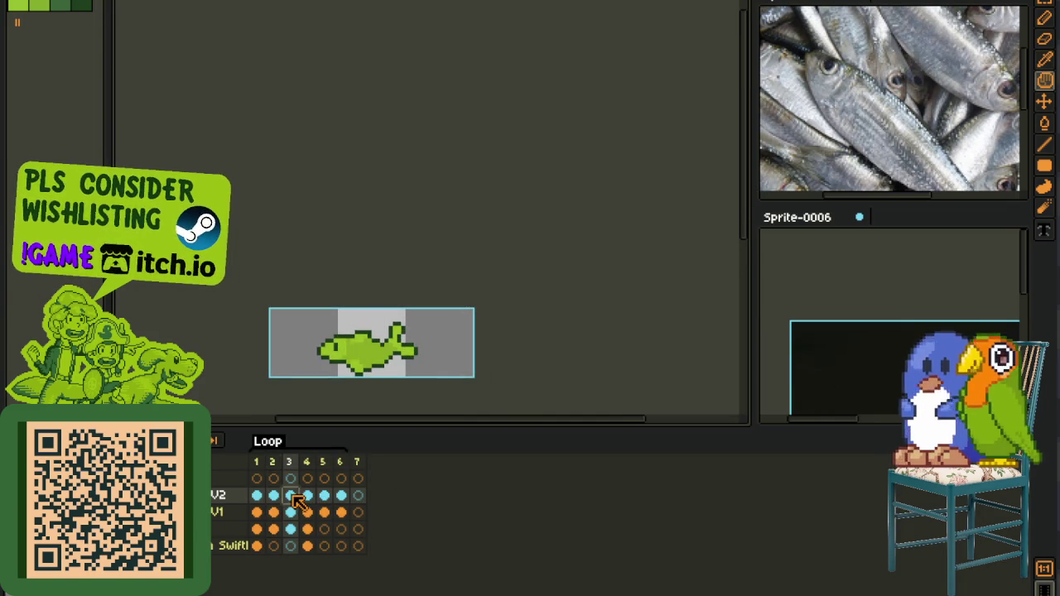
{"action": "left_click", "coordinate": [274, 507]}
{"action": "key", "text": "b"}
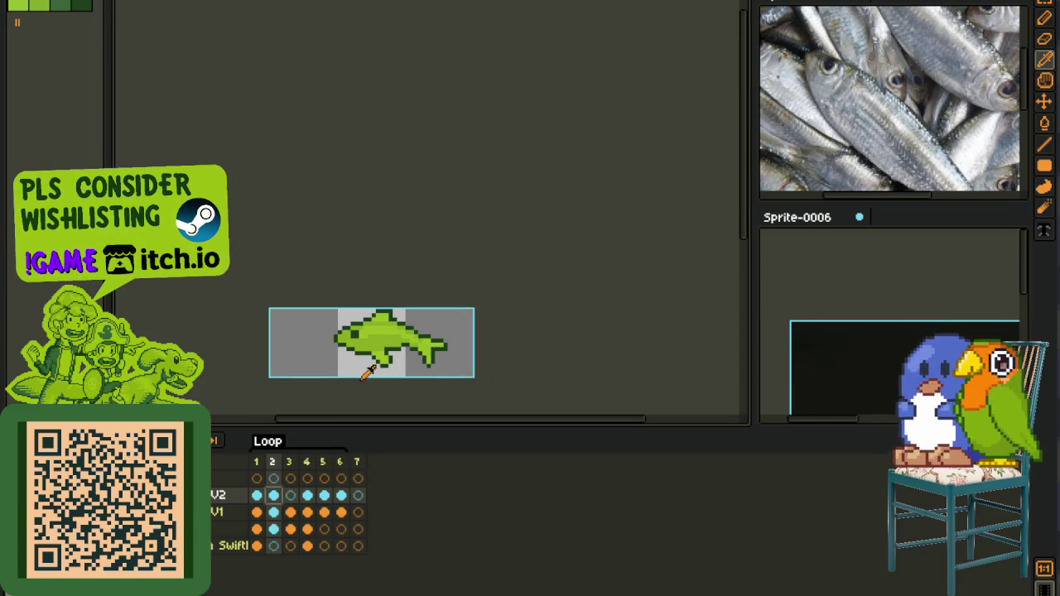
{"action": "scroll", "coordinate": [318, 323], "scroll_direction": "up", "scroll_amount": 1}
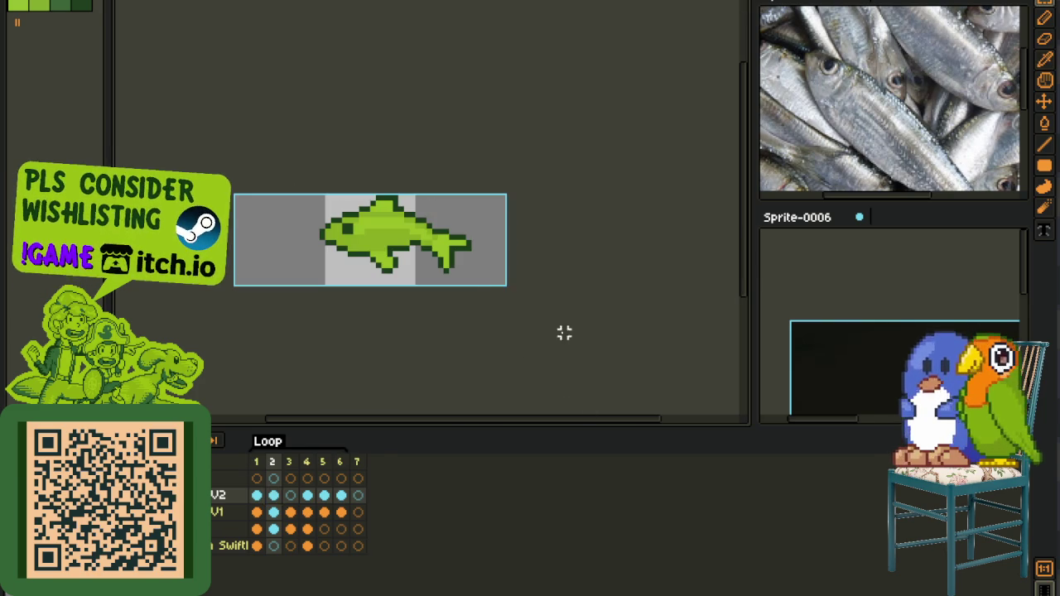
{"action": "left_click", "coordinate": [295, 498]}
{"action": "scroll", "coordinate": [419, 279], "scroll_direction": "up", "scroll_amount": 1}
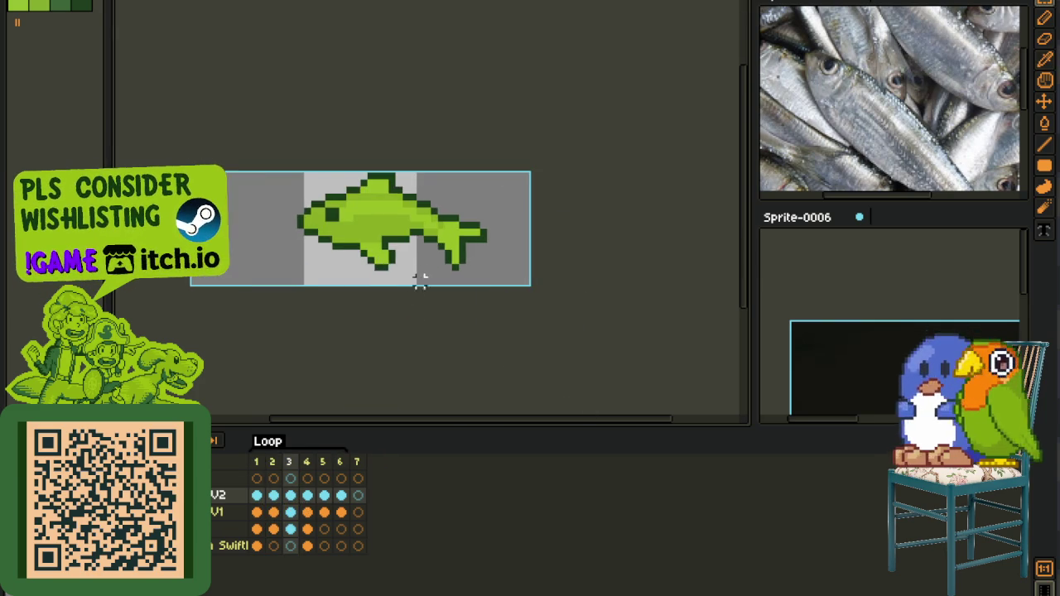
{"action": "scroll", "coordinate": [448, 220], "scroll_direction": "up", "scroll_amount": 1}
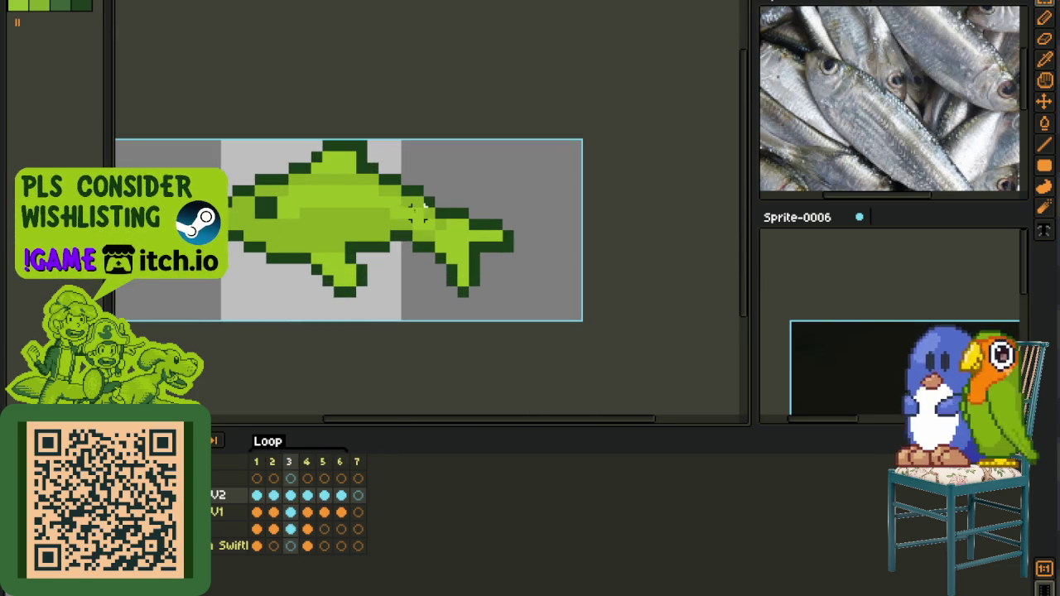
{"action": "mouse_move", "coordinate": [431, 204]}
{"action": "left_mouse_down"}
{"action": "mouse_move", "coordinate": [539, 336]}
{"action": "mouse_move", "coordinate": [539, 323]}
{"action": "left_mouse_up"}
- Flip the selected tail vertically and move it upward into place
{"action": "key", "text": "shift+v"}
{"action": "mouse_move", "coordinate": [480, 293]}
{"action": "left_mouse_down"}
{"action": "mouse_move", "coordinate": [489, 219]}
{"action": "mouse_move", "coordinate": [477, 219]}
{"action": "left_mouse_up"}
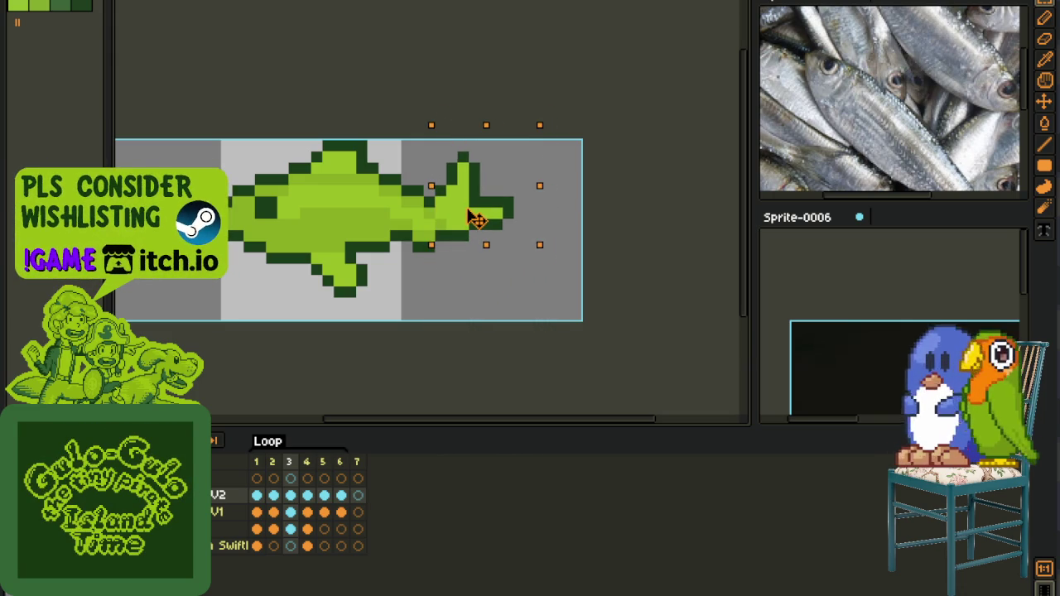
{"action": "key", "text": "Up"}
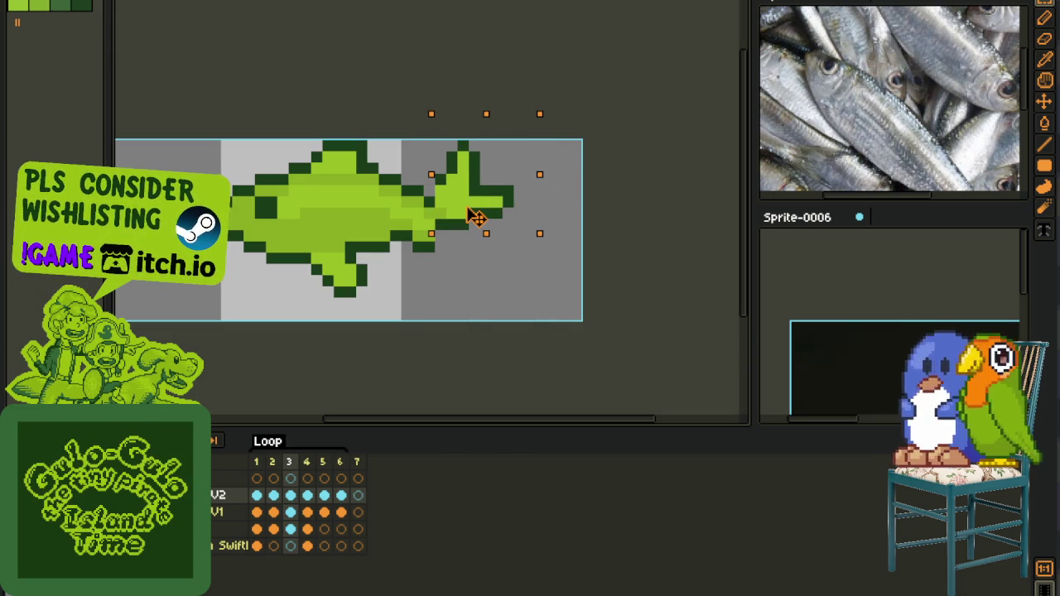
{"action": "left_click", "coordinate": [417, 255]}
{"action": "scroll", "coordinate": [395, 235], "scroll_direction": "up", "scroll_amount": 1}
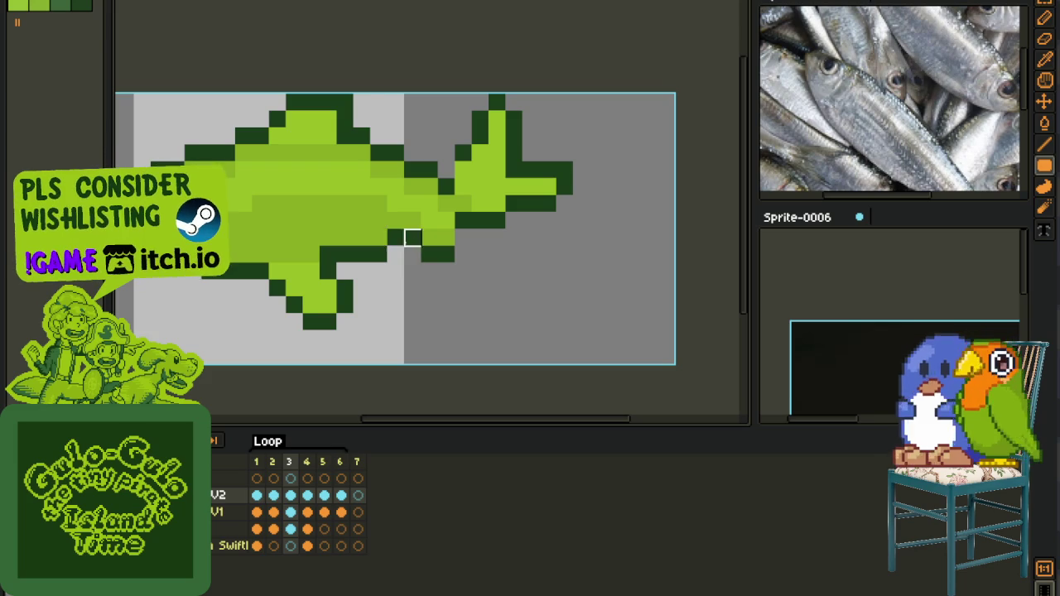
{"action": "scroll", "coordinate": [349, 229], "scroll_direction": "down", "scroll_amount": 2}
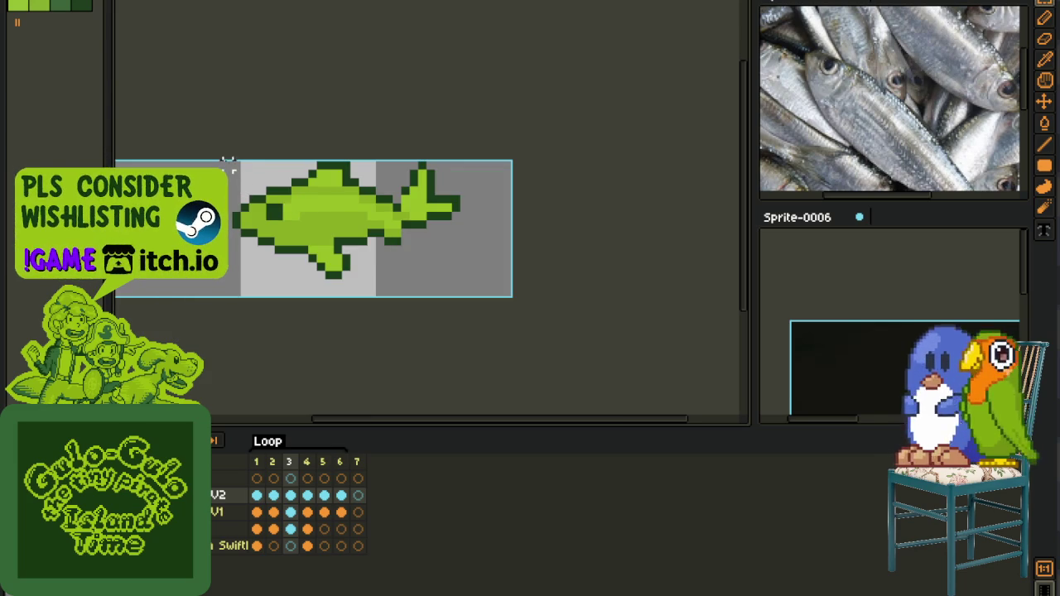
- Nudge the fish's body down by one pixel
{"action": "left_click_drag", "start_coordinate": [280, 222], "coordinate": [369, 306]}
{"action": "key", "text": "Down"}
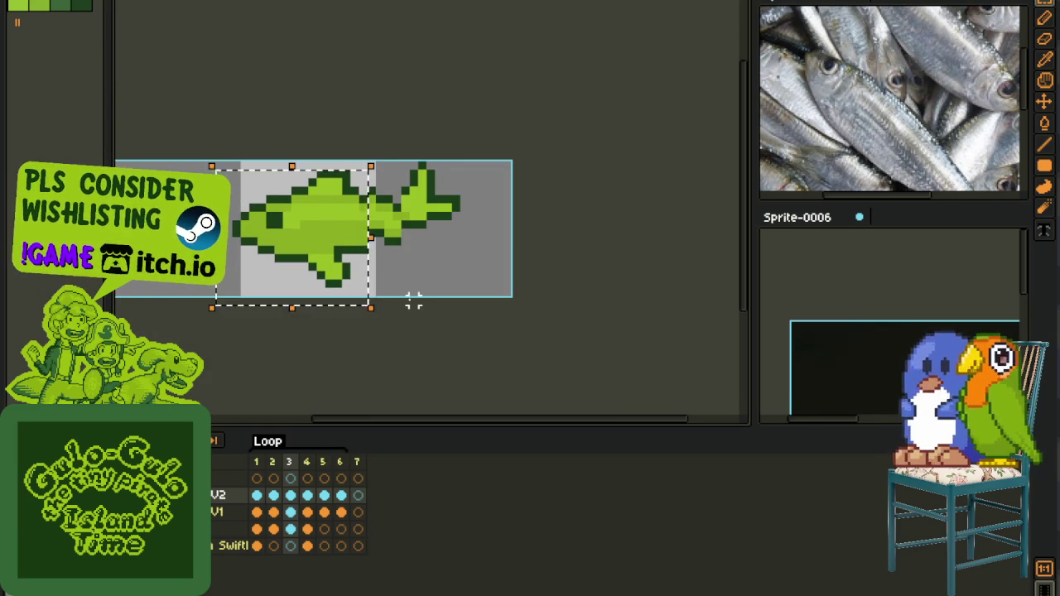
{"action": "left_click", "coordinate": [429, 282]}
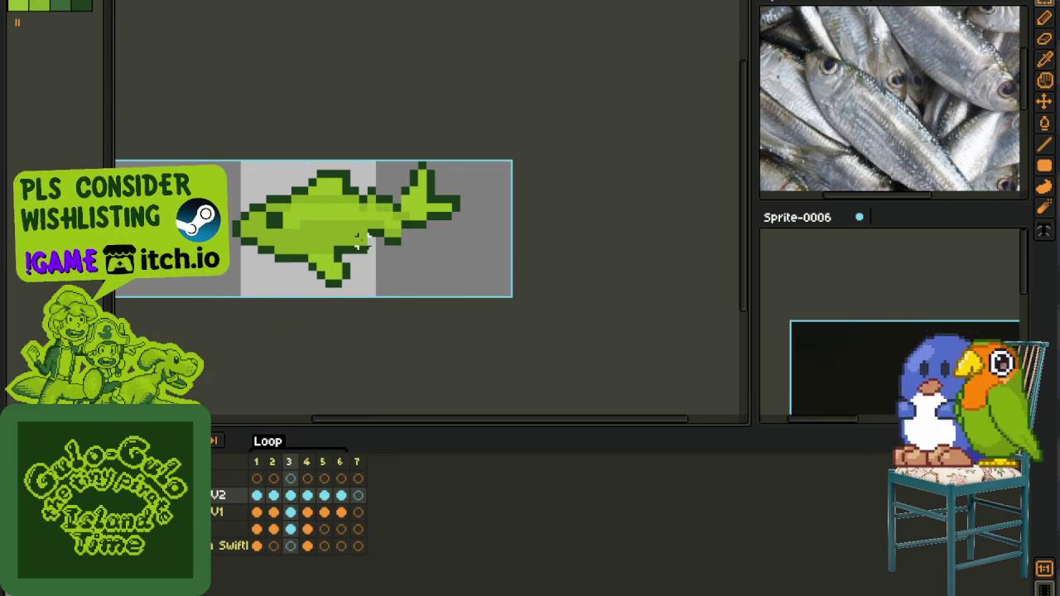
{"action": "scroll", "coordinate": [358, 240], "scroll_direction": "up", "scroll_amount": 1}
- Paint dark outline pixels along the tail joint and below the tail
{"action": "key", "text": "b"}
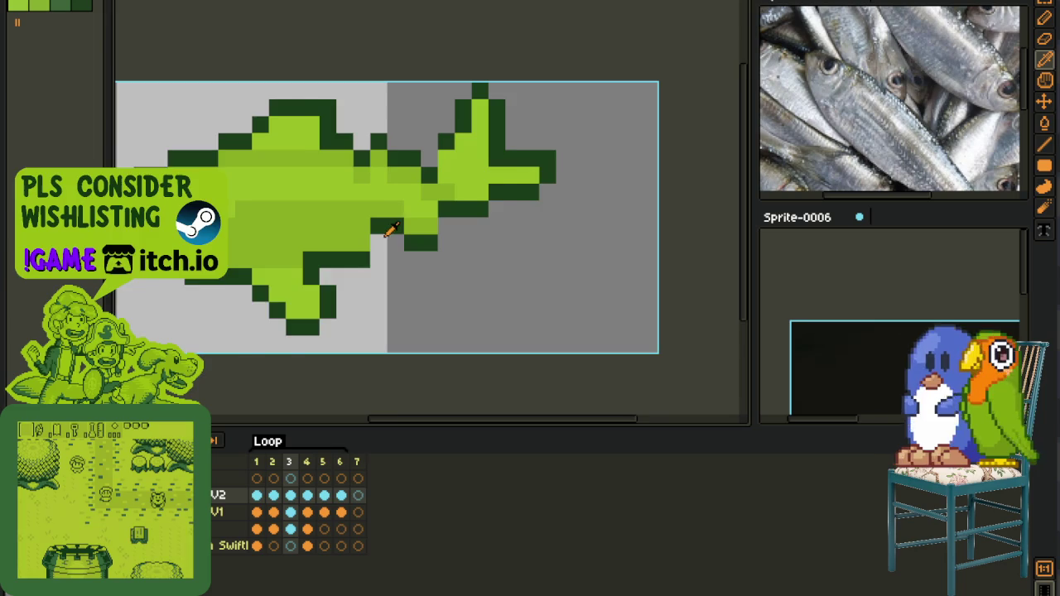
{"action": "scroll", "coordinate": [398, 222], "scroll_direction": "up", "scroll_amount": 1}
{"action": "left_click_drag", "start_coordinate": [382, 209], "coordinate": [443, 245]}
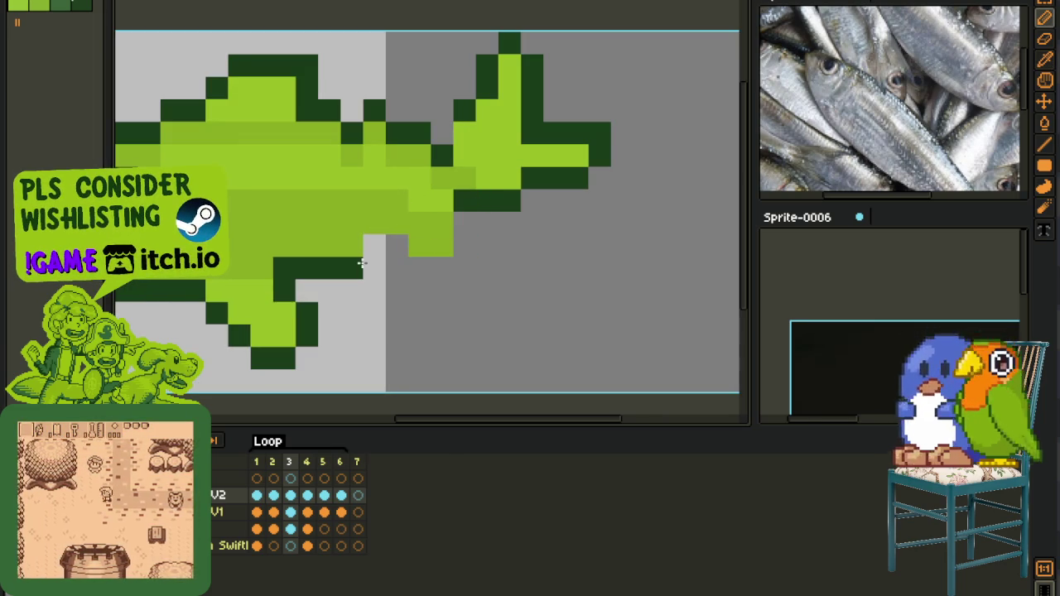
{"action": "left_click_drag", "start_coordinate": [375, 245], "coordinate": [397, 246]}
{"action": "left_click", "coordinate": [442, 246]}
{"action": "left_click", "coordinate": [419, 224]}
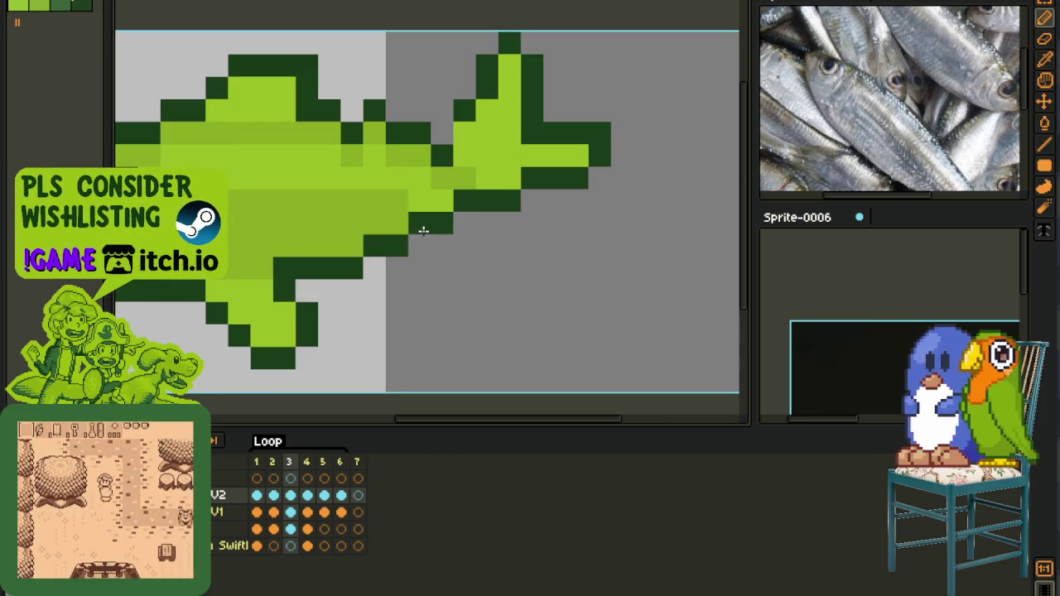
{"action": "scroll", "coordinate": [360, 240], "scroll_direction": "down", "scroll_amount": 2}
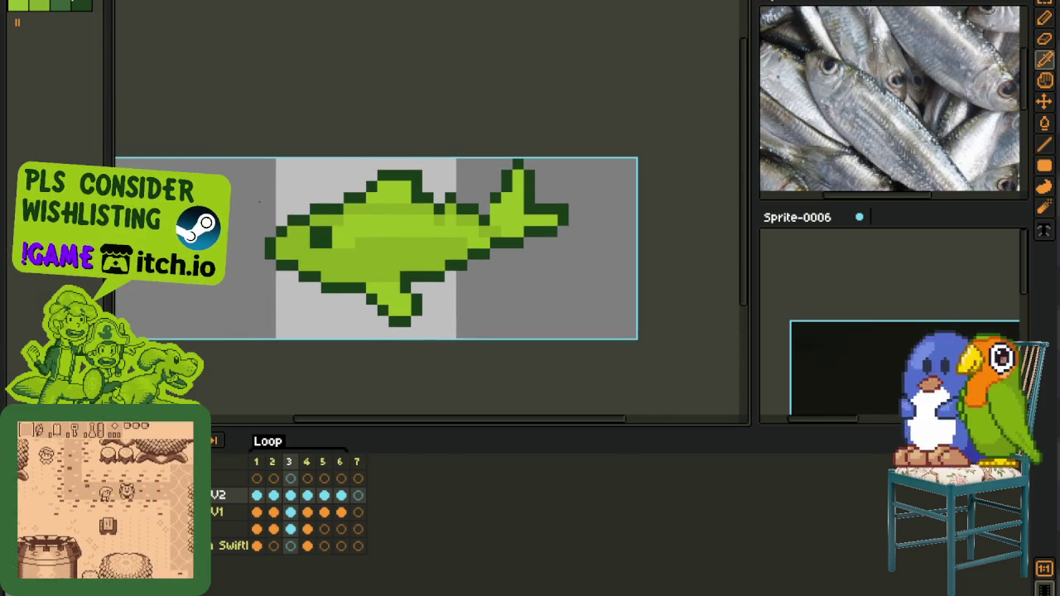
- Shift a one-pixel column on the fish's head up by one pixel
{"action": "left_click_drag", "start_coordinate": [255, 171], "coordinate": [325, 299]}
{"action": "left_click", "coordinate": [323, 286]}
{"action": "scroll", "coordinate": [314, 223], "scroll_direction": "up", "scroll_amount": 2}
{"action": "left_click_drag", "start_coordinate": [326, 178], "coordinate": [331, 356]}
{"action": "key", "text": "Up"}
{"action": "left_click", "coordinate": [393, 279]}
{"action": "scroll", "coordinate": [394, 279], "scroll_direction": "down", "scroll_amount": 2}
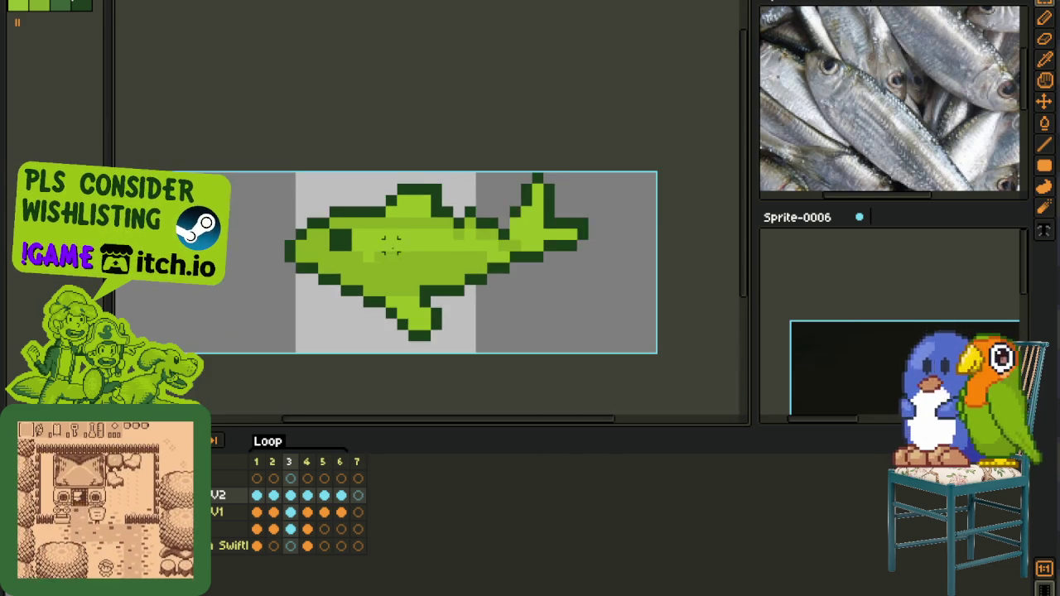
{"action": "scroll", "coordinate": [415, 233], "scroll_direction": "up", "scroll_amount": 1}
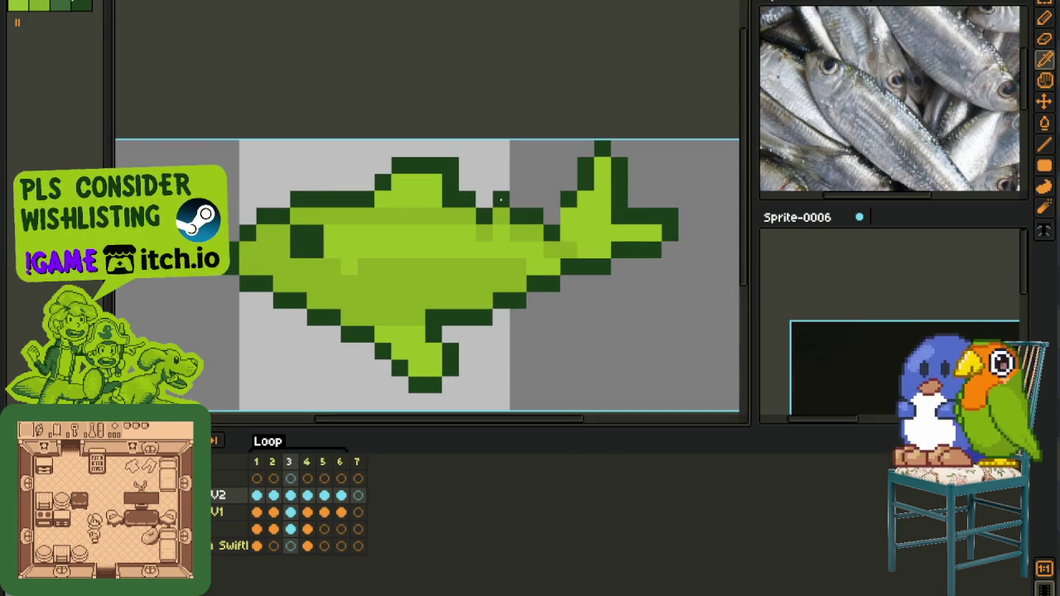
- Add a dark-green outline pixel on the fish's back
{"action": "key", "text": "e"}
{"action": "key", "text": "b"}
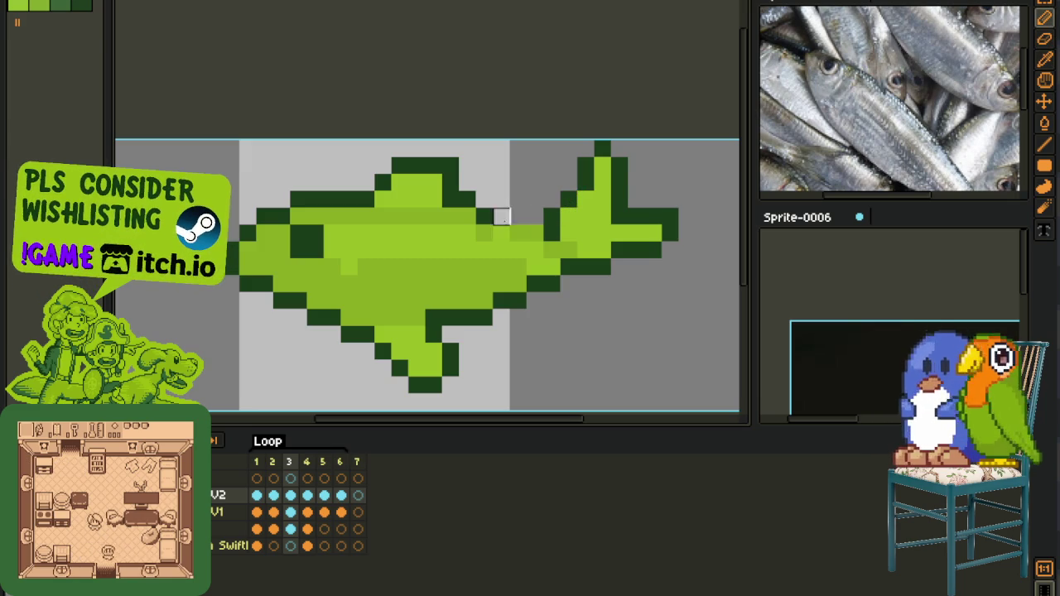
{"action": "left_click", "coordinate": [490, 231]}
{"action": "scroll", "coordinate": [529, 234], "scroll_direction": "down", "scroll_amount": 1}
{"action": "scroll", "coordinate": [496, 228], "scroll_direction": "up", "scroll_amount": 1}
{"action": "key", "text": "b"}
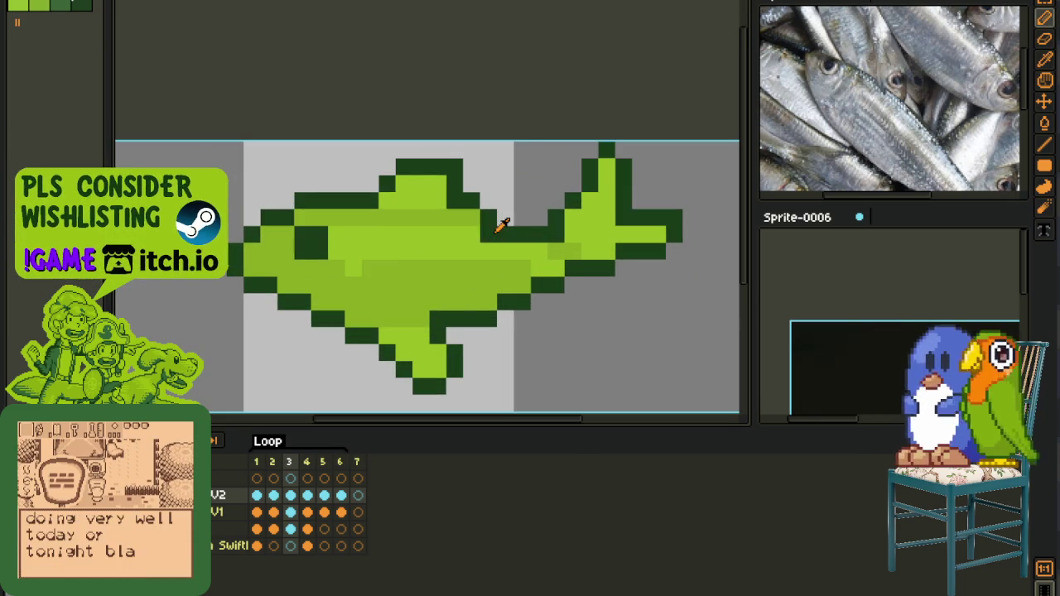
{"action": "key", "text": "b"}
{"action": "key", "text": "b"}
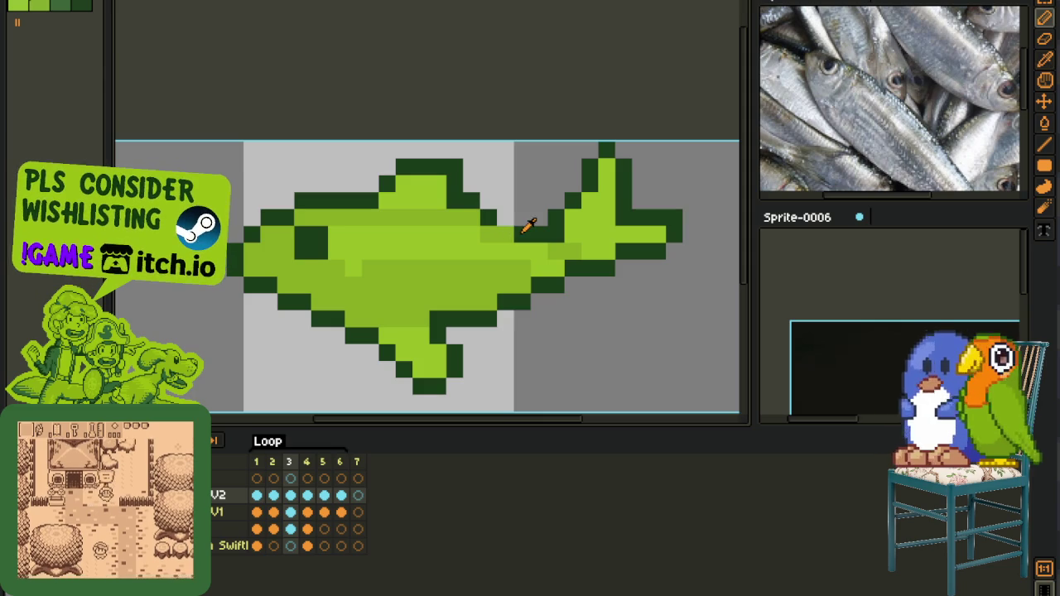
{"action": "scroll", "coordinate": [501, 225], "scroll_direction": "down", "scroll_amount": 2}
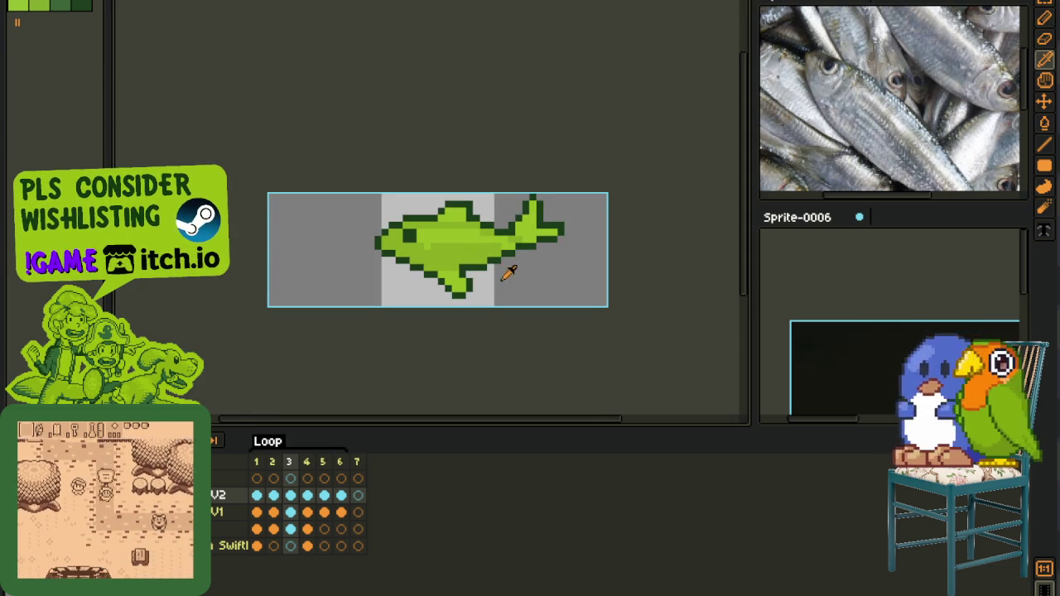
{"action": "scroll", "coordinate": [501, 266], "scroll_direction": "up", "scroll_amount": 1}
- Raise the lower fin by one pixel
{"action": "key", "text": "v"}
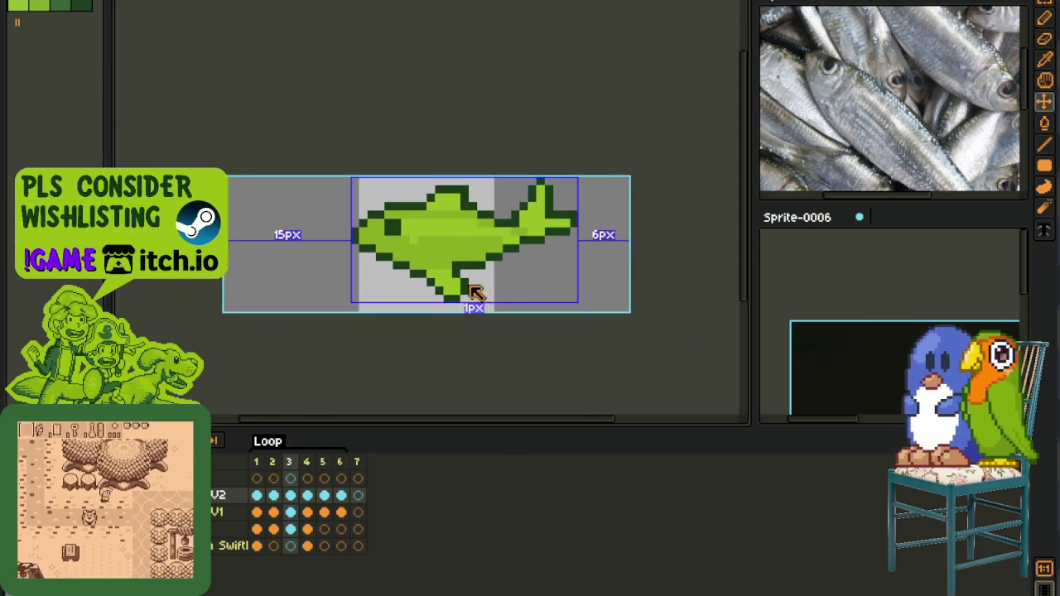
{"action": "scroll", "coordinate": [476, 292], "scroll_direction": "up", "scroll_amount": 2}
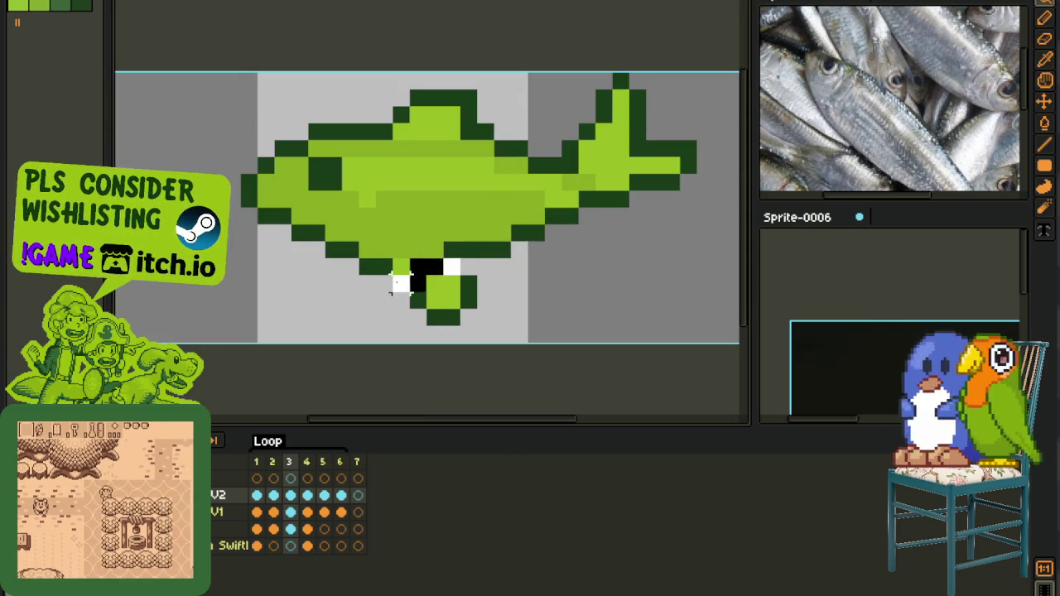
{"action": "left_click_drag", "start_coordinate": [396, 283], "coordinate": [396, 266]}
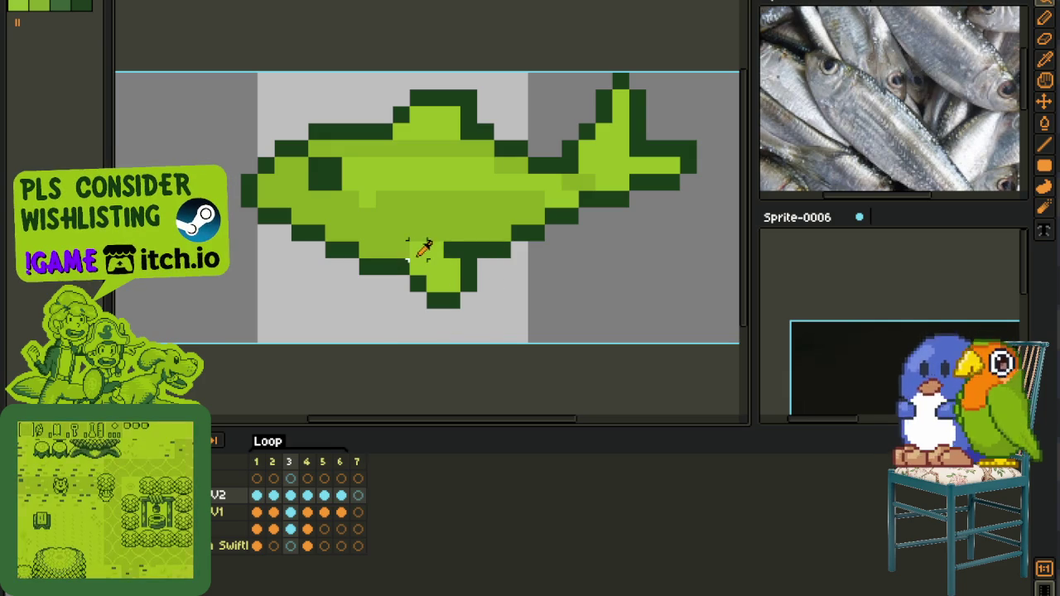
{"action": "scroll", "coordinate": [404, 250], "scroll_direction": "down", "scroll_amount": 2}
- Repaint a body row with the mid-green shade
{"action": "key", "text": "i"}
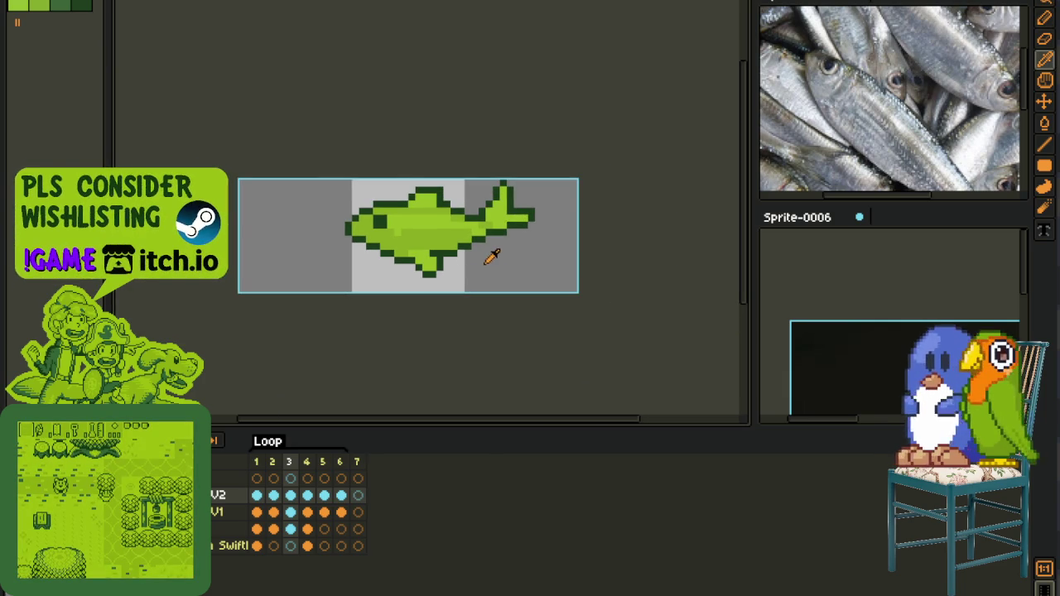
{"action": "scroll", "coordinate": [418, 239], "scroll_direction": "up", "scroll_amount": 1}
{"action": "scroll", "coordinate": [403, 220], "scroll_direction": "up", "scroll_amount": 2}
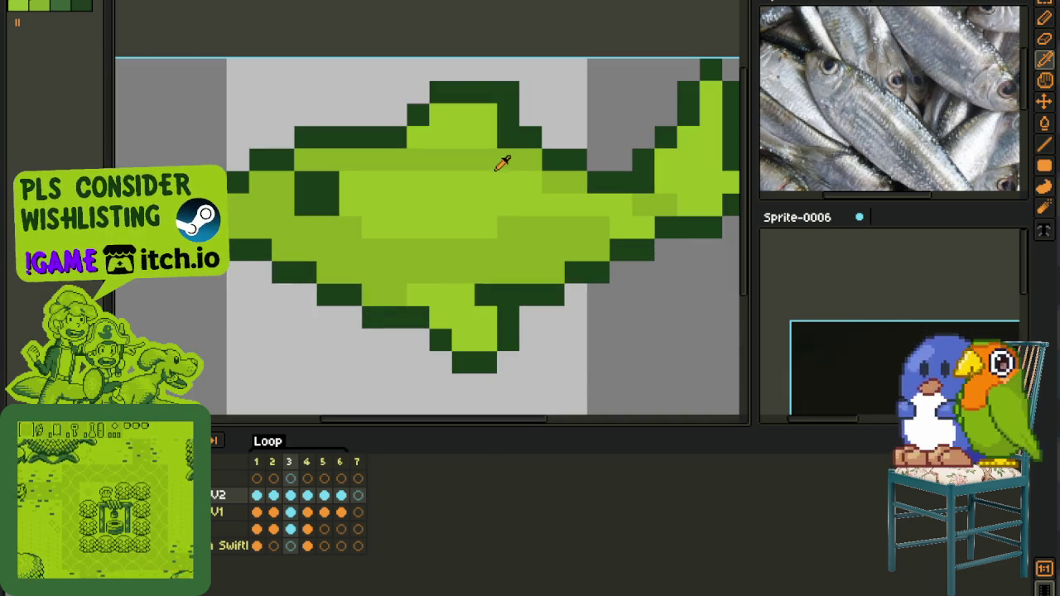
{"action": "left_click_drag", "start_coordinate": [469, 180], "coordinate": [389, 182]}
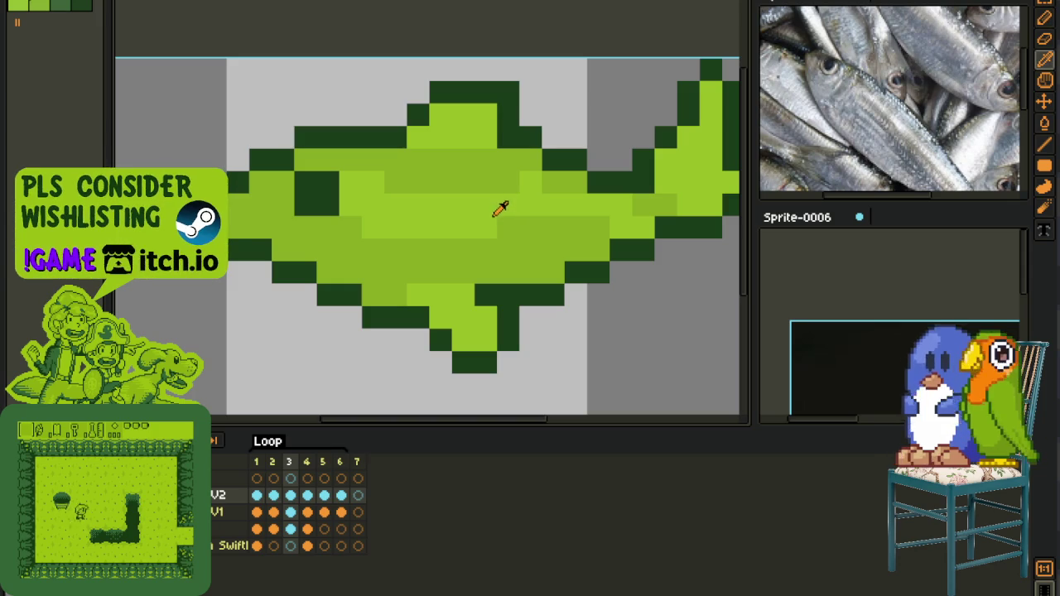
{"action": "key", "text": "b"}
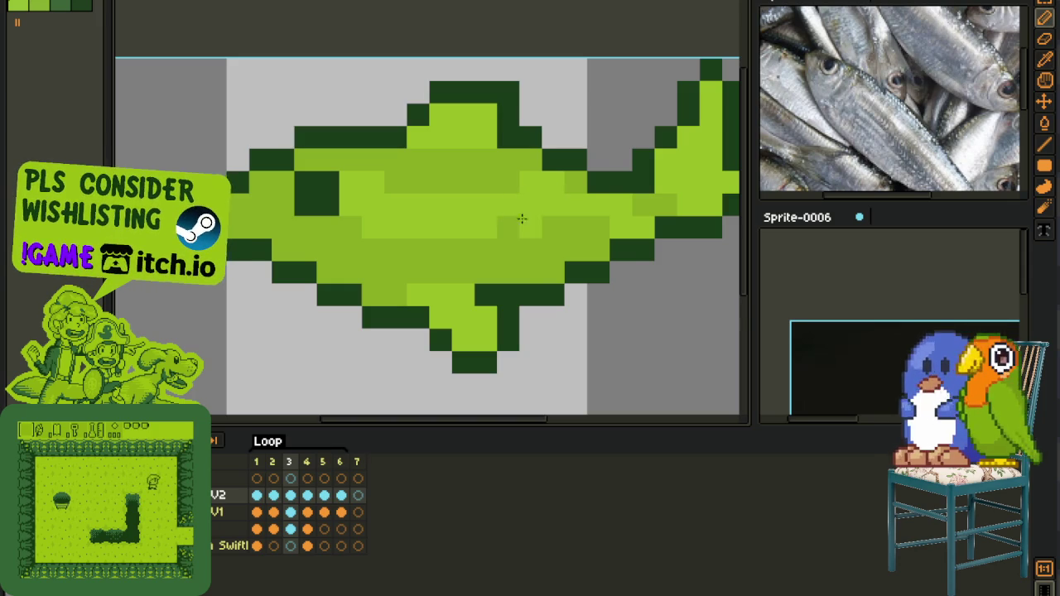
{"action": "scroll", "coordinate": [521, 218], "scroll_direction": "down", "scroll_amount": 5}
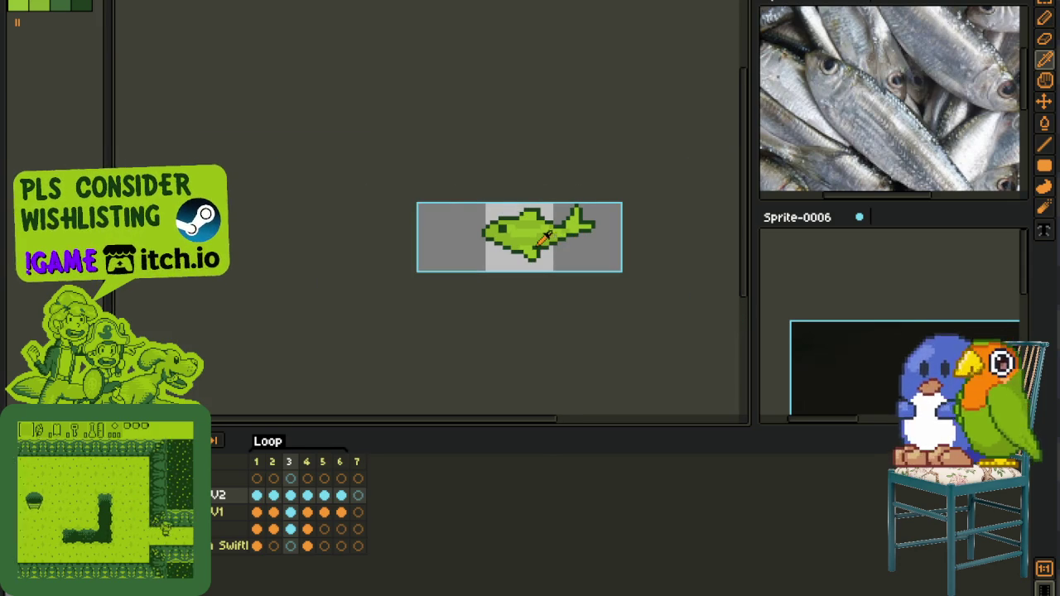
- Save the sprite file
{"action": "key", "text": "ctrl+a"}
{"action": "key", "text": "ctrl+d"}
{"action": "key", "text": "ctrl+s"}
- Nudge frame 3's fish one pixel left and compare it against frame 2
{"action": "left_click", "coordinate": [273, 495]}
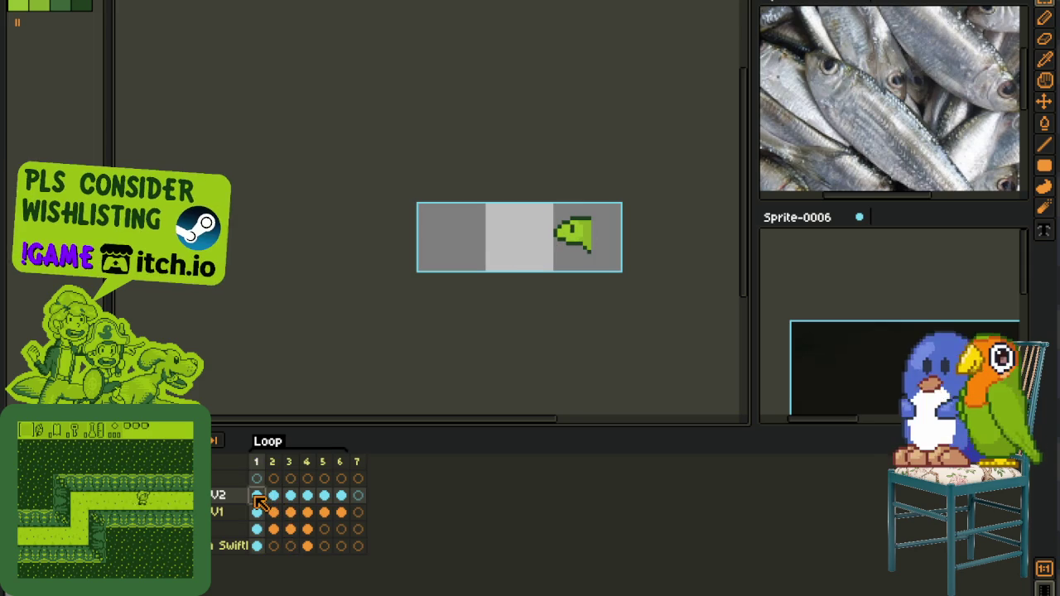
{"action": "key", "text": "Right"}
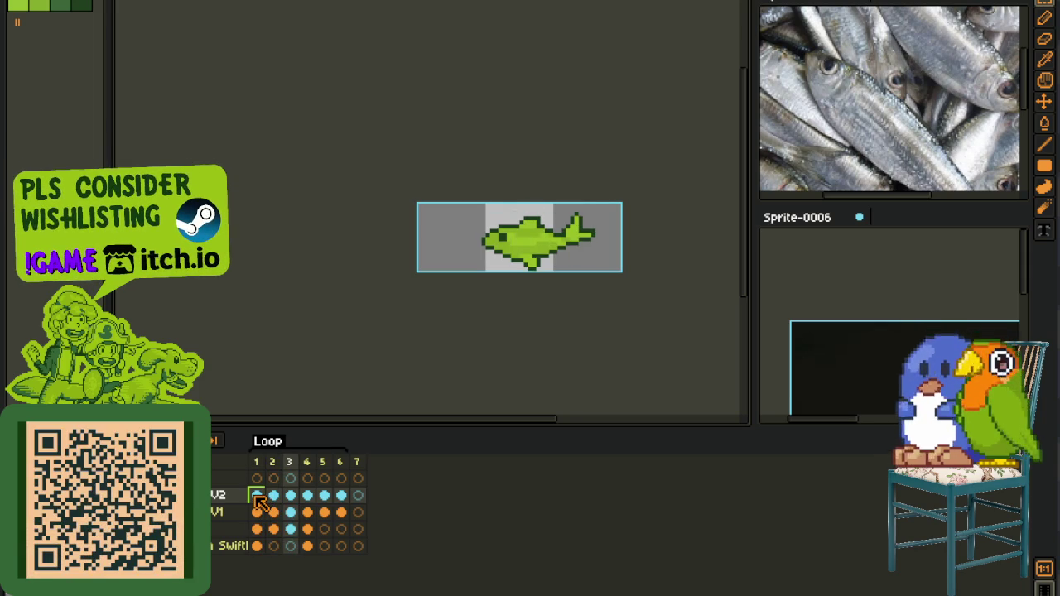
{"action": "key", "text": "ctrl+a"}
{"action": "key", "text": "Left"}
{"action": "key", "text": "Left"}
{"action": "key", "text": "Left"}
{"action": "left_click", "coordinate": [619, 328]}
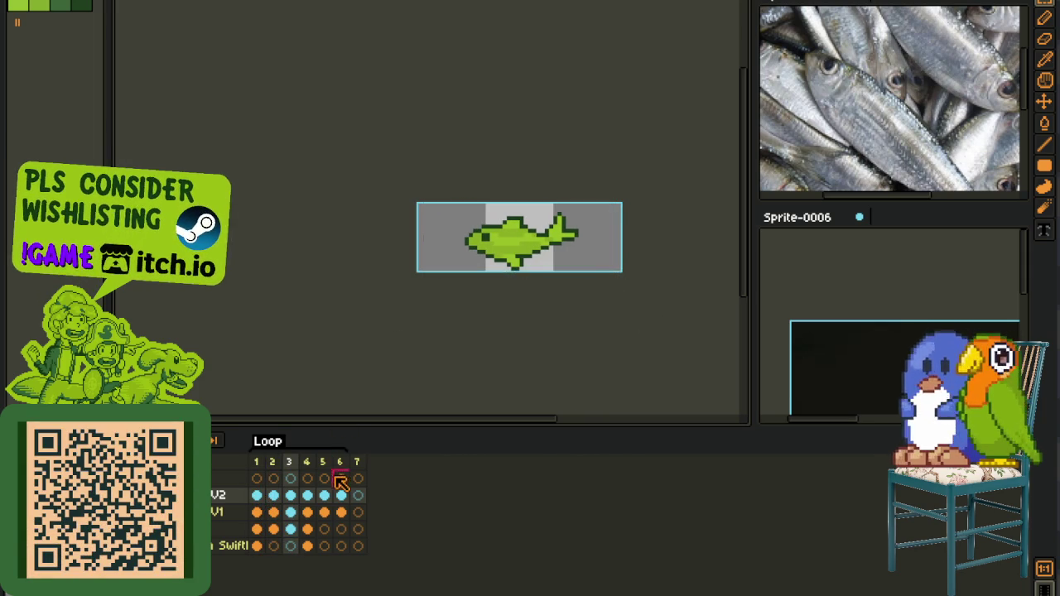
{"action": "left_click", "coordinate": [277, 495]}
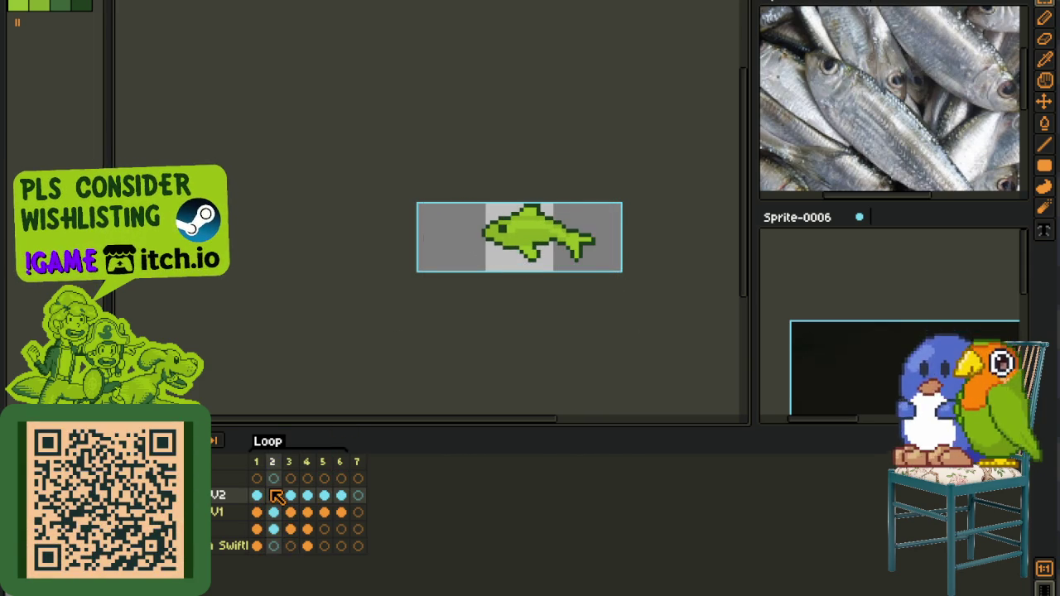
{"action": "key", "text": "ctrl+Right"}
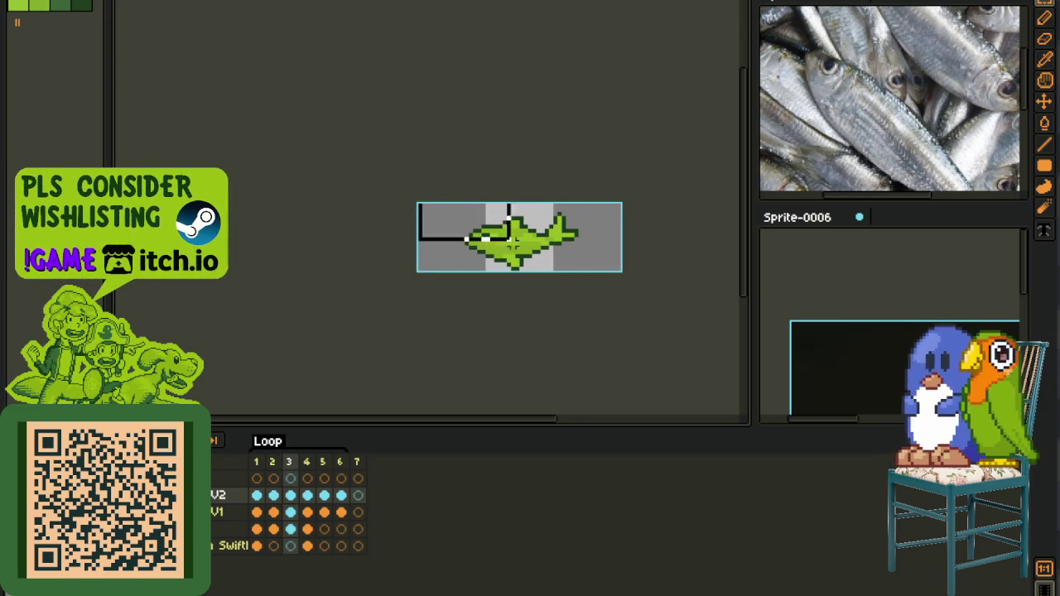
{"action": "left_click", "coordinate": [638, 326]}
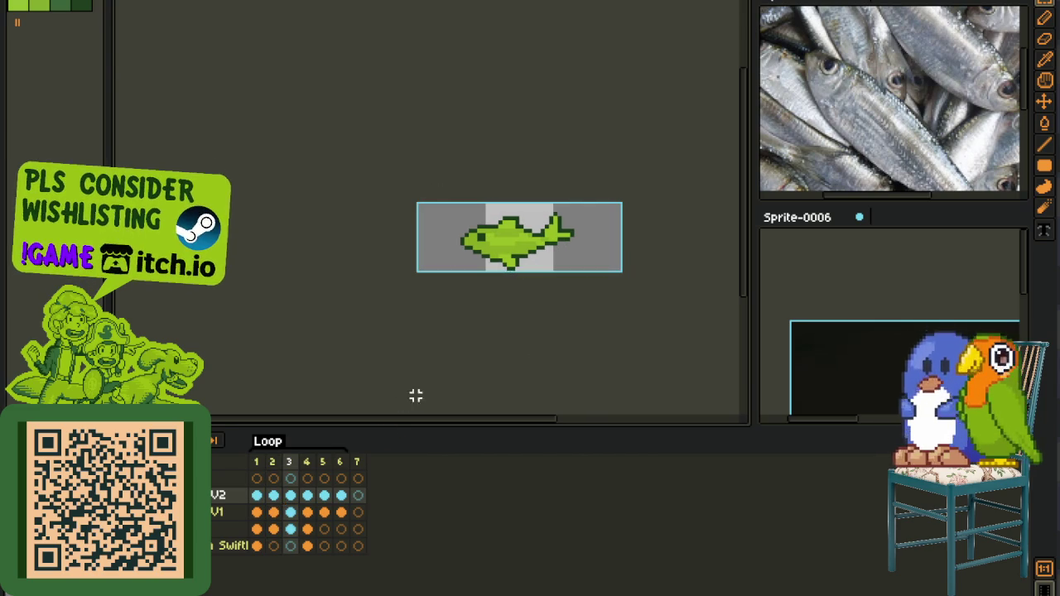
- Replace frame 1's head-only drawing with the full fish copied from frame 2
{"action": "left_click", "coordinate": [257, 504]}
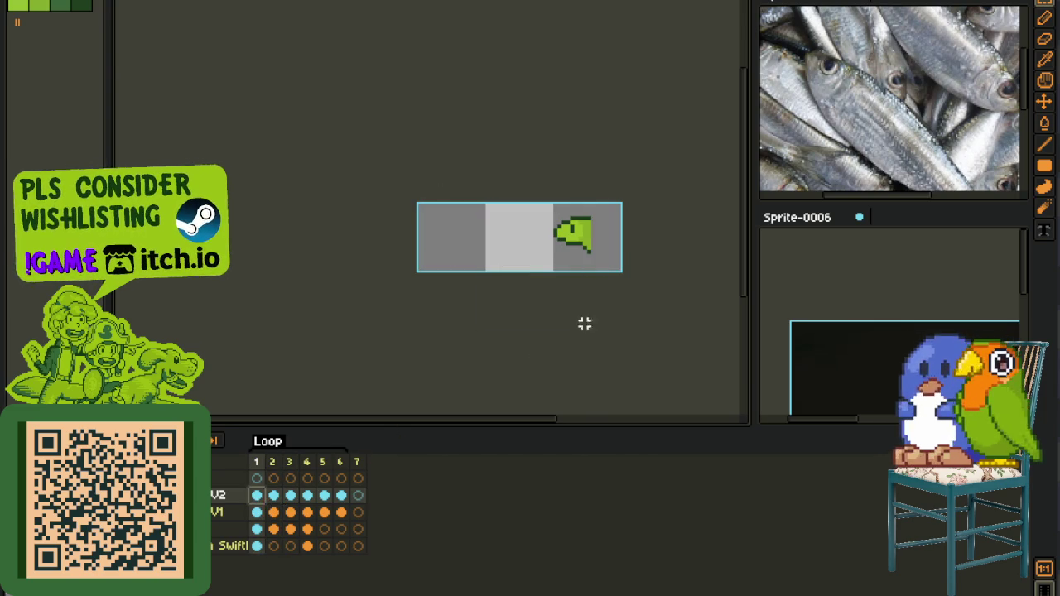
{"action": "left_click", "coordinate": [272, 504]}
{"action": "key", "text": "ctrl+a"}
{"action": "left_click", "coordinate": [676, 317]}
{"action": "left_click", "coordinate": [259, 503]}
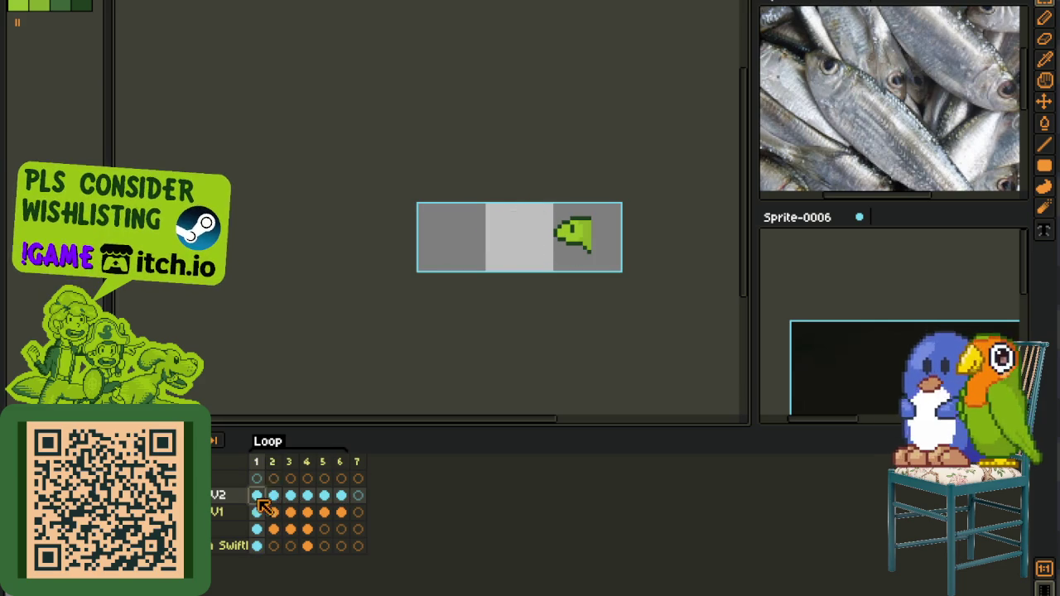
{"action": "key", "text": "Delete"}
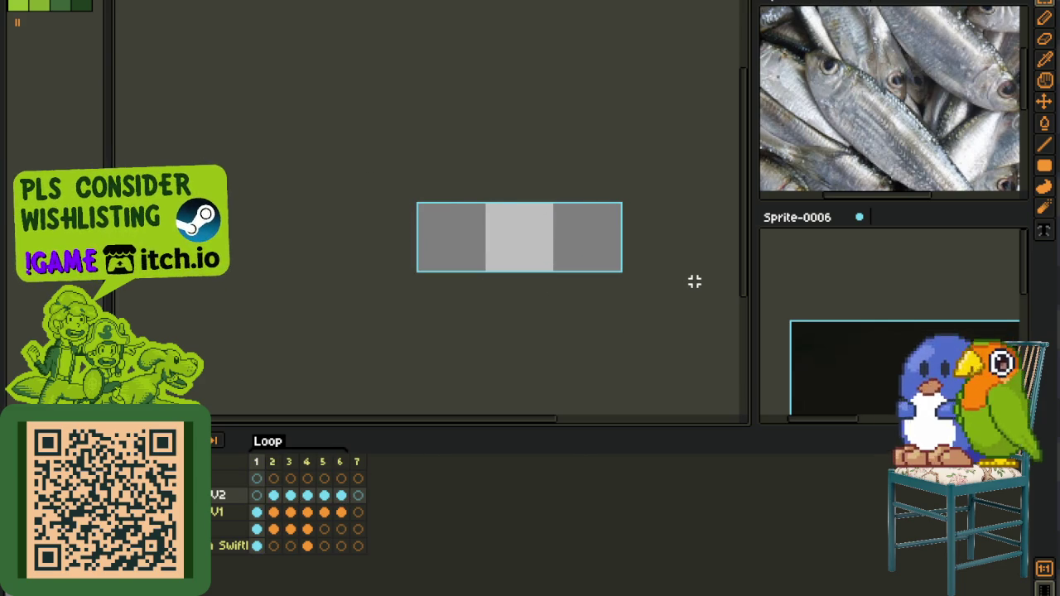
{"action": "key", "text": "ctrl+v"}
{"action": "scroll", "coordinate": [698, 280], "scroll_direction": "up", "scroll_amount": 2}
{"action": "left_click_drag", "start_coordinate": [490, 184], "coordinate": [530, 295]}
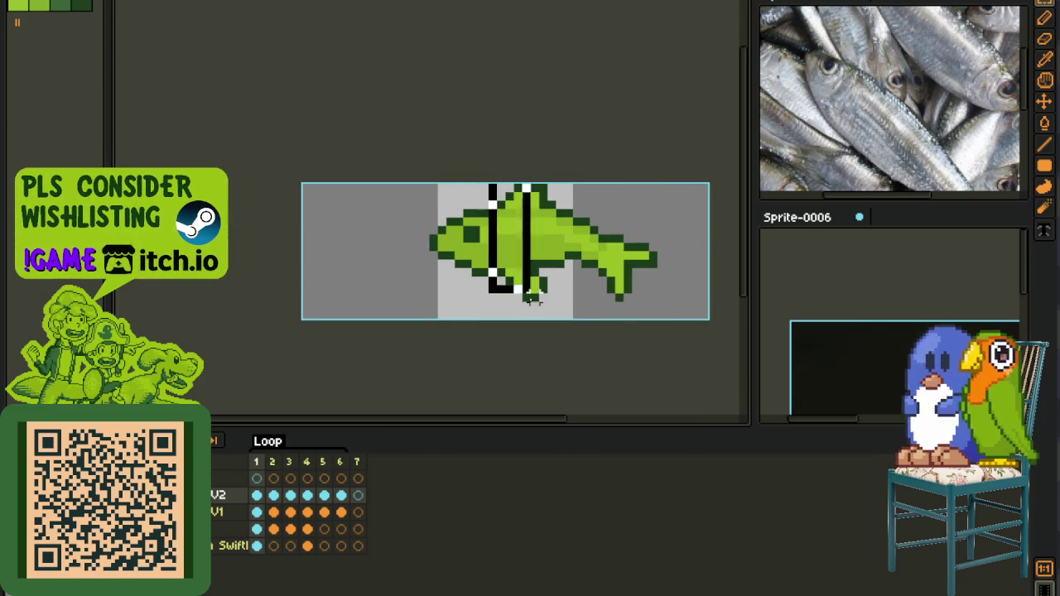
- Delete the fish body, leaving the head, and reposition the head one pixel up and left
{"action": "scroll", "coordinate": [531, 300], "scroll_direction": "right", "scroll_amount": 3}
{"action": "key", "text": "Delete"}
{"action": "left_click_drag", "start_coordinate": [251, 166], "coordinate": [469, 313]}
{"action": "left_click_drag", "start_coordinate": [346, 256], "coordinate": [520, 264]}
{"action": "key", "text": "Up"}
{"action": "key", "text": "Left"}
{"action": "key", "text": "Return"}
{"action": "key", "text": "ctrl+d"}
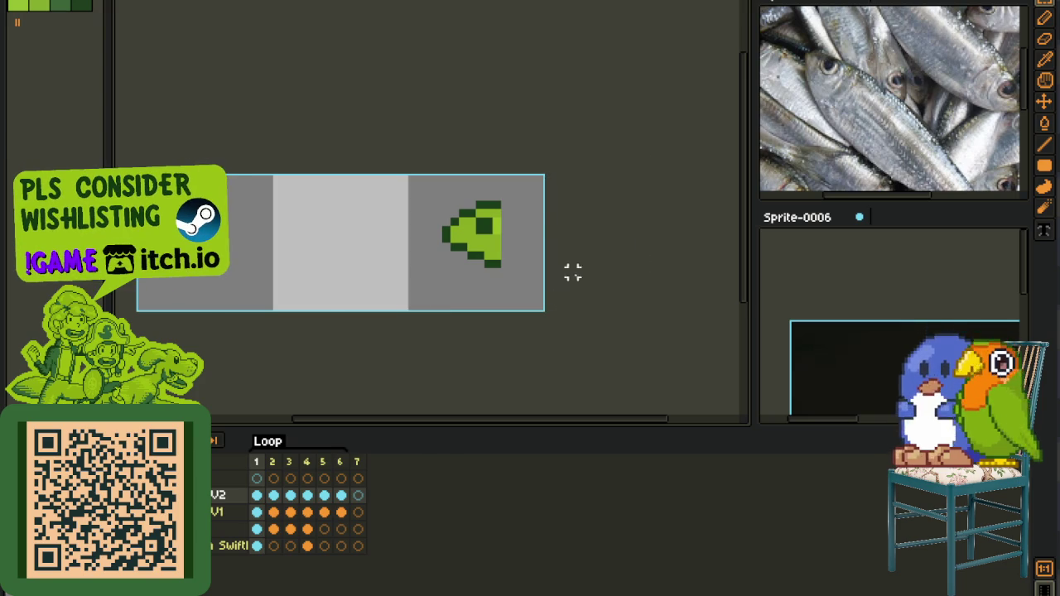
{"action": "scroll", "coordinate": [560, 307], "scroll_direction": "down", "scroll_amount": 1}
- Compare with frame 2, then nudge frame 1's fish head down one pixel
{"action": "key", "text": "ctrl+Right"}
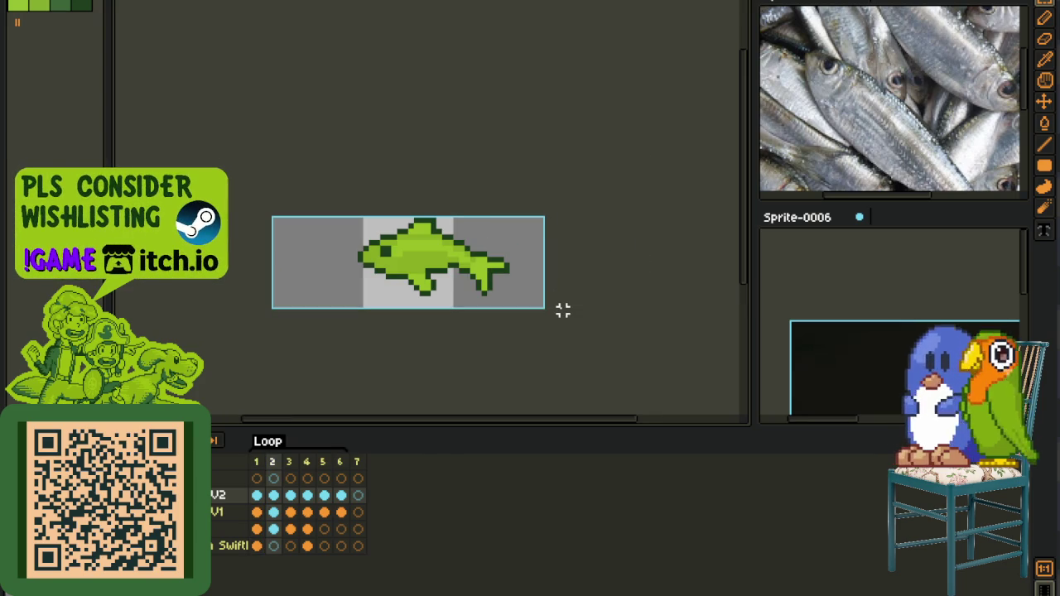
{"action": "key", "text": "ctrl+Left"}
{"action": "key", "text": "ctrl+a"}
{"action": "key", "text": "Down"}
{"action": "key", "text": "Down"}
{"action": "key", "text": "Down"}
{"action": "key", "text": "Return"}
{"action": "key", "text": "ctrl+d"}
- Step through frames 2 and 3, comparing their poses against frame 1's head
{"action": "key", "text": "ctrl+Right"}
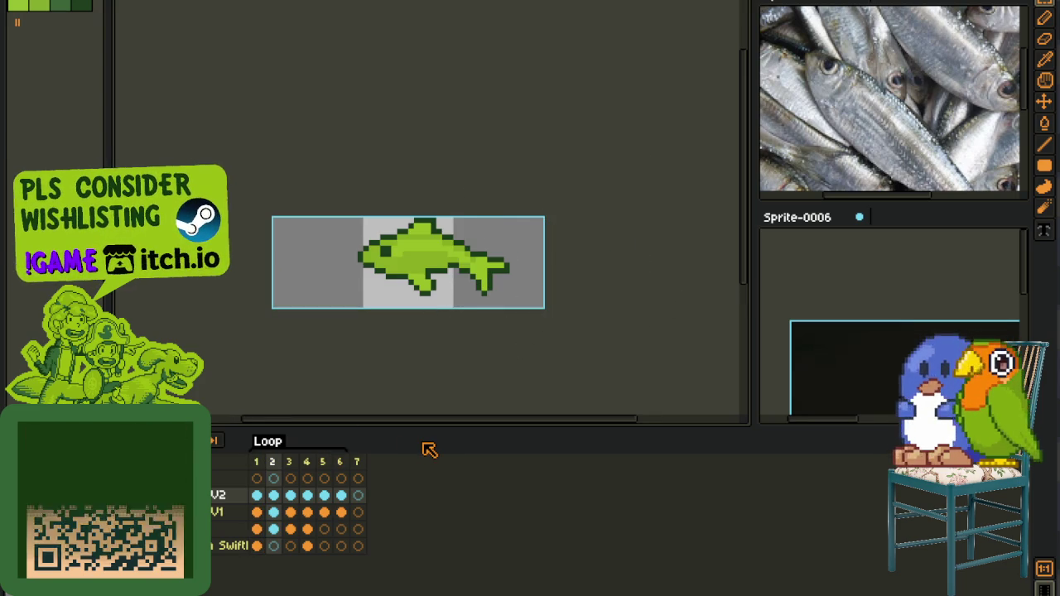
{"action": "key", "text": "ctrl+Right"}
{"action": "key", "text": "ctrl+Left"}
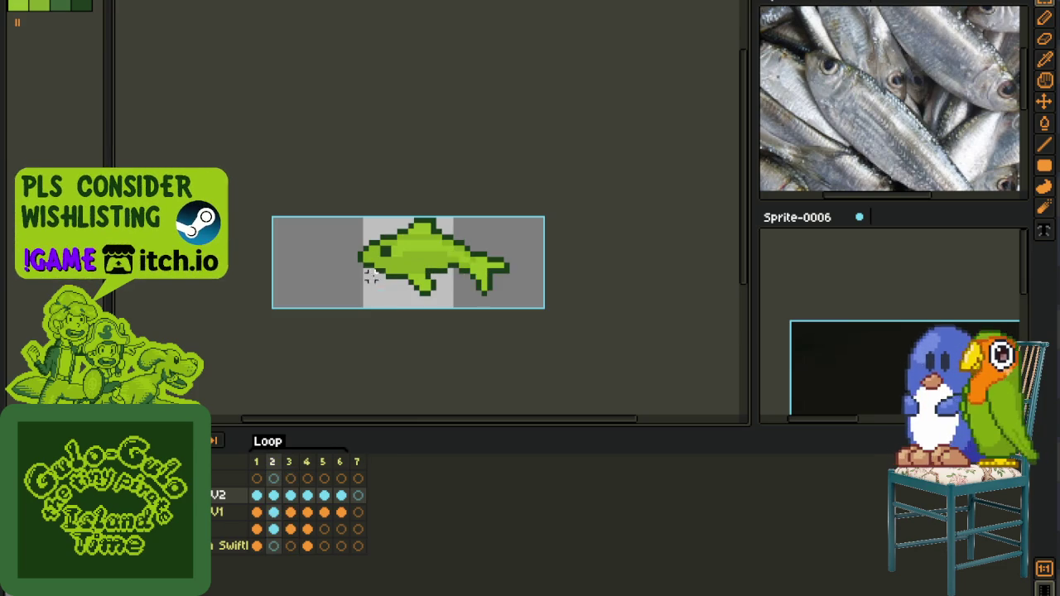
{"action": "left_click_drag", "start_coordinate": [322, 215], "coordinate": [577, 343]}
{"action": "left_click", "coordinate": [257, 495]}
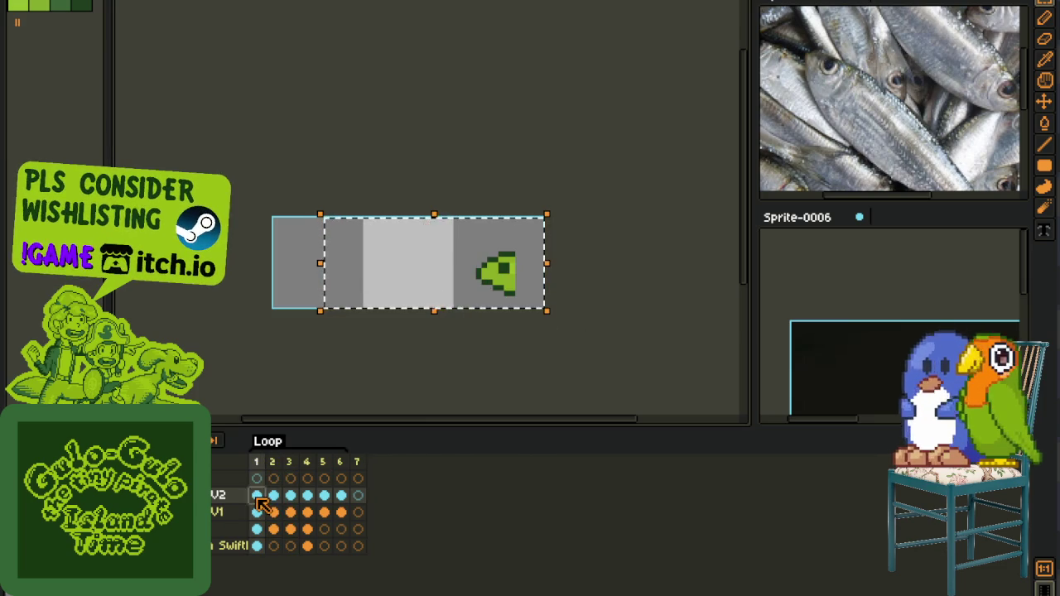
{"action": "left_click", "coordinate": [687, 265]}
- Shift frame 3's whole fish one pixel left and play the animation to check alignment
{"action": "left_click", "coordinate": [292, 497]}
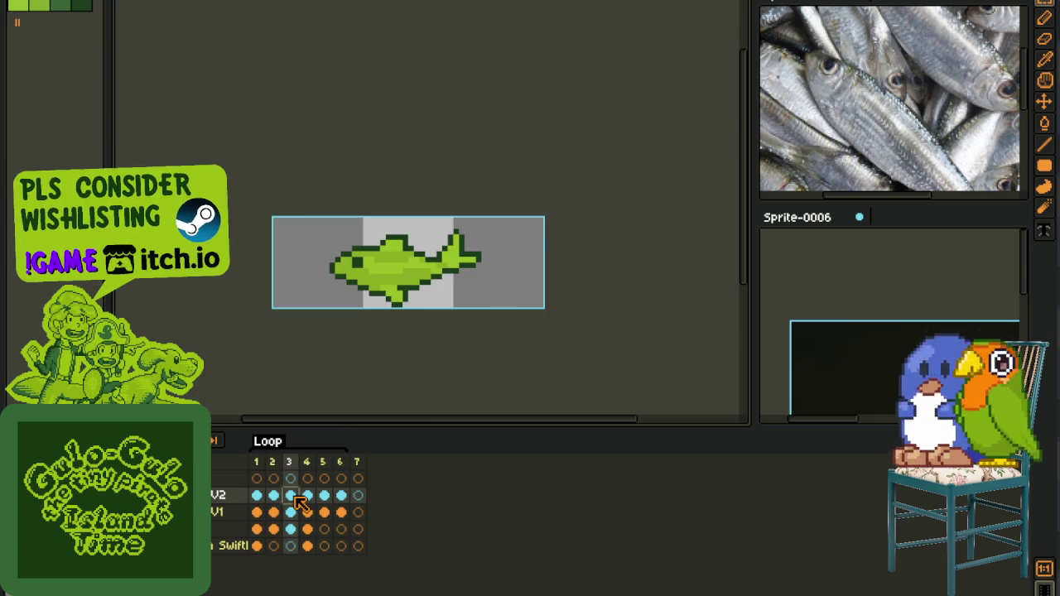
{"action": "key", "text": "ctrl+a"}
{"action": "key", "text": "Left"}
{"action": "key", "text": "Left"}
{"action": "key", "text": "Left"}
{"action": "key", "text": "Left"}
{"action": "key", "text": "Left"}
{"action": "key", "text": "Left"}
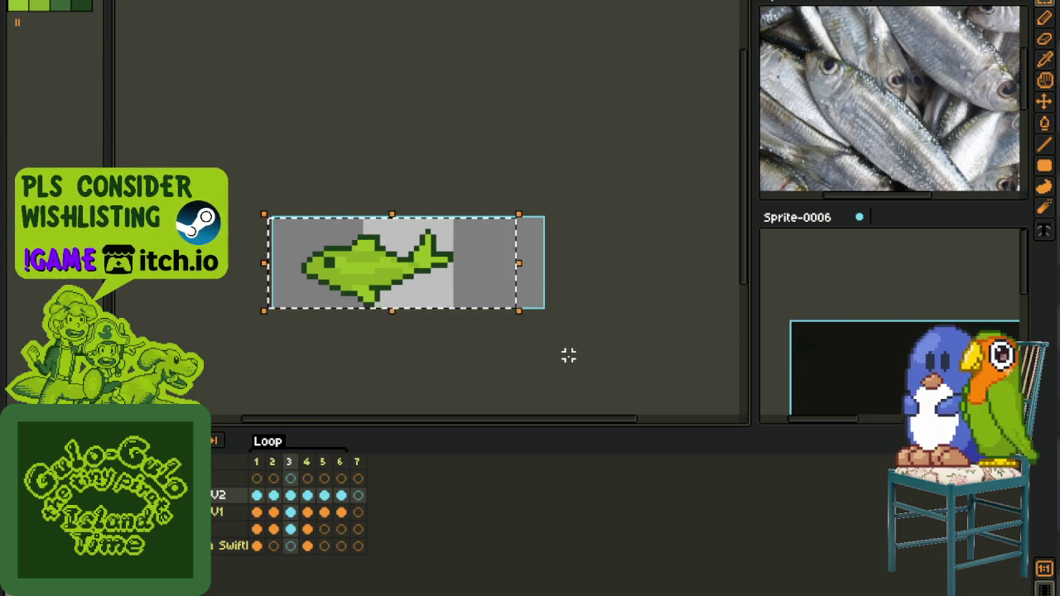
{"action": "key", "text": "ctrl+d"}
{"action": "key", "text": "Return"}
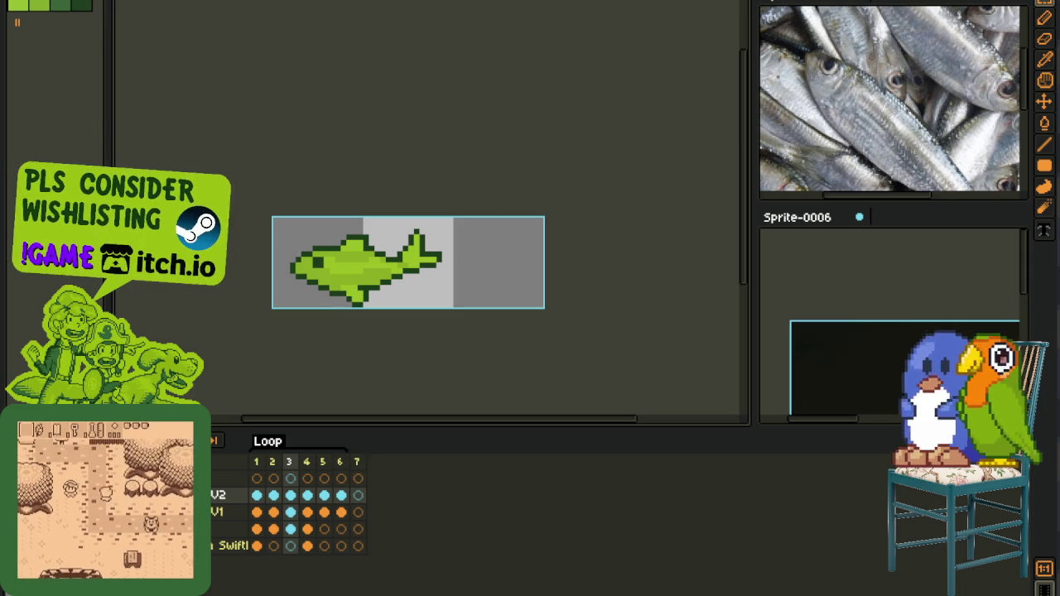
- Drag in a bird .aseprite file for reference and centre it in view
{"action": "left_click_drag", "start_coordinate": [1059, 280], "coordinate": [429, 280]}
{"action": "scroll", "coordinate": [497, 201], "scroll_direction": "up", "scroll_amount": 1}
{"action": "left_click_drag", "start_coordinate": [544, 165], "coordinate": [556, 254]}
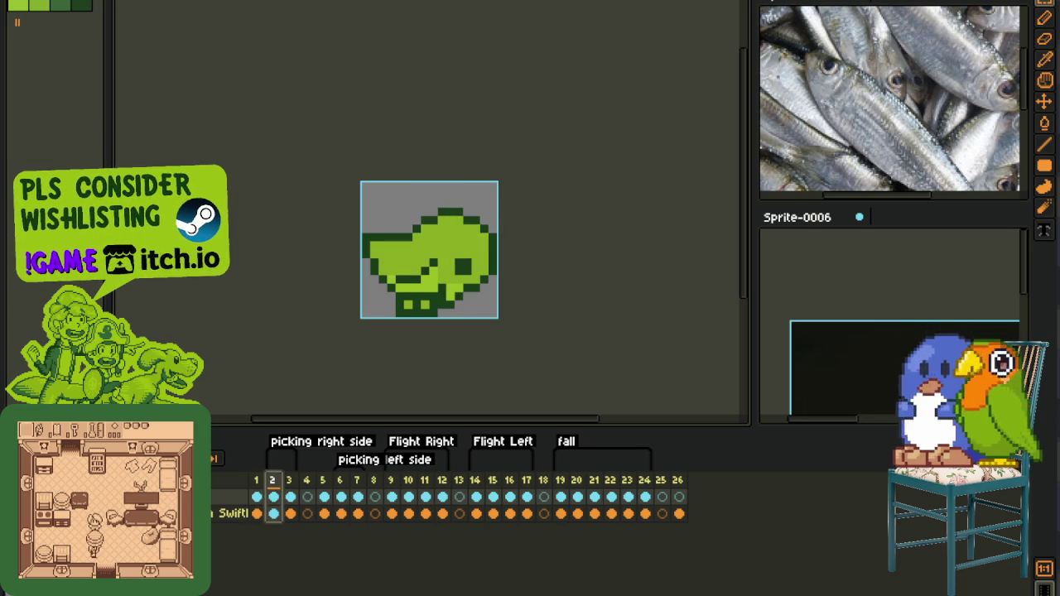
- Browse the first bird sprite's flight frames 20 and 21
{"action": "scroll", "coordinate": [507, 307], "scroll_direction": "down", "scroll_amount": 2}
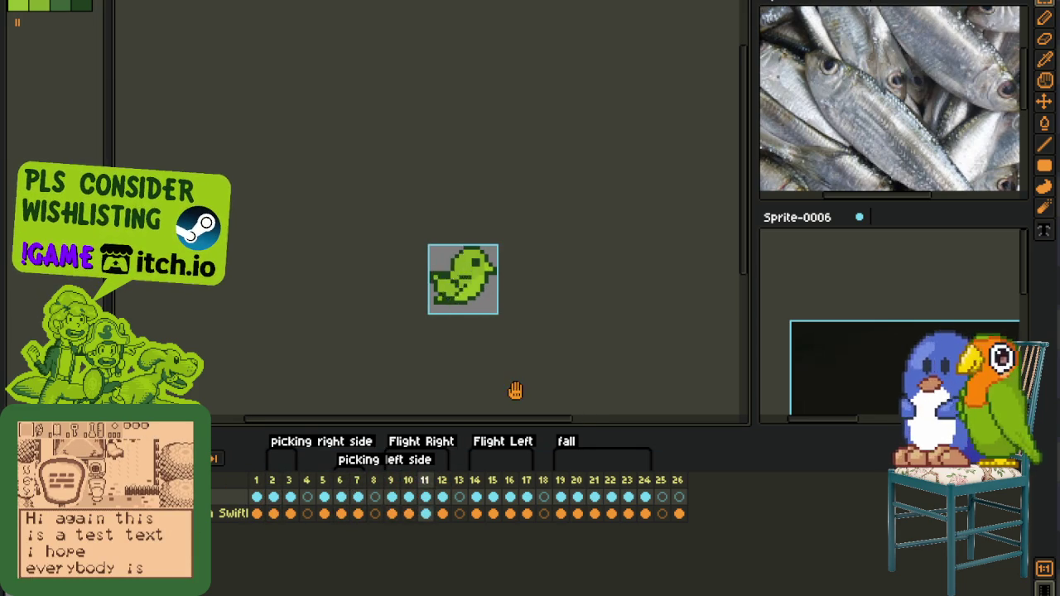
{"action": "scroll", "coordinate": [510, 345], "scroll_direction": "up", "scroll_amount": 1}
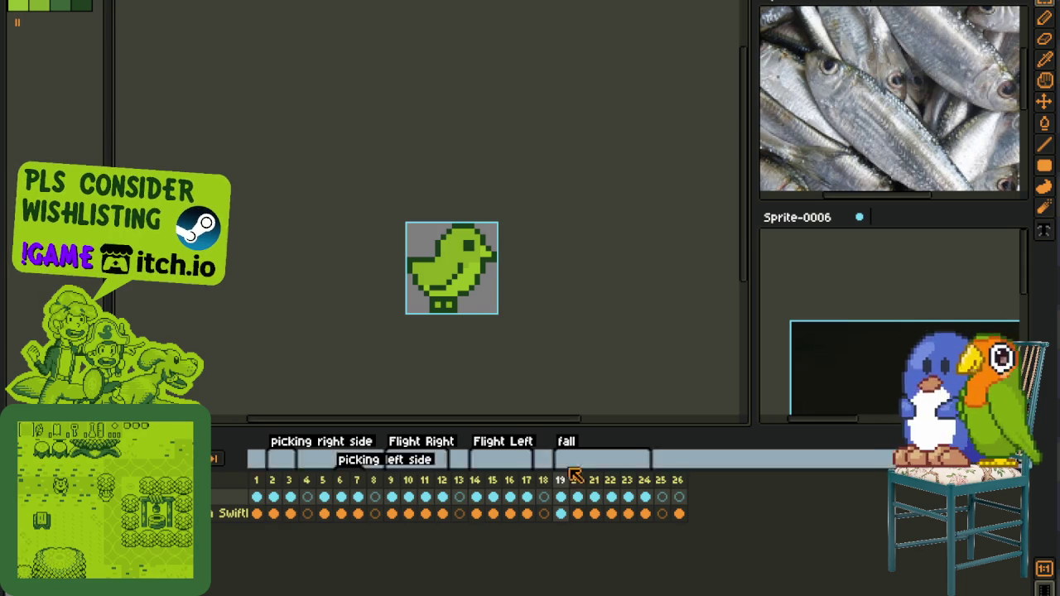
{"action": "left_click", "coordinate": [577, 497]}
{"action": "left_click", "coordinate": [595, 497]}
{"action": "scroll", "coordinate": [476, 324], "scroll_direction": "up", "scroll_amount": 1}
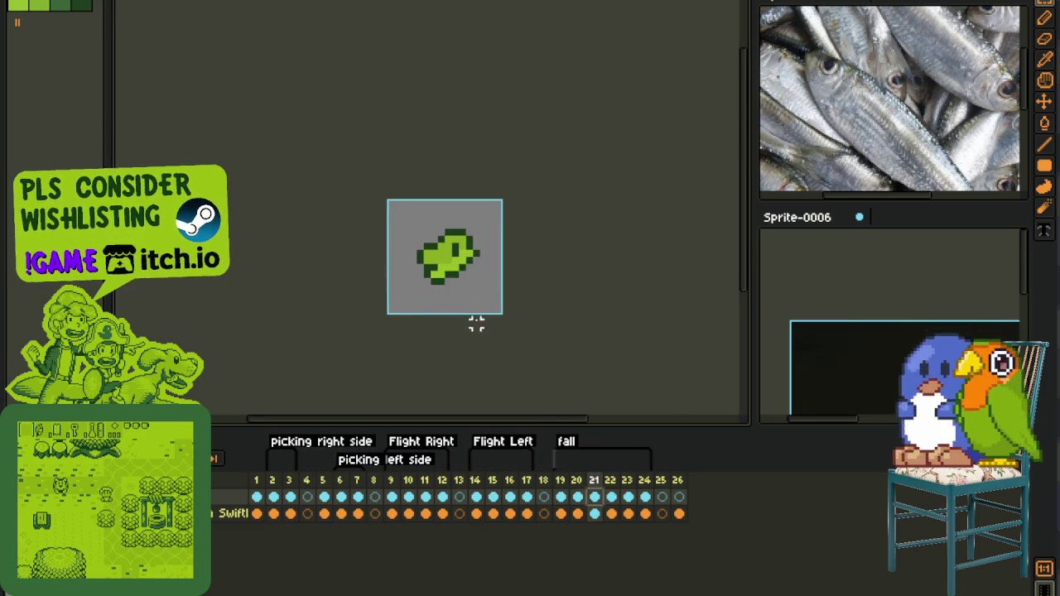
{"action": "scroll", "coordinate": [389, 199], "scroll_direction": "up", "scroll_amount": 1}
{"action": "left_click_drag", "start_coordinate": [376, 182], "coordinate": [579, 383]}
{"action": "key", "text": "ctrl+d"}
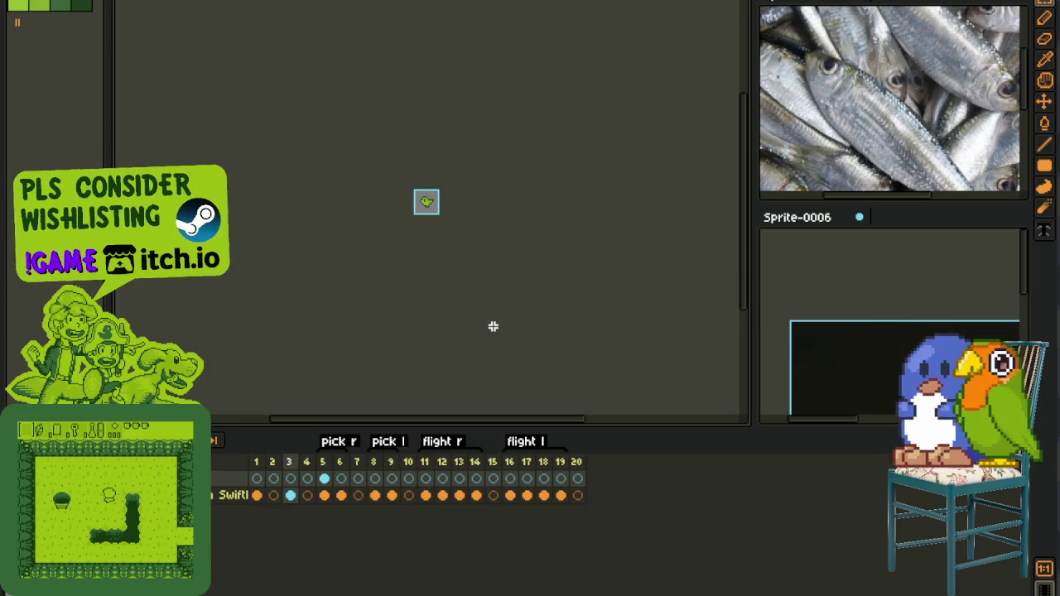
- View the second bird sprite's frames 8, 11 and 14, preview it, then return to the fish
{"action": "scroll", "coordinate": [464, 207], "scroll_direction": "up", "scroll_amount": 4}
{"action": "scroll", "coordinate": [464, 208], "scroll_direction": "up", "scroll_amount": 2}
{"action": "left_click_drag", "start_coordinate": [620, 203], "coordinate": [653, 280]}
{"action": "left_click", "coordinate": [375, 479]}
{"action": "key", "text": "Return"}
{"action": "left_click", "coordinate": [424, 477]}
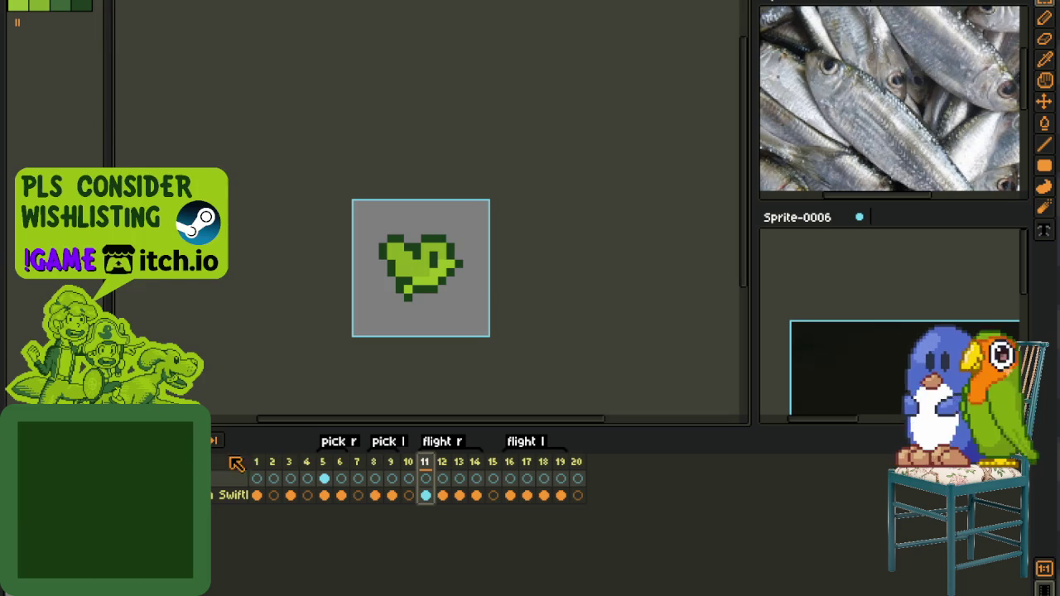
{"action": "left_click", "coordinate": [477, 495]}
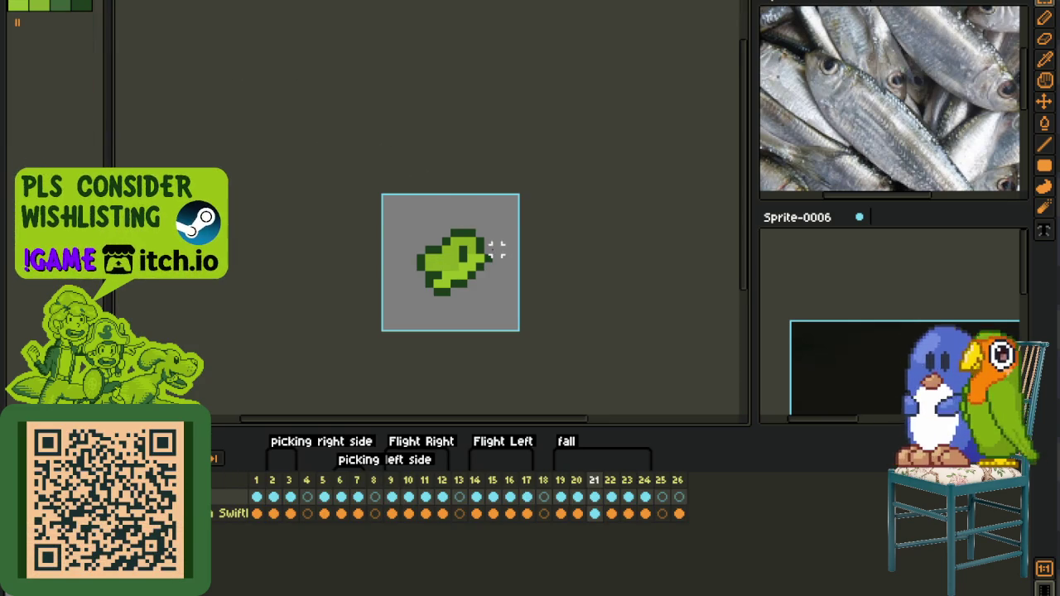
{"action": "scroll", "coordinate": [414, 329], "scroll_direction": "down", "scroll_amount": 1}
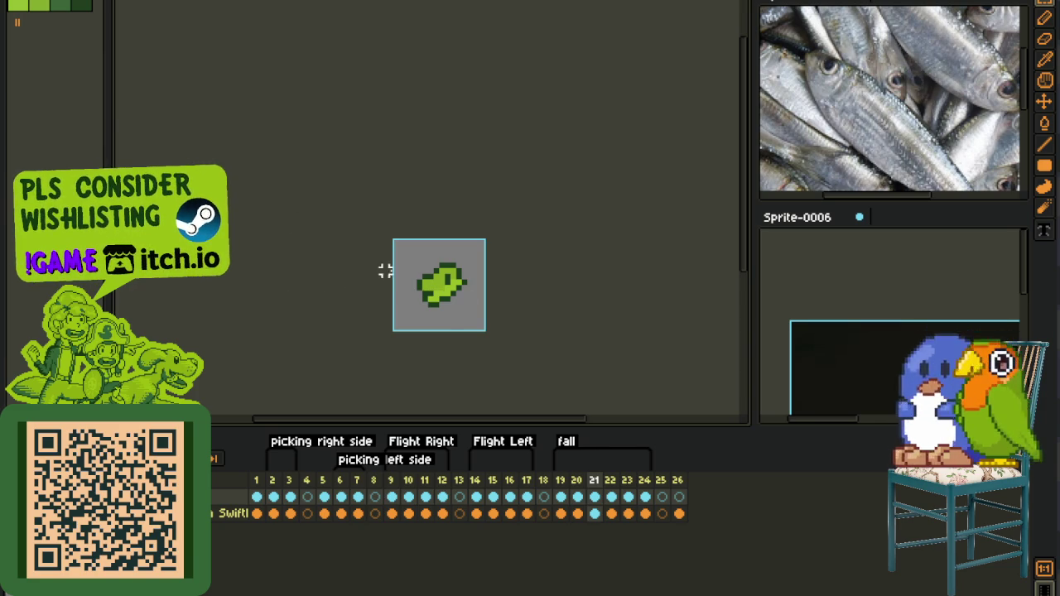
{"action": "key", "text": "ctrl+Tab"}
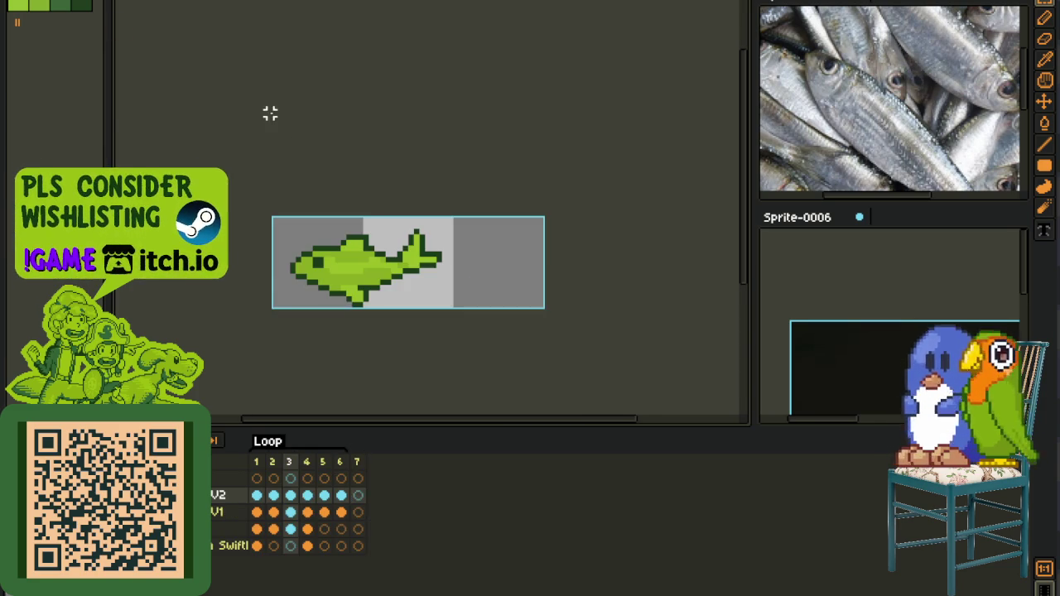
- Frame the fish's frame 1 on the canvas and bring up the Edit menu's rotation options
{"action": "left_click_drag", "start_coordinate": [415, 253], "coordinate": [364, 277]}
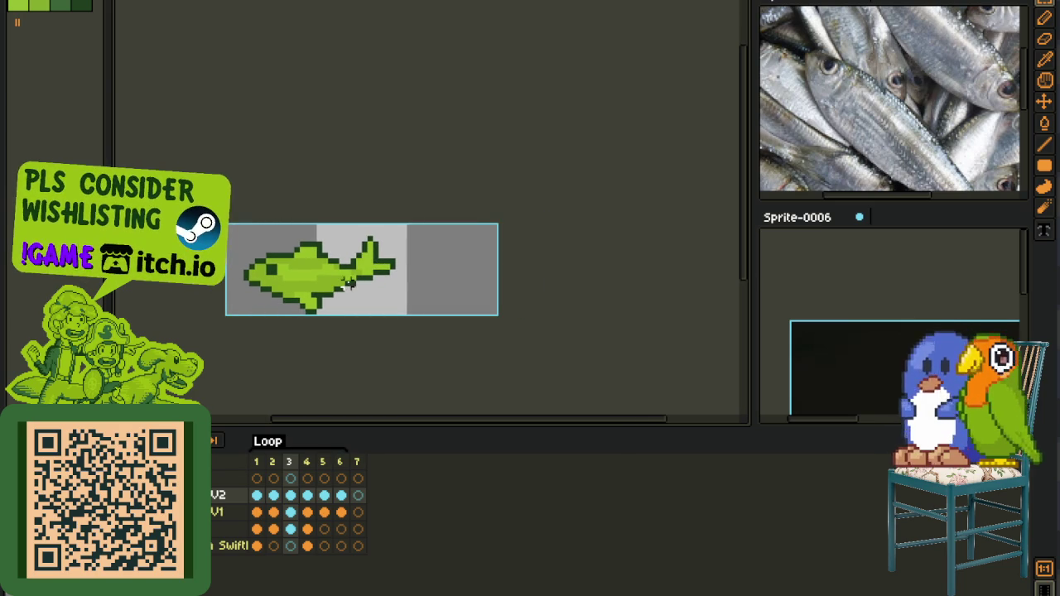
{"action": "scroll", "coordinate": [348, 284], "scroll_direction": "up", "scroll_amount": 1}
{"action": "left_click", "coordinate": [257, 495]}
{"action": "scroll", "coordinate": [568, 180], "scroll_direction": "down", "scroll_amount": 1}
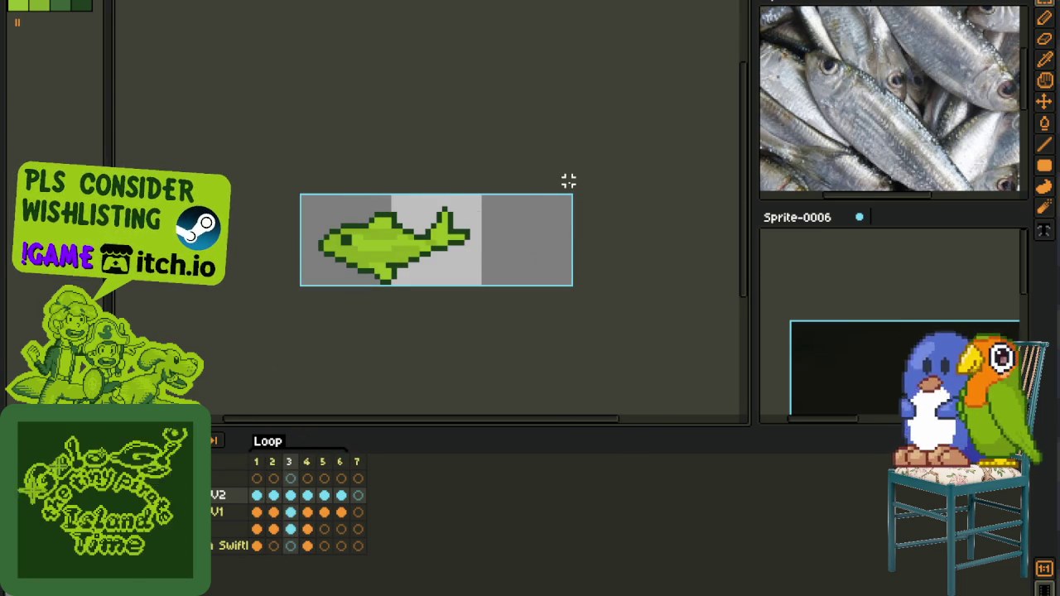
{"action": "key", "text": "alt+e"}
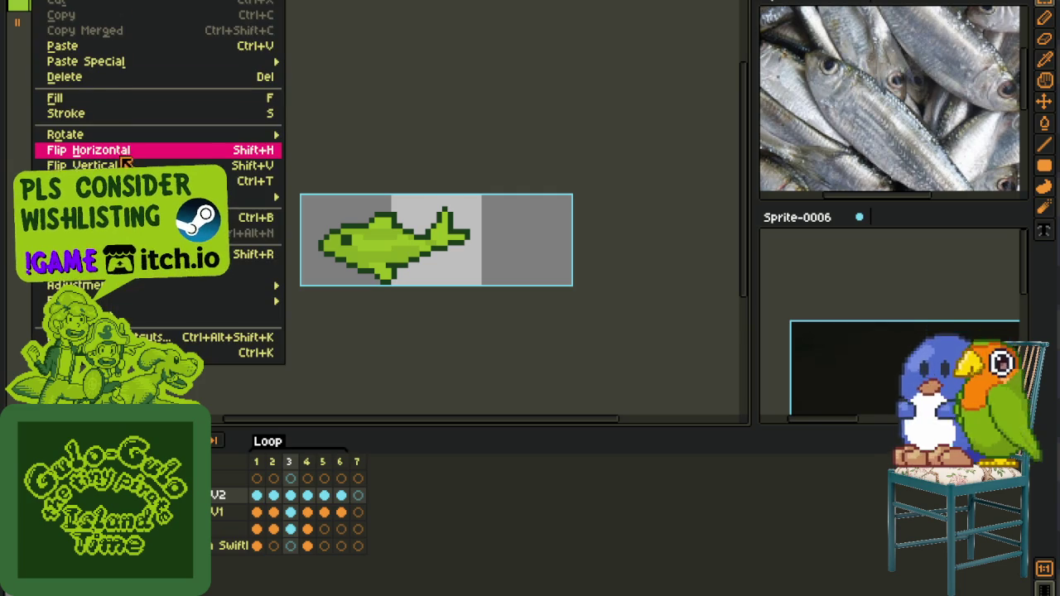
- Rotate the whole fish canvas 90° clockwise using Sprite > Rotate Canvas
{"action": "key", "text": "Up"}
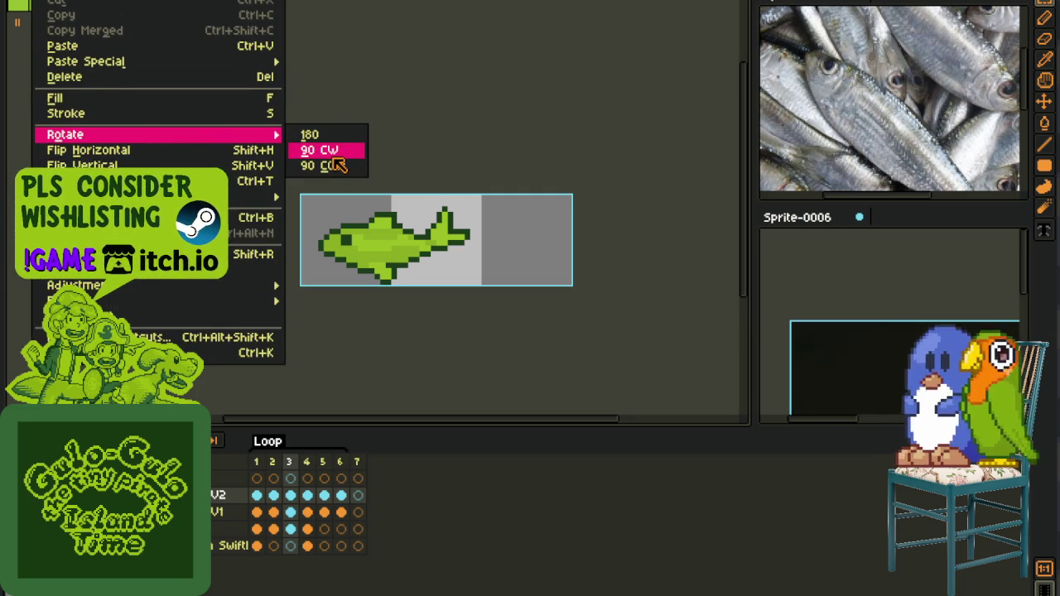
{"action": "key", "text": "Right"}
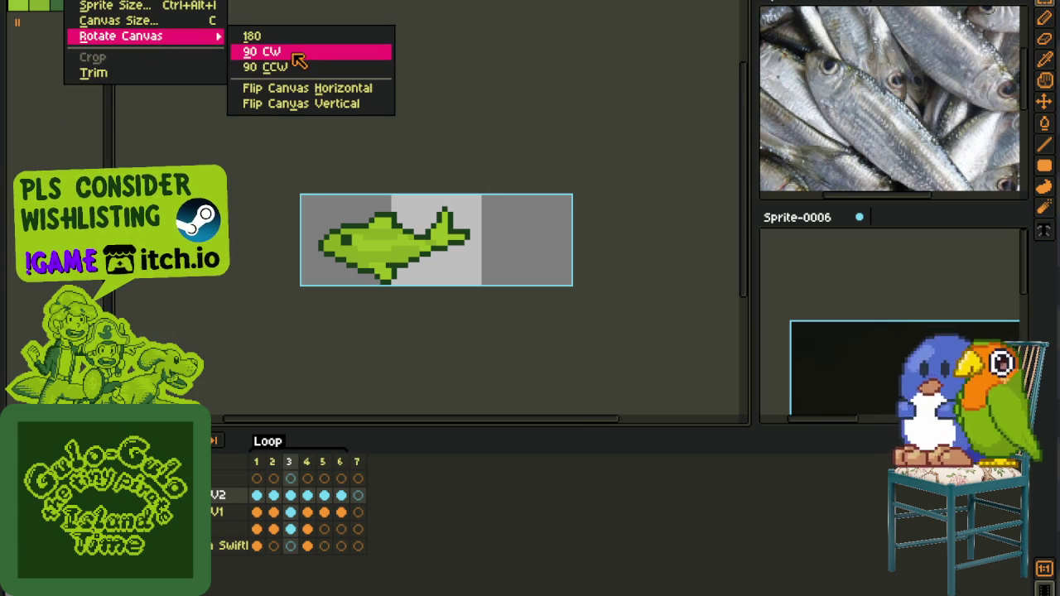
{"action": "mouse_move", "coordinate": [121, 36]}
{"action": "left_click", "coordinate": [256, 47]}
{"action": "left_click", "coordinate": [307, 496]}
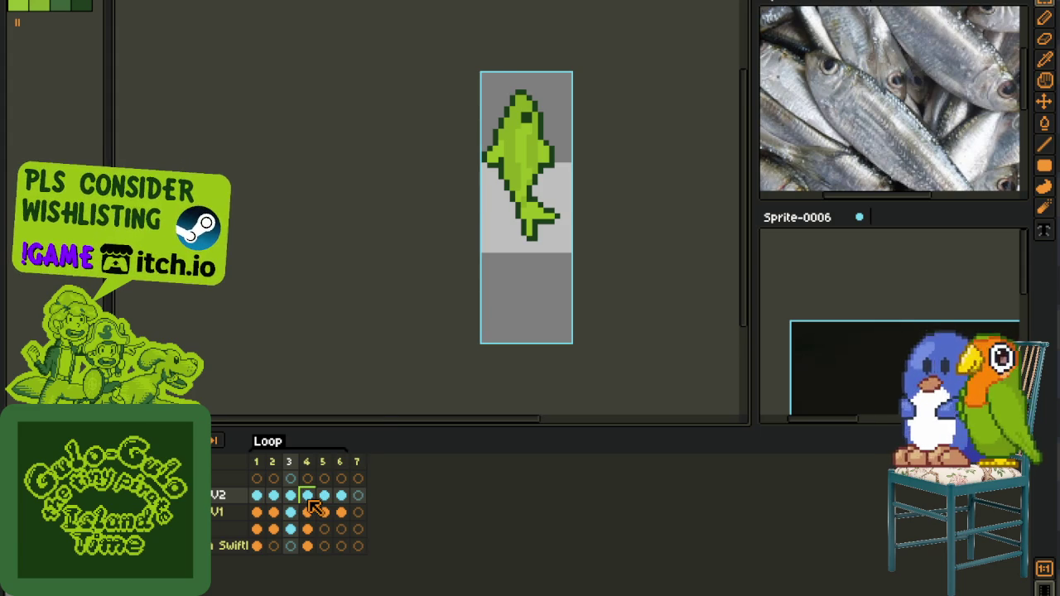
- Select frame 4's curled fish and flip it horizontally
{"action": "left_click", "coordinate": [312, 502]}
{"action": "scroll", "coordinate": [506, 189], "scroll_direction": "up", "scroll_amount": 1}
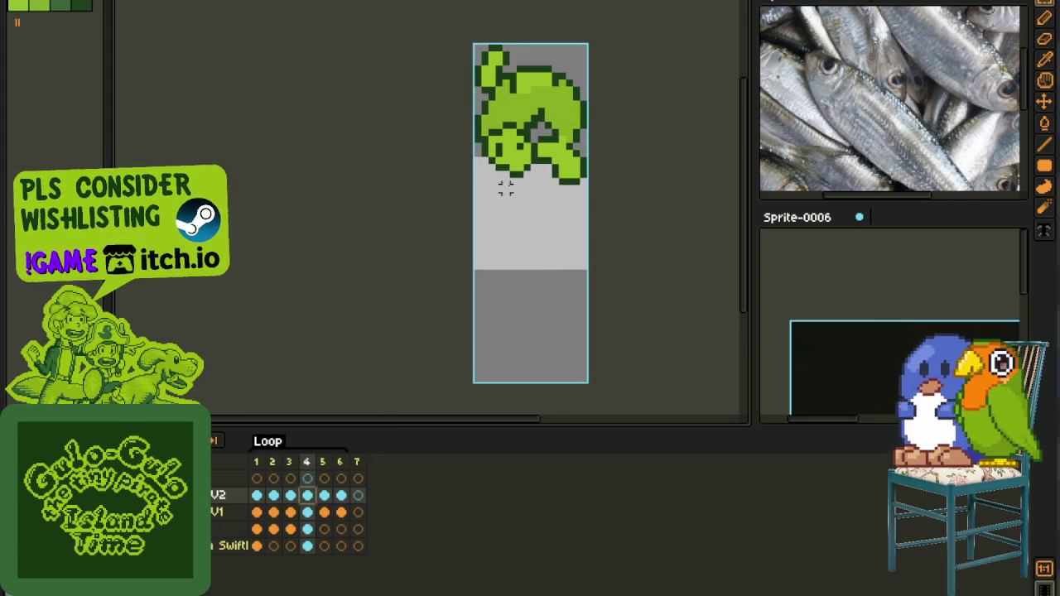
{"action": "left_click_drag", "start_coordinate": [509, 193], "coordinate": [463, 284]}
{"action": "left_click_drag", "start_coordinate": [424, 130], "coordinate": [546, 336]}
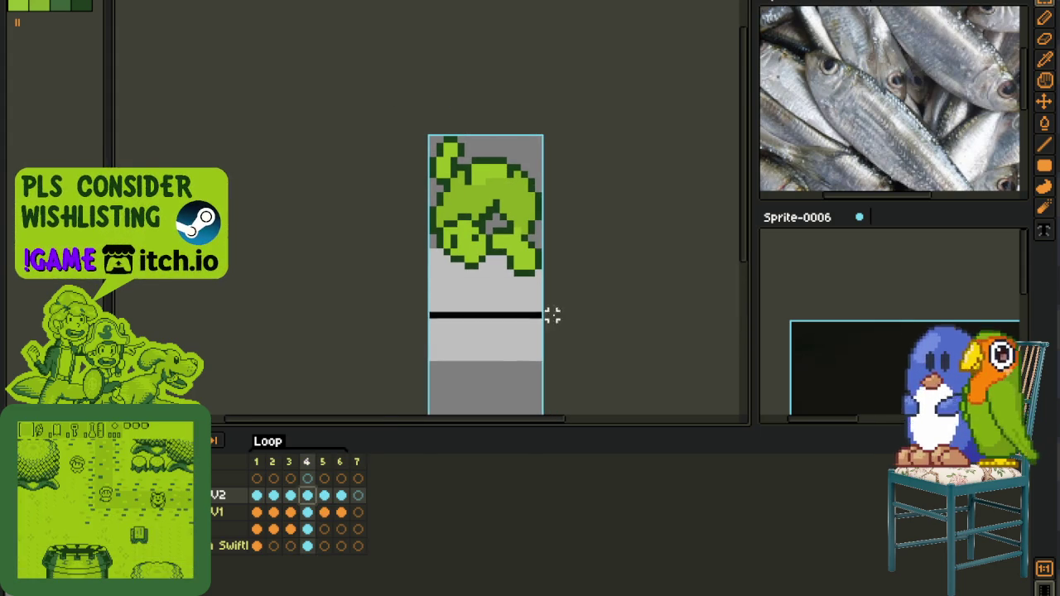
{"action": "key", "text": "shift+h"}
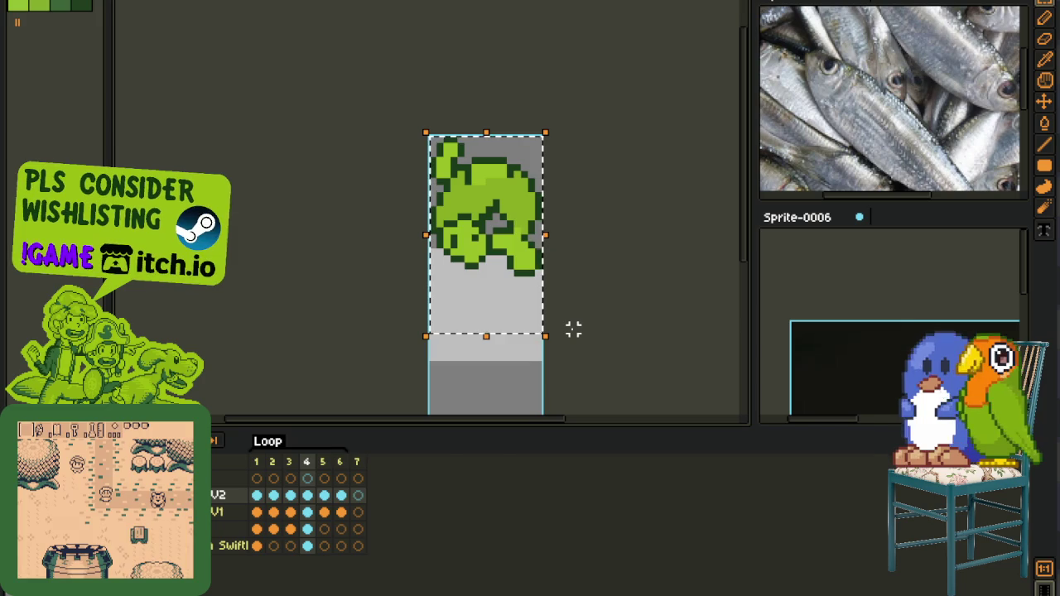
{"action": "left_click", "coordinate": [651, 280]}
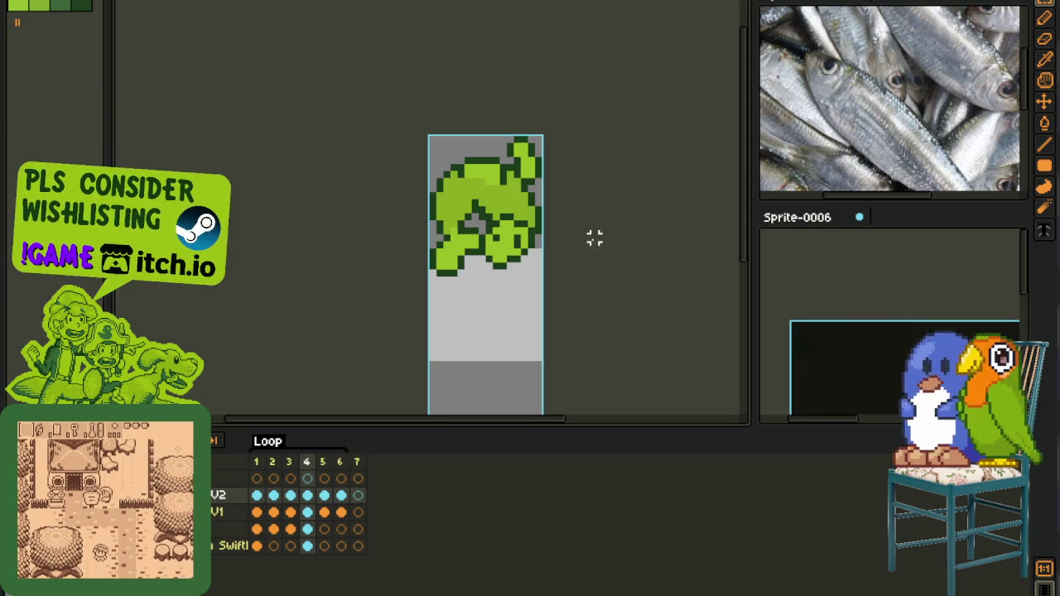
- Inspect the enlarged fish and step back to frame 3's straight fish
{"action": "scroll", "coordinate": [474, 294], "scroll_direction": "up", "scroll_amount": 2}
{"action": "left_click_drag", "start_coordinate": [466, 254], "coordinate": [465, 315]}
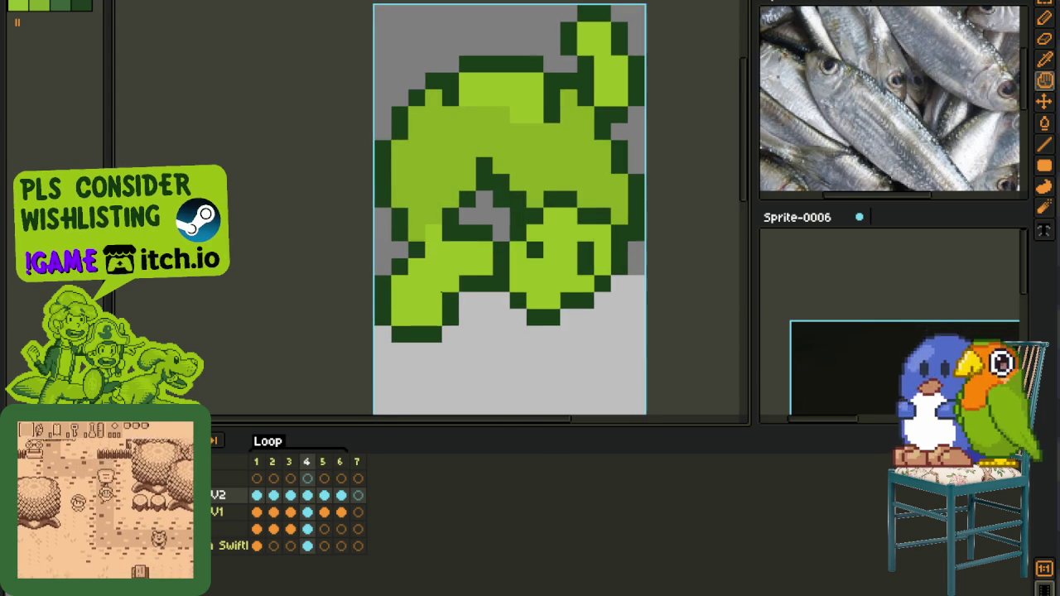
{"action": "key", "text": "Left"}
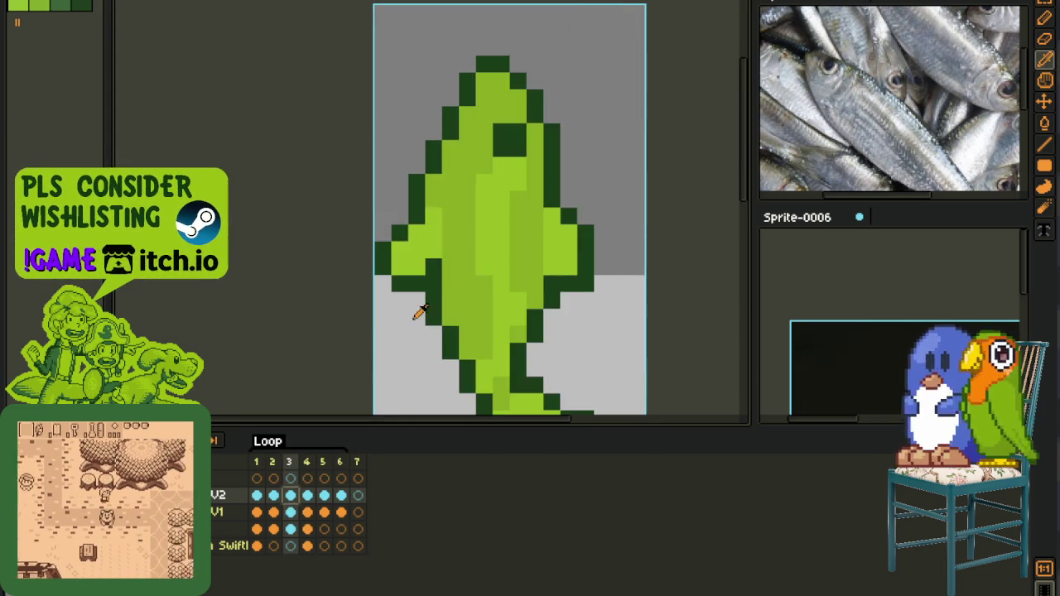
{"action": "scroll", "coordinate": [485, 306], "scroll_direction": "down", "scroll_amount": 2}
{"action": "scroll", "coordinate": [447, 398], "scroll_direction": "up", "scroll_amount": 1}
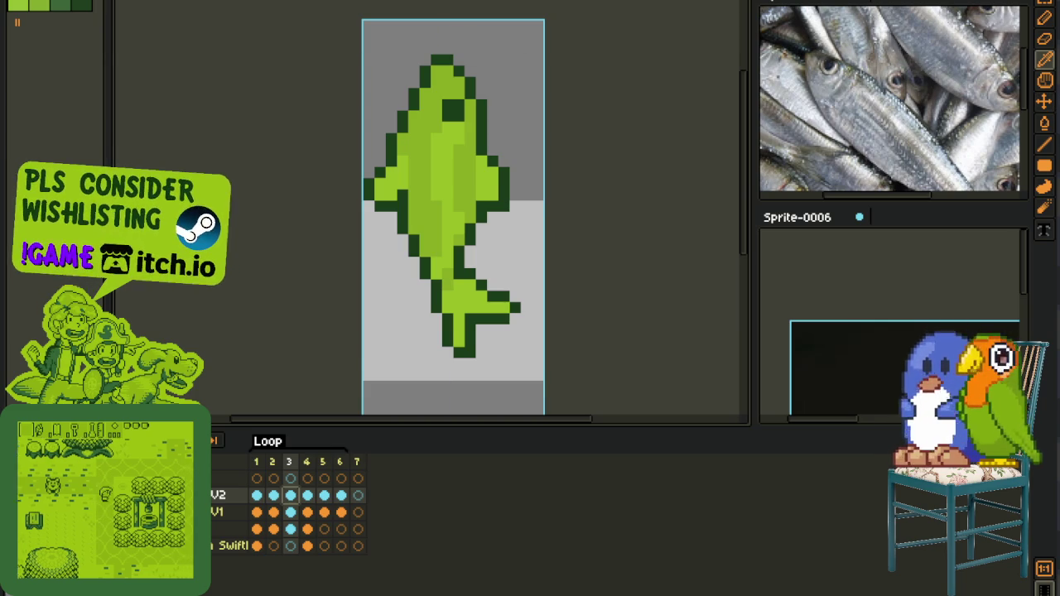
{"action": "key", "text": "alt+f"}
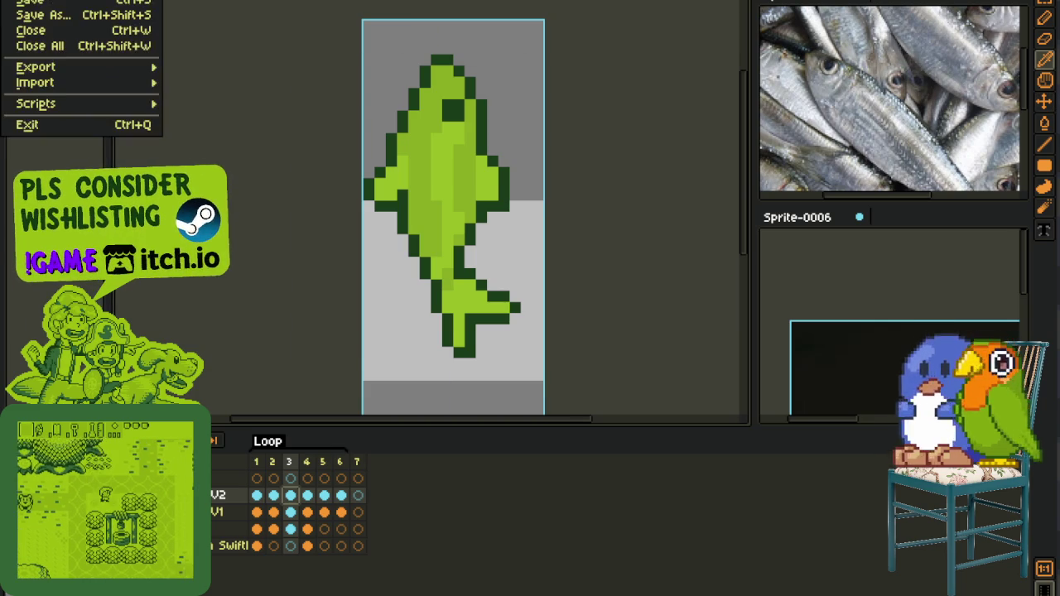
- Create a 302x477 transparent sprite, paste the fish, and dock it beside the fish sprite
{"action": "key", "text": "ctrl+n"}
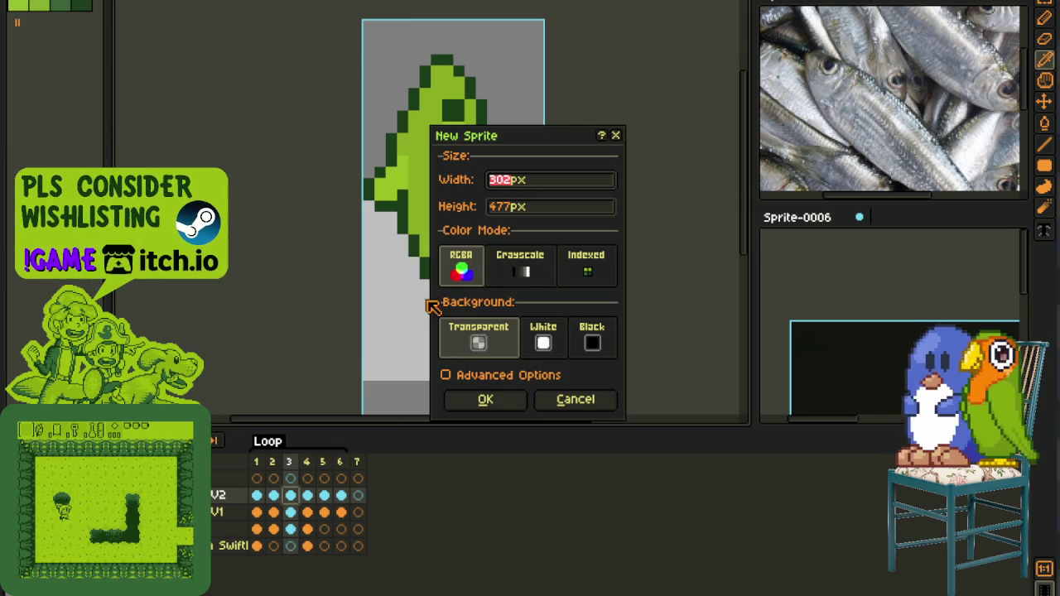
{"action": "key", "text": "Return"}
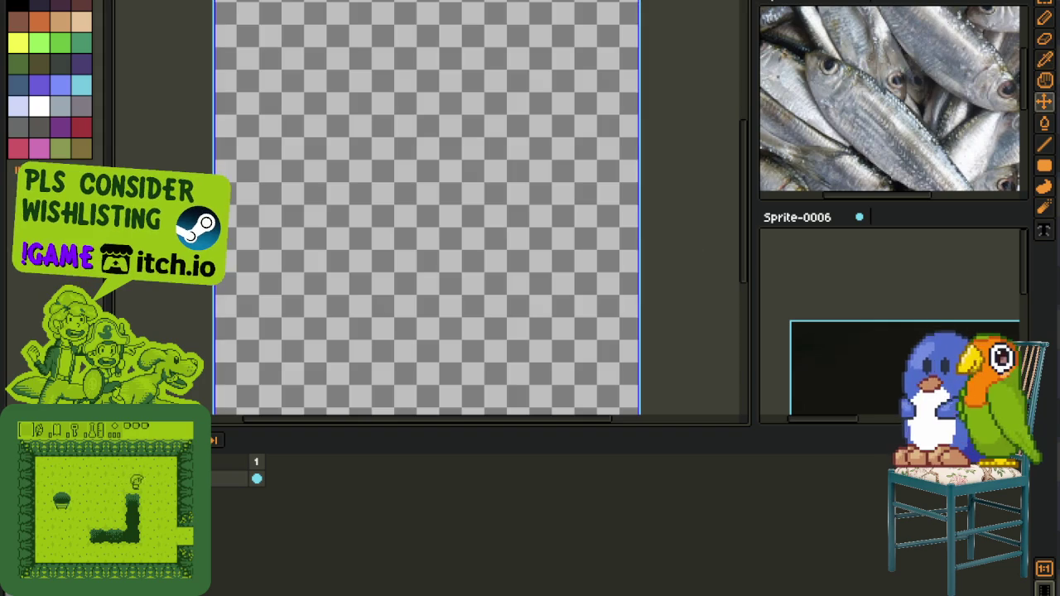
{"action": "key", "text": "ctrl+v"}
{"action": "key", "text": "Tab"}
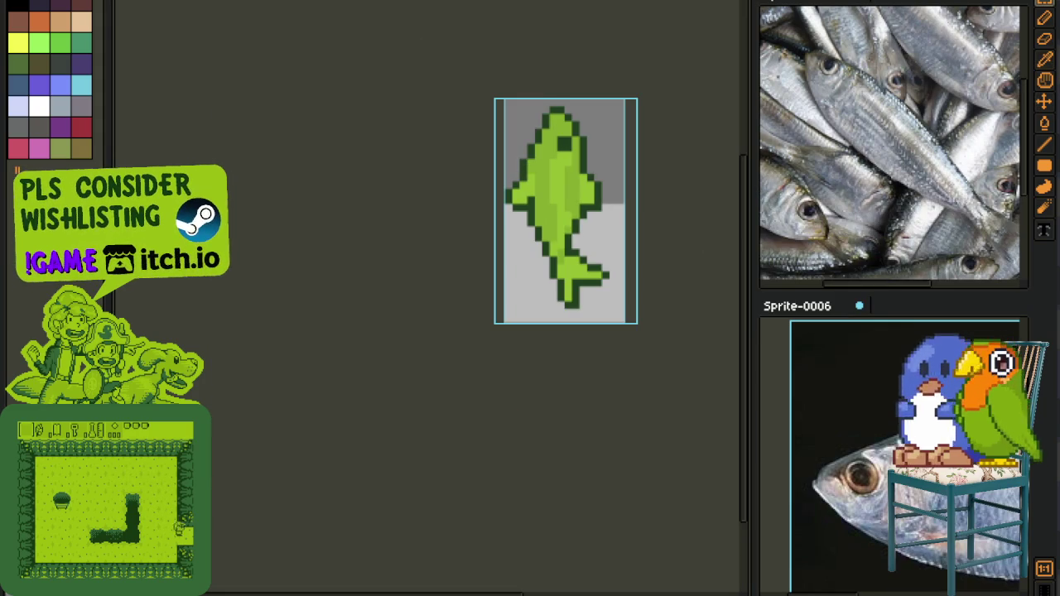
{"action": "mouse_move", "coordinate": [717, 33]}
{"action": "left_mouse_down"}
{"action": "mouse_move", "coordinate": [763, 232]}
{"action": "mouse_move", "coordinate": [994, 223]}
{"action": "left_mouse_up"}
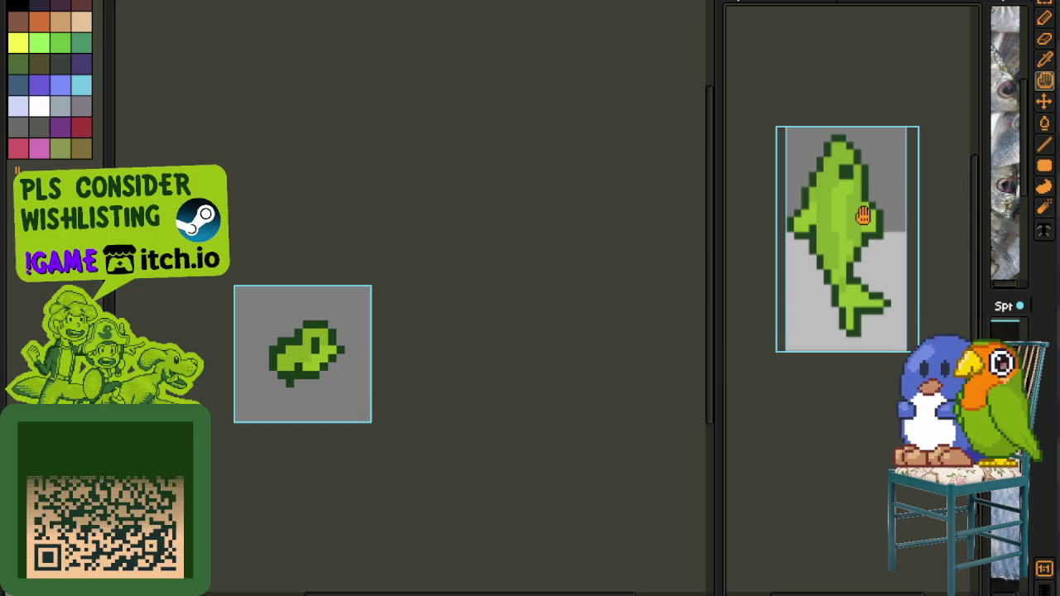
{"action": "left_click_drag", "start_coordinate": [748, 199], "coordinate": [797, 222]}
- Switch to the four-green palette and show the curled fish's frame 4
{"action": "left_click", "coordinate": [289, 53]}
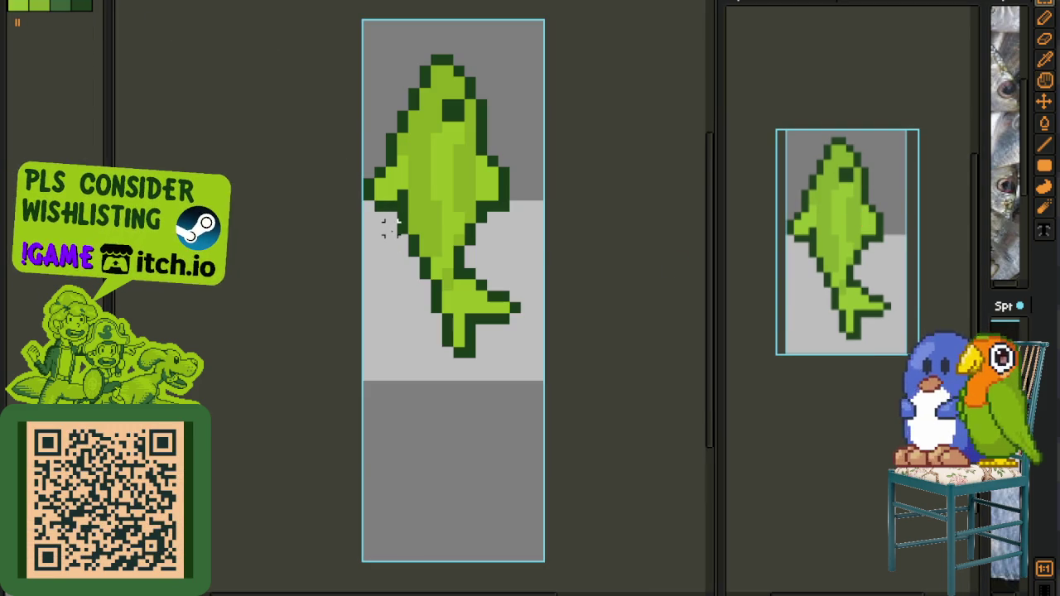
{"action": "left_click_drag", "start_coordinate": [458, 220], "coordinate": [412, 304]}
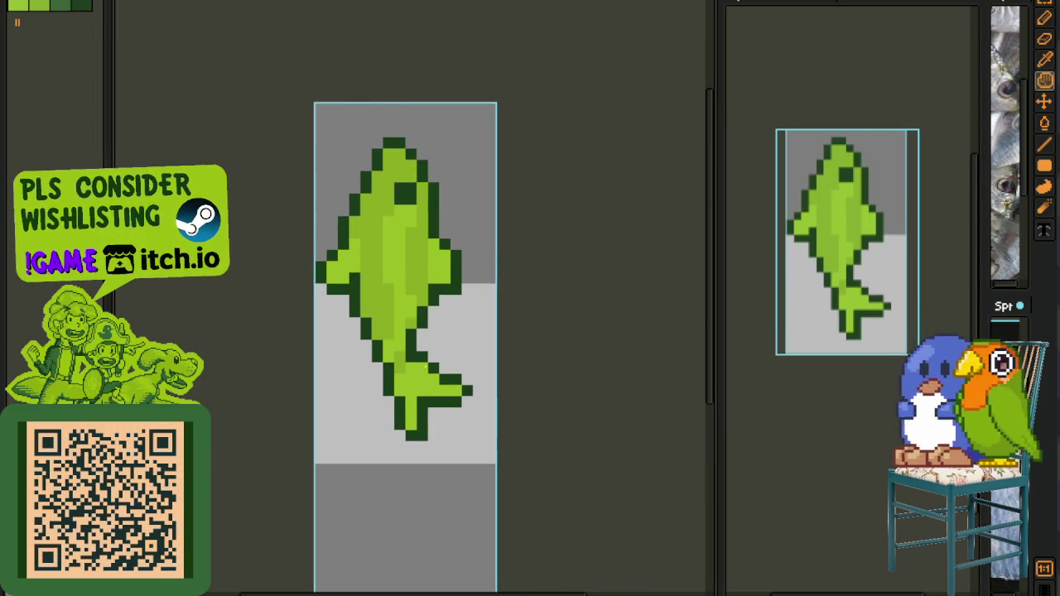
{"action": "scroll", "coordinate": [421, 362], "scroll_direction": "up", "scroll_amount": 1}
{"action": "left_click", "coordinate": [307, 495]}
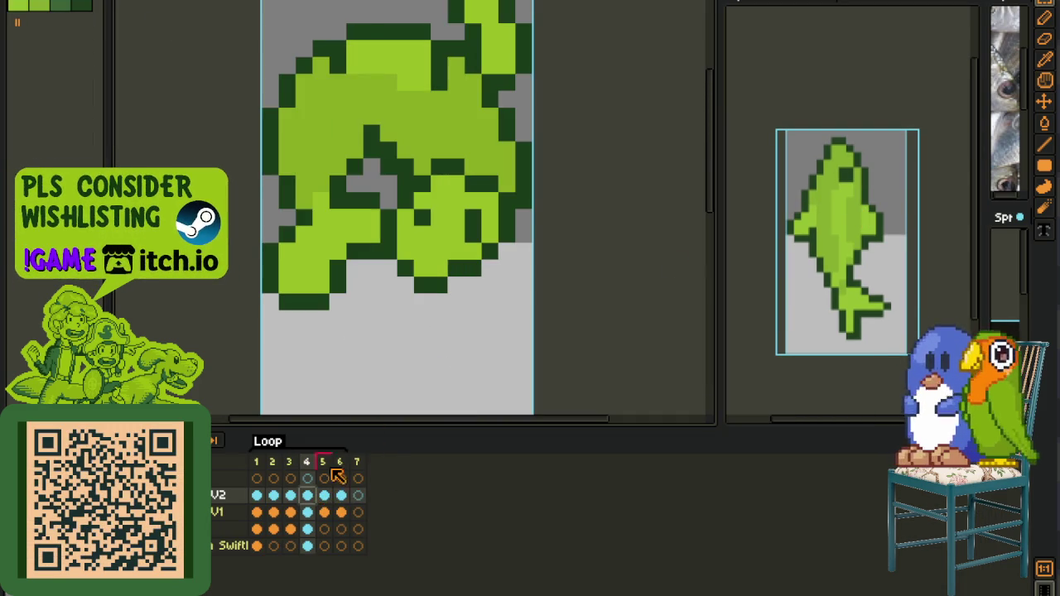
{"action": "scroll", "coordinate": [457, 300], "scroll_direction": "down", "scroll_amount": 1}
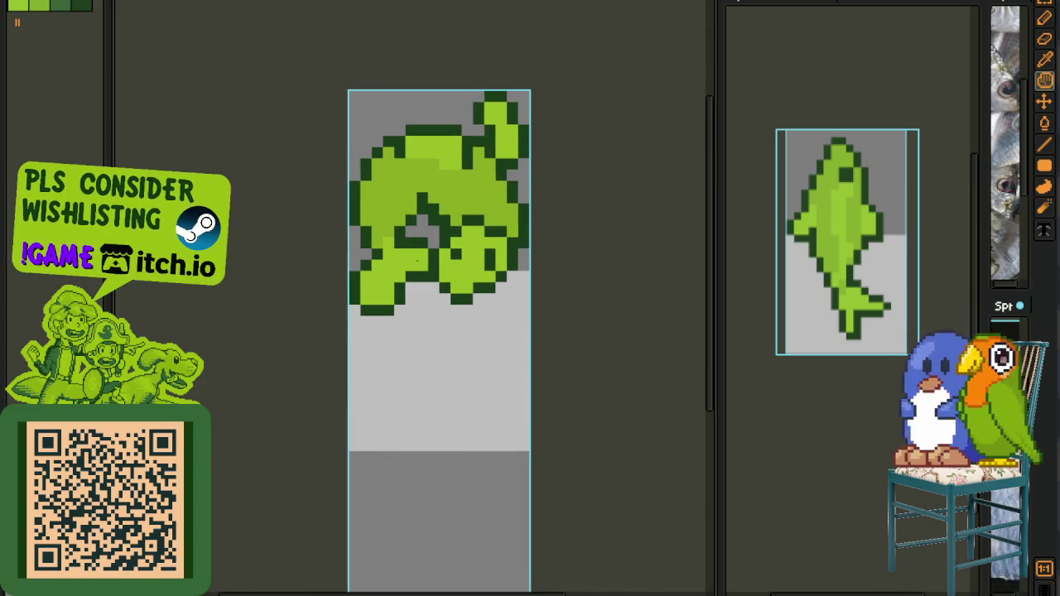
{"action": "scroll", "coordinate": [414, 260], "scroll_direction": "up", "scroll_amount": 1}
{"action": "key", "text": "Tab"}
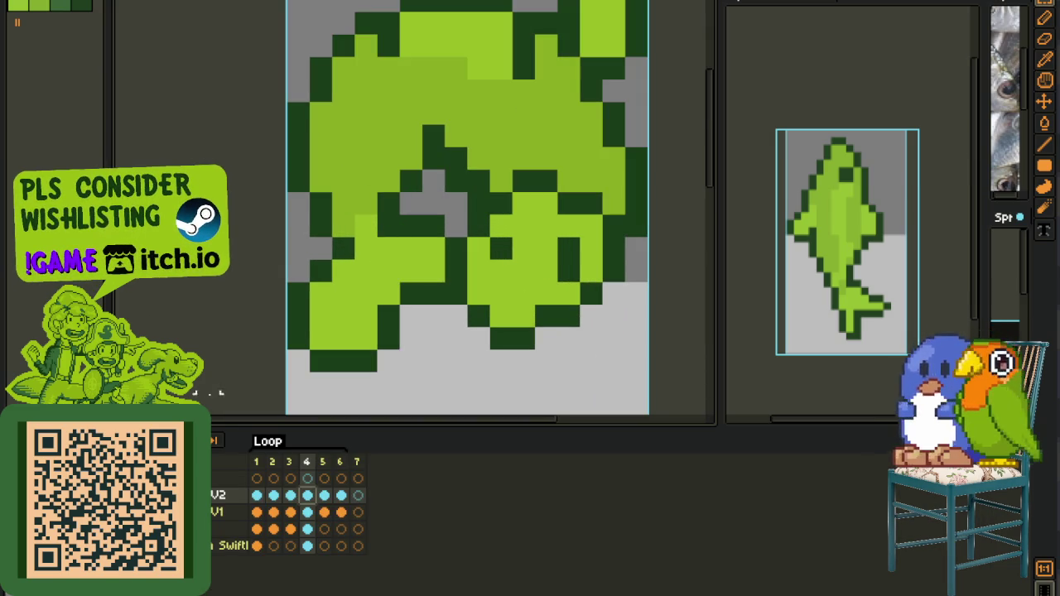
{"action": "key", "text": "Tab"}
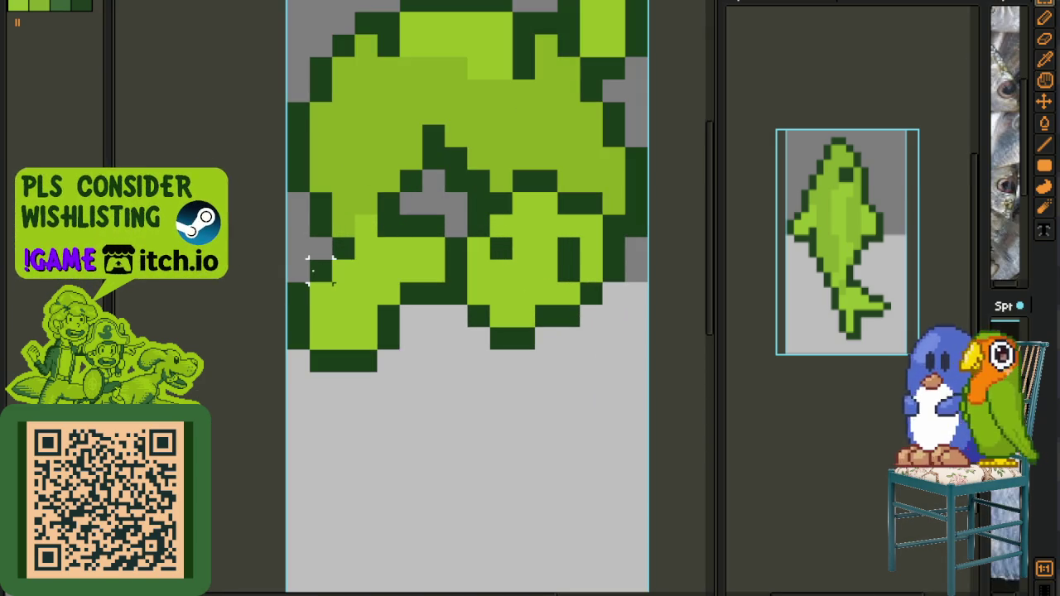
- Erase the lower-left tail outline and place a red marker pixel there
{"action": "key", "text": "e"}
{"action": "mouse_move", "coordinate": [321, 271]}
{"action": "left_mouse_down"}
{"action": "mouse_move", "coordinate": [295, 336]}
{"action": "mouse_move", "coordinate": [367, 360]}
{"action": "mouse_move", "coordinate": [434, 294]}
{"action": "mouse_move", "coordinate": [412, 293]}
{"action": "mouse_move", "coordinate": [433, 225]}
{"action": "mouse_move", "coordinate": [411, 224]}
{"action": "mouse_move", "coordinate": [343, 271]}
{"action": "left_mouse_up"}
{"action": "key", "text": "i"}
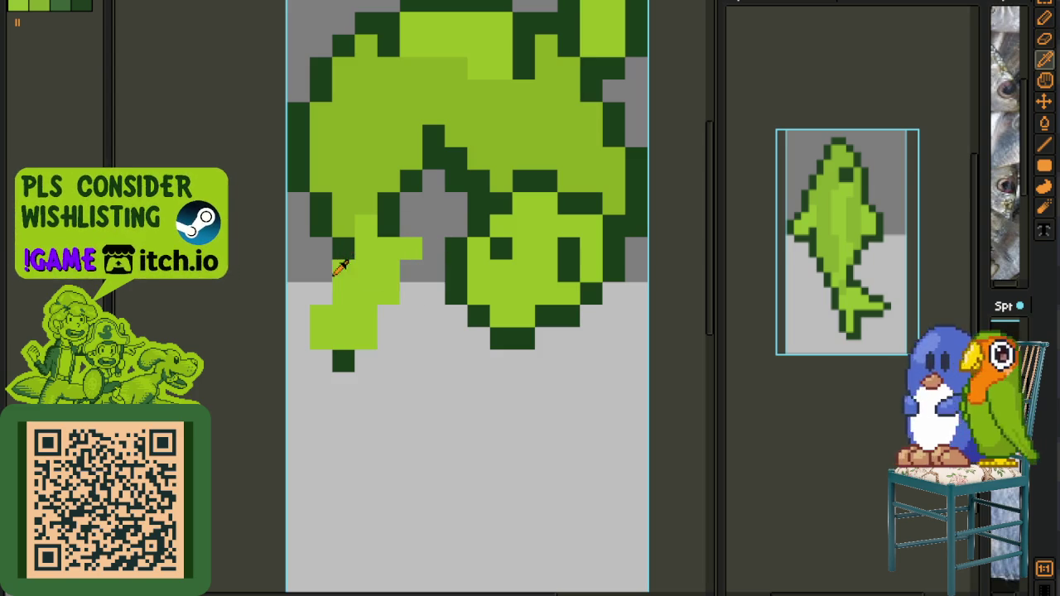
{"action": "key", "text": "b"}
{"action": "left_click", "coordinate": [298, 293]}
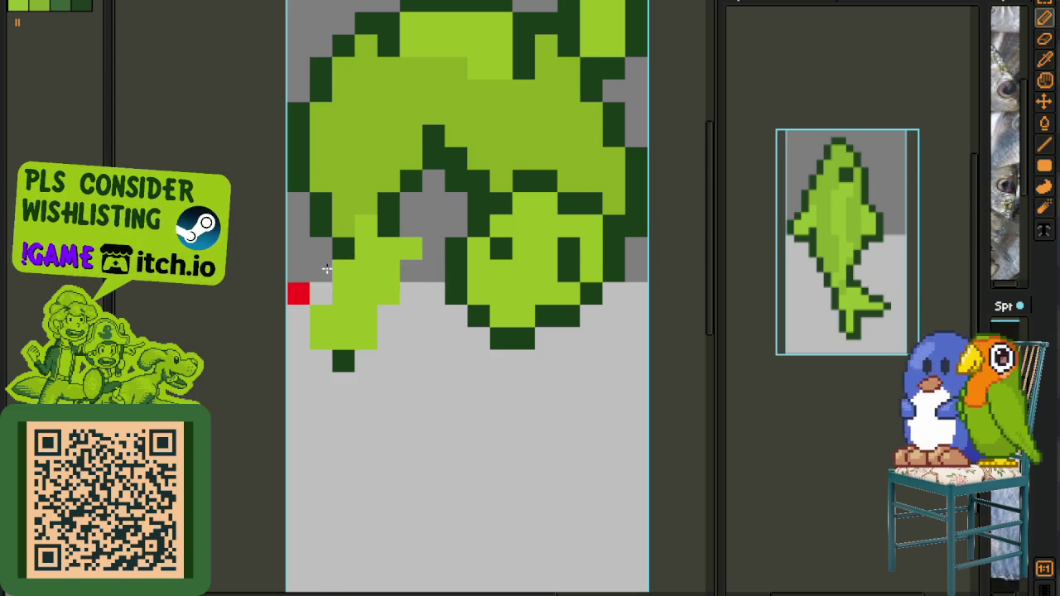
- Draw red guide strokes for the new lower-left fin, under the belly and along the tail
{"action": "scroll", "coordinate": [285, 315], "scroll_direction": "up", "scroll_amount": 1}
{"action": "mouse_move", "coordinate": [318, 306]}
{"action": "left_mouse_down"}
{"action": "mouse_move", "coordinate": [284, 339]}
{"action": "mouse_move", "coordinate": [283, 393]}
{"action": "mouse_move", "coordinate": [318, 440]}
{"action": "mouse_move", "coordinate": [378, 390]}
{"action": "mouse_move", "coordinate": [390, 343]}
{"action": "mouse_move", "coordinate": [384, 367]}
{"action": "left_mouse_up"}
{"action": "left_click_drag", "start_coordinate": [450, 234], "coordinate": [471, 280]}
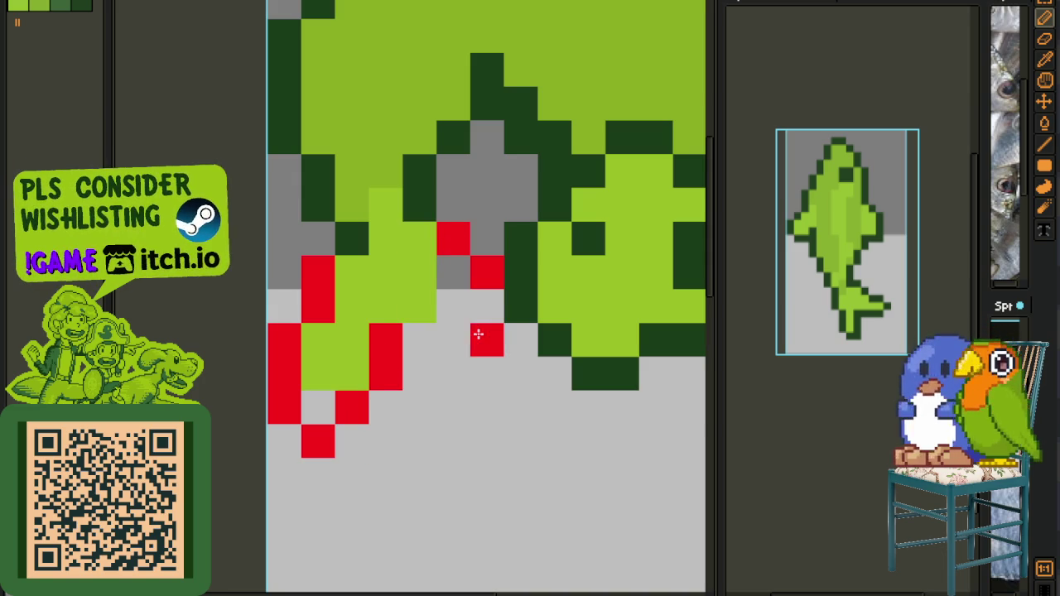
{"action": "scroll", "coordinate": [433, 346], "scroll_direction": "down", "scroll_amount": 2}
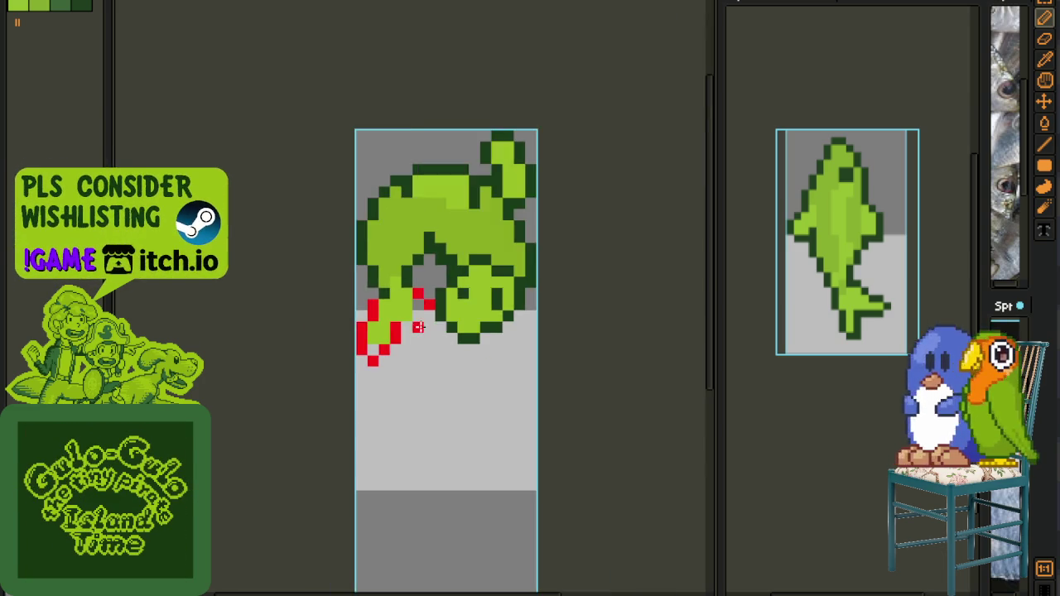
{"action": "scroll", "coordinate": [357, 356], "scroll_direction": "up", "scroll_amount": 1}
{"action": "key", "text": "i"}
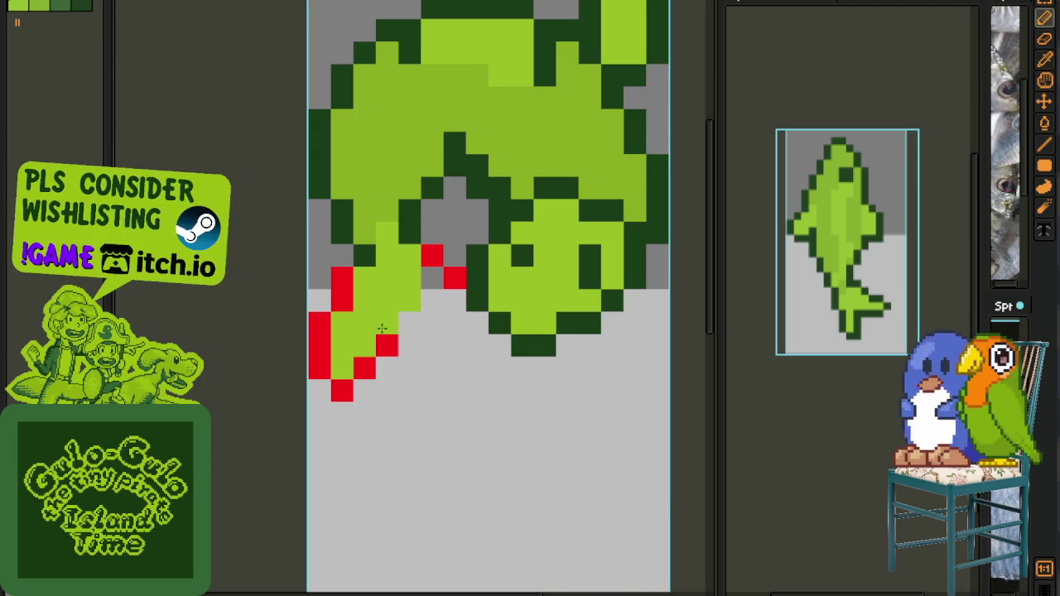
{"action": "key", "text": "b"}
{"action": "mouse_move", "coordinate": [387, 324]}
{"action": "left_mouse_down"}
{"action": "mouse_move", "coordinate": [432, 323]}
{"action": "mouse_move", "coordinate": [472, 348]}
{"action": "left_mouse_up"}
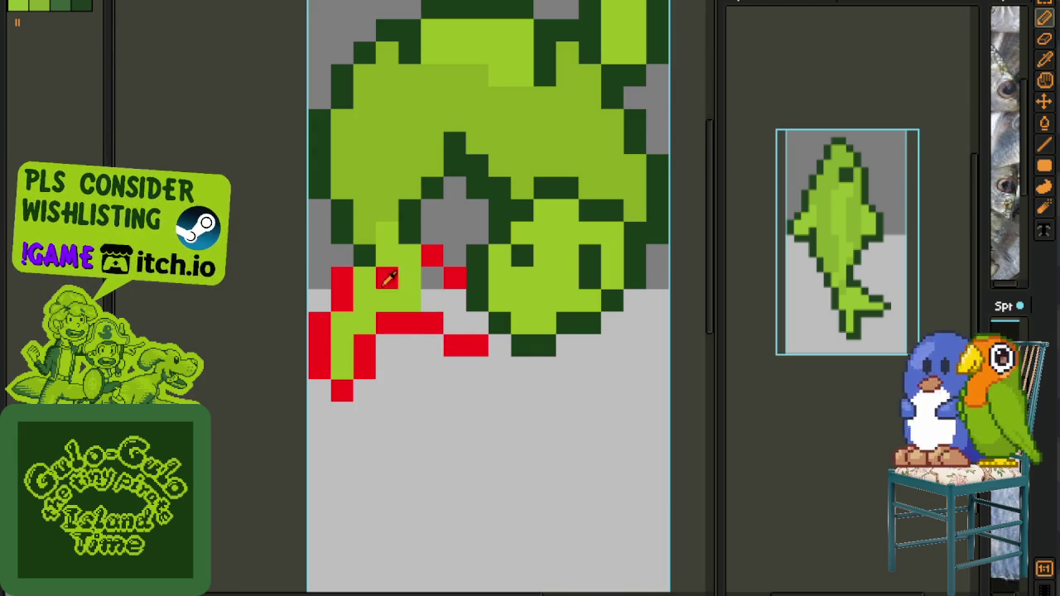
{"action": "key", "text": "i"}
- Repaint the stray dark outline pixels inside the fish's body in light green
{"action": "scroll", "coordinate": [429, 292], "scroll_direction": "down", "scroll_amount": 1}
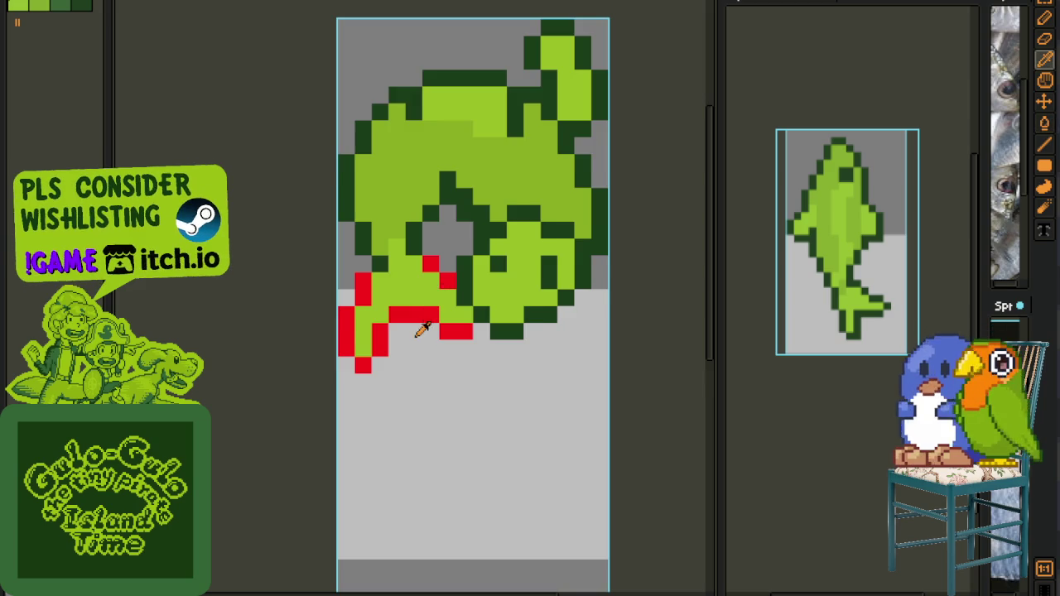
{"action": "scroll", "coordinate": [427, 314], "scroll_direction": "down", "scroll_amount": 1}
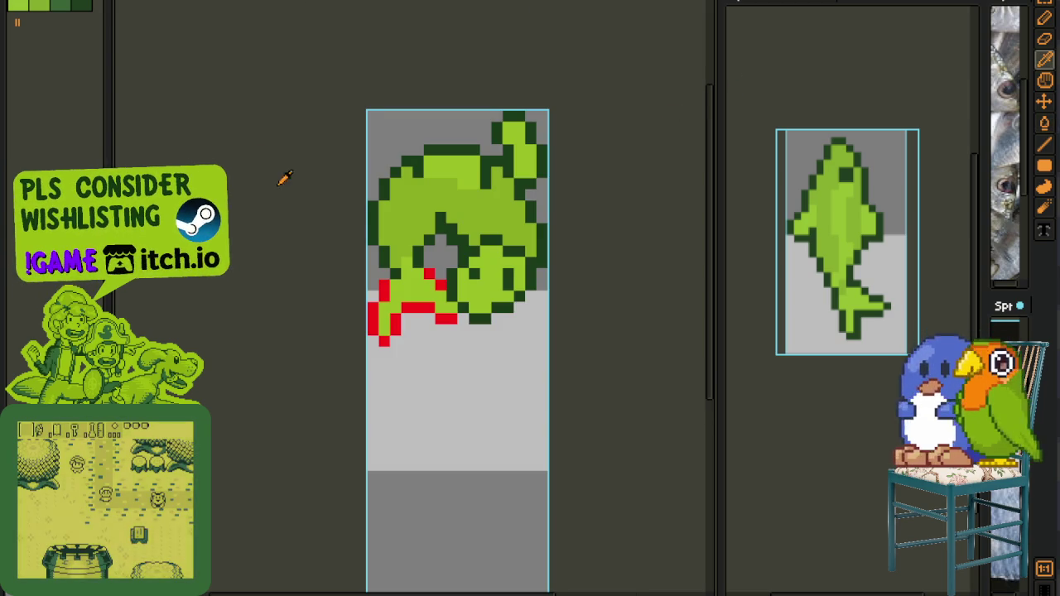
{"action": "scroll", "coordinate": [419, 223], "scroll_direction": "up", "scroll_amount": 2}
{"action": "scroll", "coordinate": [419, 223], "scroll_direction": "up", "scroll_amount": 1}
{"action": "scroll", "coordinate": [445, 250], "scroll_direction": "down", "scroll_amount": 1}
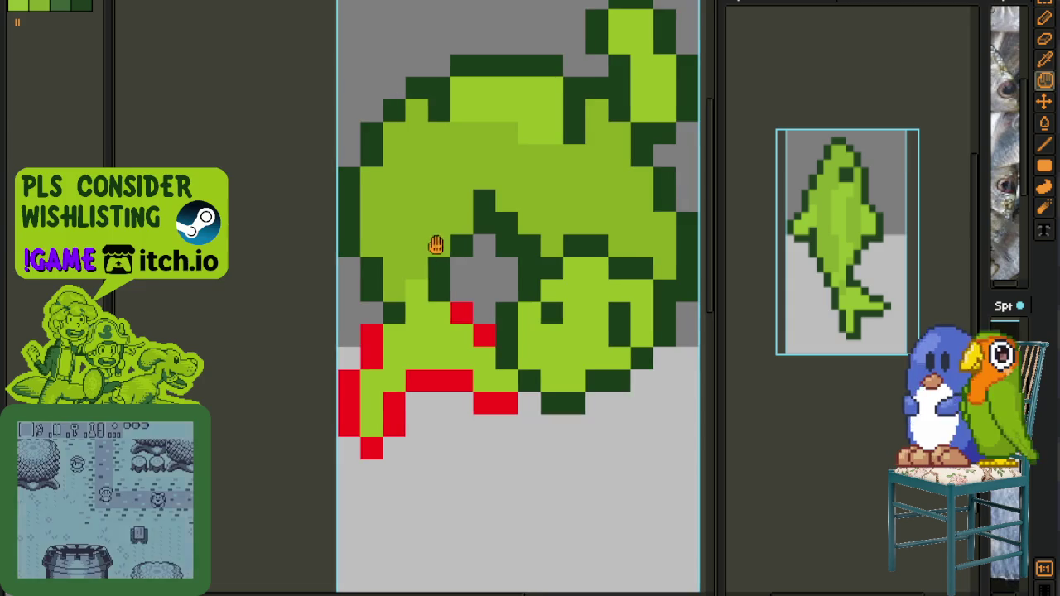
{"action": "scroll", "coordinate": [369, 246], "scroll_direction": "up", "scroll_amount": 1}
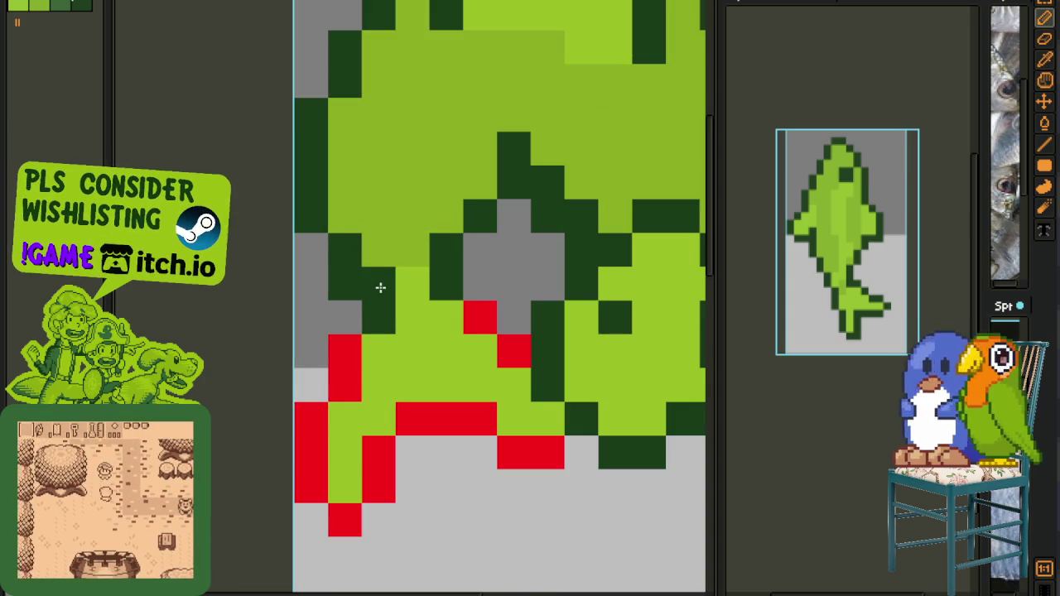
{"action": "scroll", "coordinate": [345, 208], "scroll_direction": "down", "scroll_amount": 3}
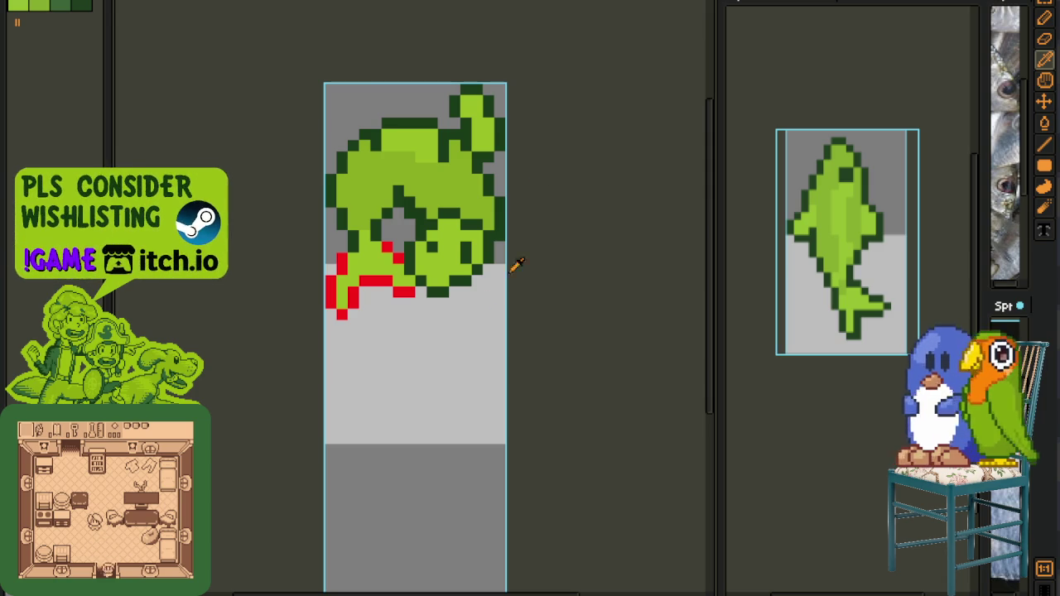
{"action": "scroll", "coordinate": [433, 216], "scroll_direction": "up", "scroll_amount": 1}
{"action": "scroll", "coordinate": [374, 237], "scroll_direction": "up", "scroll_amount": 1}
{"action": "scroll", "coordinate": [383, 253], "scroll_direction": "down", "scroll_amount": 1}
{"action": "left_click_drag", "start_coordinate": [383, 254], "coordinate": [346, 297]}
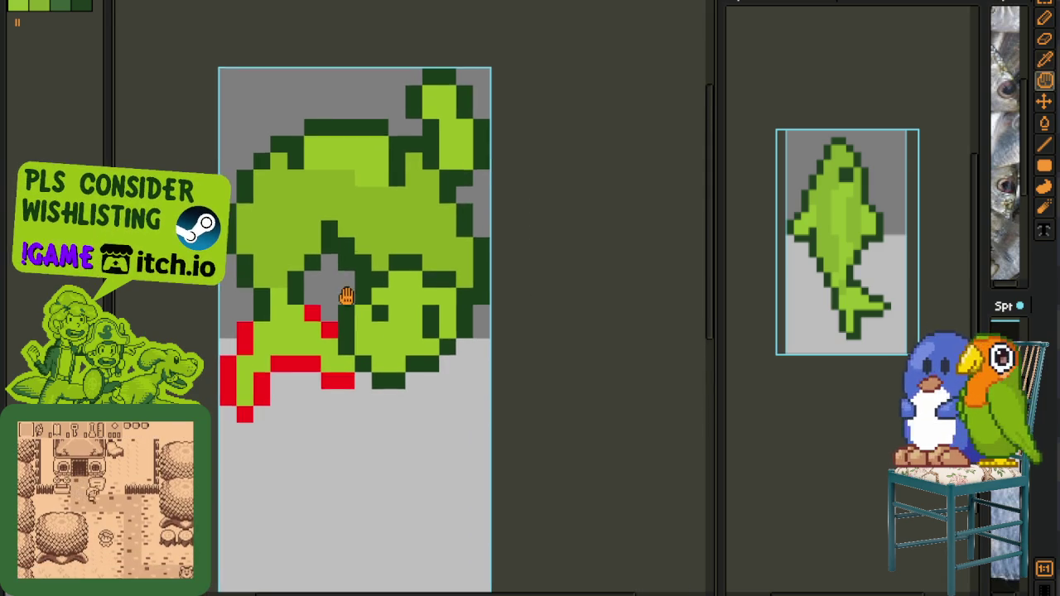
{"action": "key", "text": "b"}
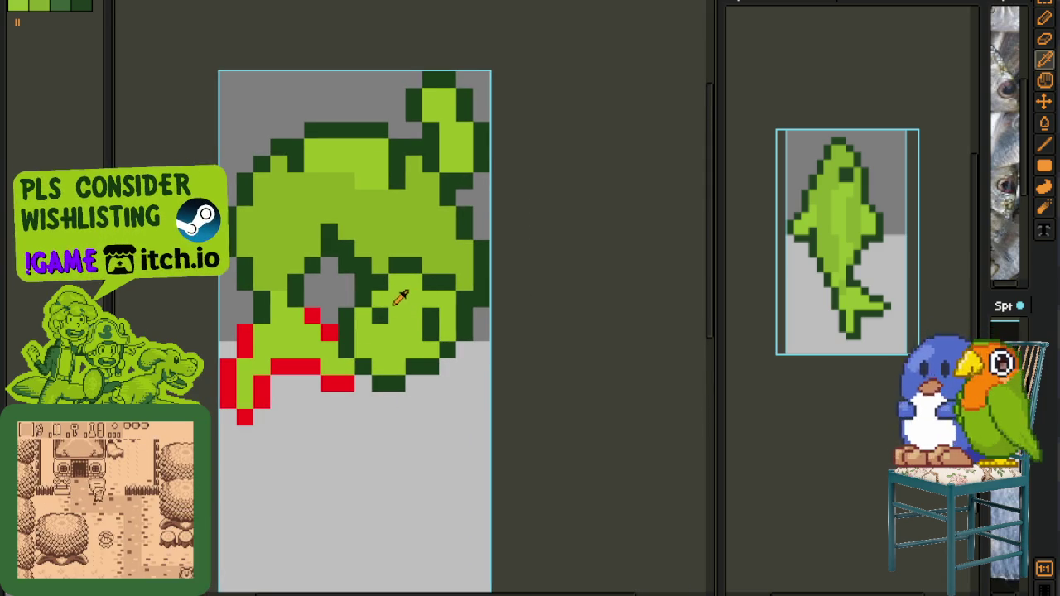
{"action": "scroll", "coordinate": [403, 294], "scroll_direction": "up", "scroll_amount": 1}
{"action": "key", "text": "b"}
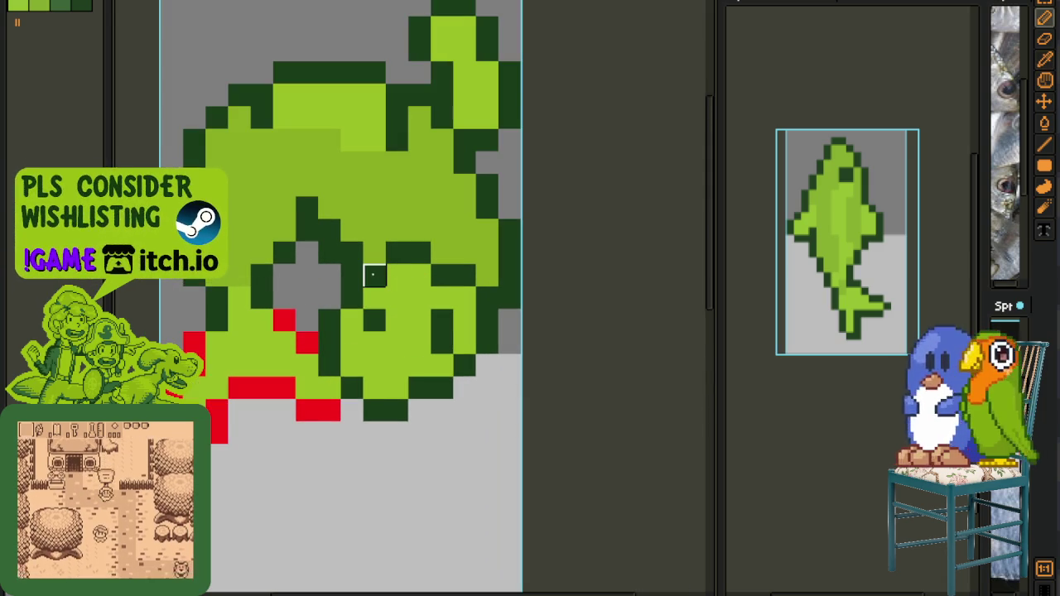
{"action": "key", "text": "i"}
{"action": "key", "text": "b"}
{"action": "left_click_drag", "start_coordinate": [377, 277], "coordinate": [491, 302]}
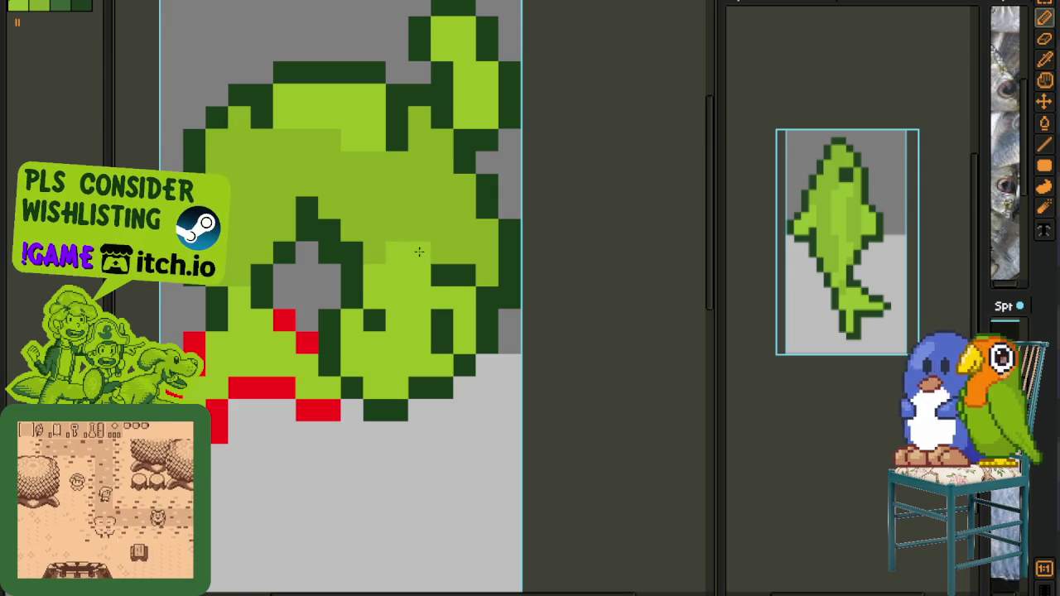
{"action": "scroll", "coordinate": [492, 302], "scroll_direction": "down", "scroll_amount": 3}
{"action": "scroll", "coordinate": [501, 308], "scroll_direction": "down", "scroll_amount": 1}
- Erase stray green pixels above the body back to the grey background
{"action": "key", "text": "i"}
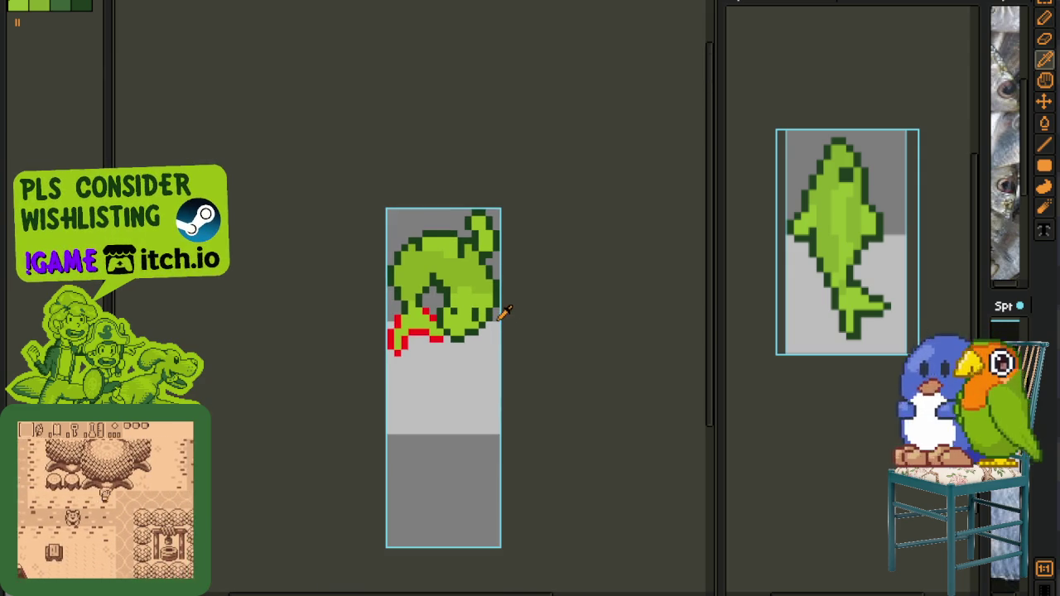
{"action": "scroll", "coordinate": [431, 281], "scroll_direction": "up", "scroll_amount": 1}
{"action": "scroll", "coordinate": [430, 282], "scroll_direction": "up", "scroll_amount": 1}
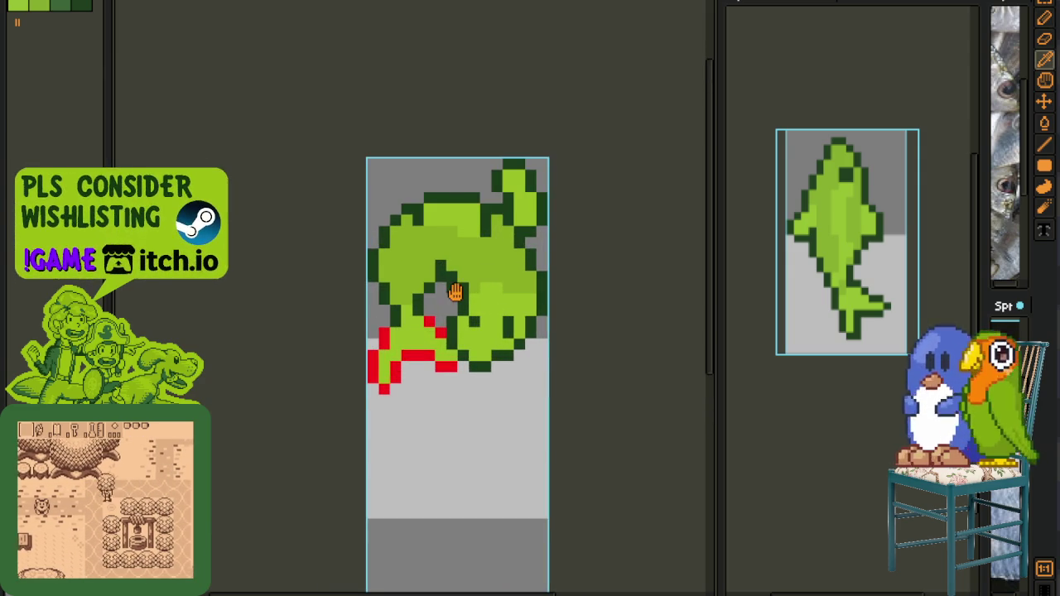
{"action": "scroll", "coordinate": [464, 265], "scroll_direction": "up", "scroll_amount": 1}
{"action": "key", "text": "e"}
{"action": "mouse_move", "coordinate": [455, 251]}
{"action": "left_mouse_down"}
{"action": "mouse_move", "coordinate": [439, 202]}
{"action": "mouse_move", "coordinate": [440, 133]}
{"action": "mouse_move", "coordinate": [461, 132]}
{"action": "mouse_move", "coordinate": [484, 269]}
{"action": "mouse_move", "coordinate": [504, 201]}
{"action": "left_mouse_up"}
{"action": "scroll", "coordinate": [504, 216], "scroll_direction": "down", "scroll_amount": 2}
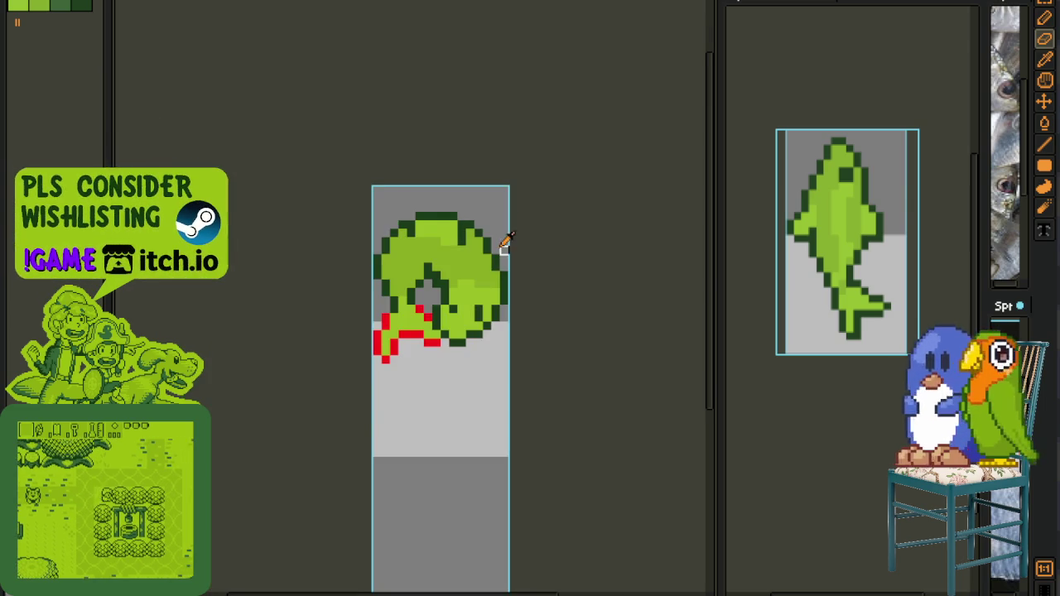
{"action": "scroll", "coordinate": [444, 267], "scroll_direction": "up", "scroll_amount": 1}
- Sample the outline's dark green and touch up outline and medium-green body pixels near the hole
{"action": "key", "text": "i"}
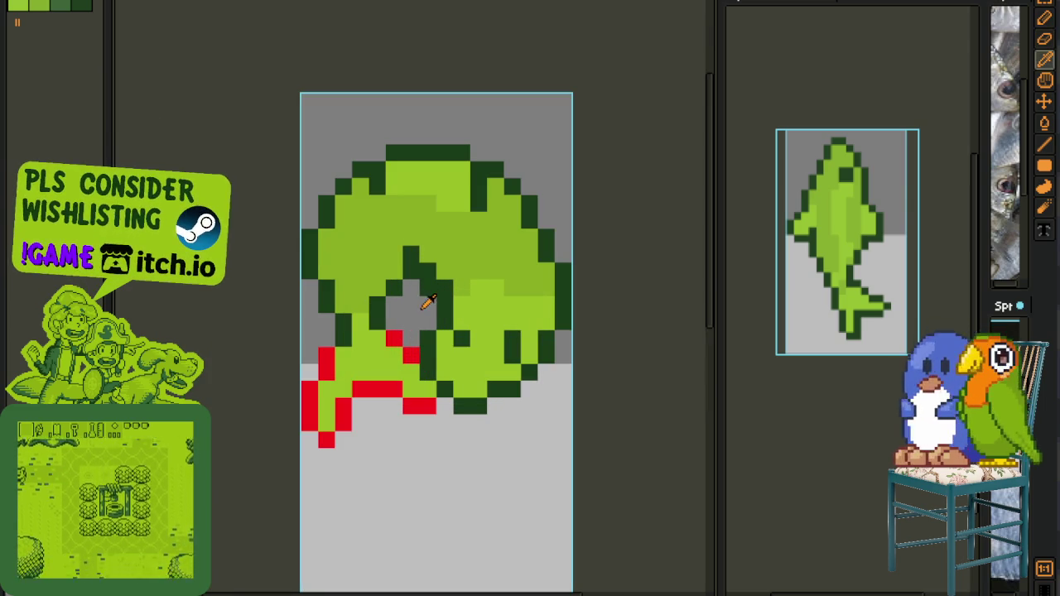
{"action": "key", "text": "b"}
{"action": "key", "text": "i"}
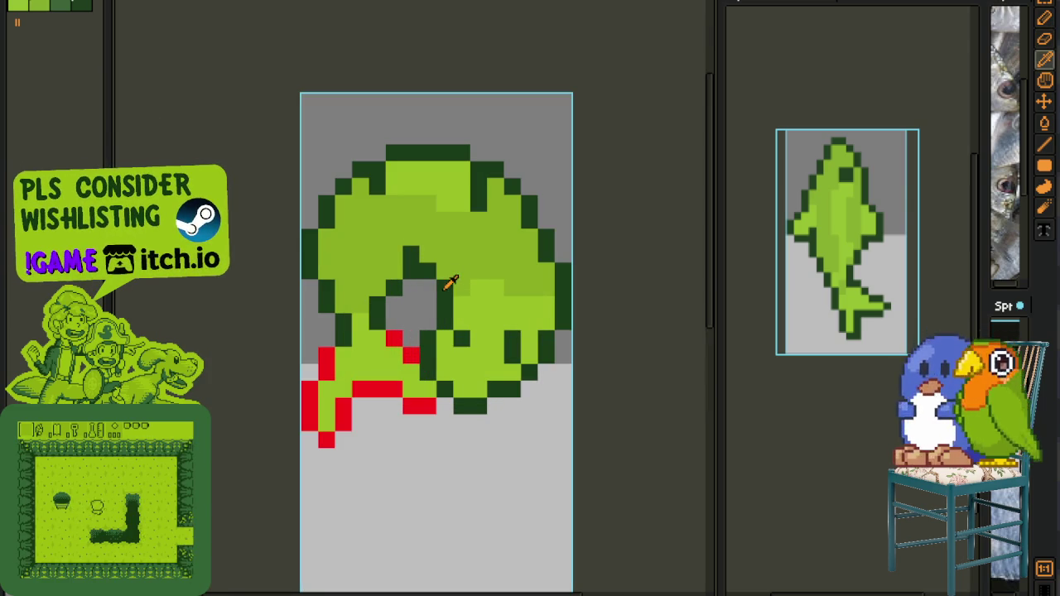
{"action": "key", "text": "b"}
{"action": "key", "text": "i"}
{"action": "key", "text": "b"}
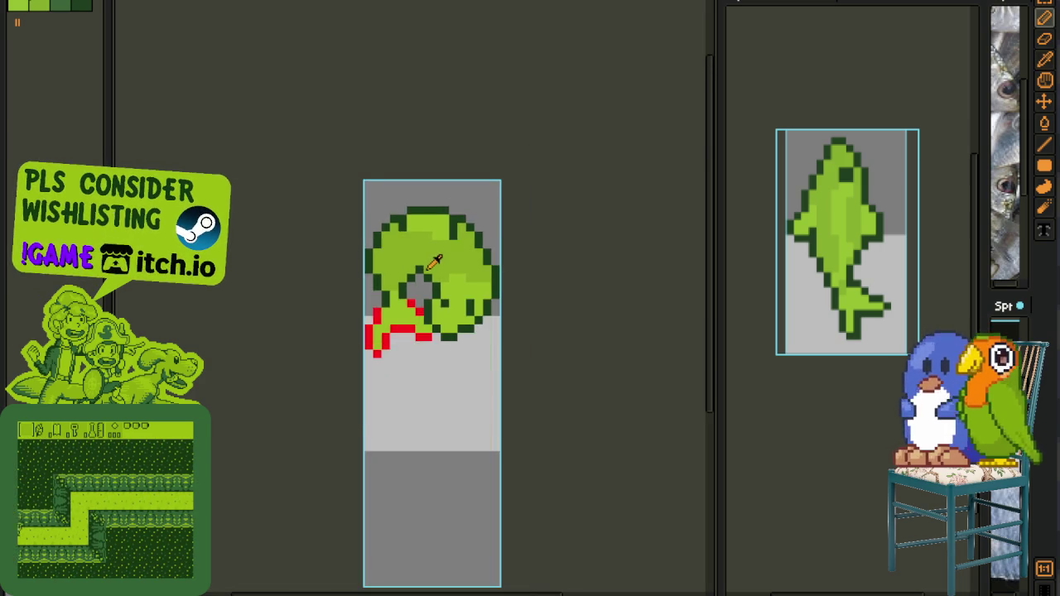
{"action": "key", "text": "i"}
{"action": "scroll", "coordinate": [422, 265], "scroll_direction": "up", "scroll_amount": 1}
{"action": "key", "text": "b"}
{"action": "left_click", "coordinate": [416, 293]}
{"action": "key", "text": "i"}
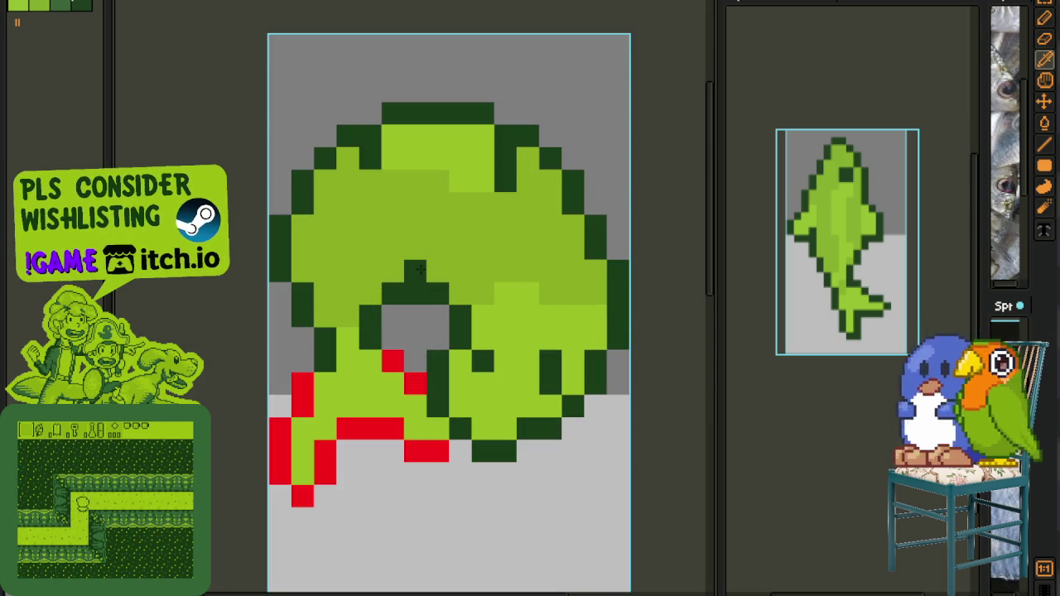
{"action": "left_click", "coordinate": [438, 267]}
{"action": "key", "text": "b"}
{"action": "left_click", "coordinate": [417, 271]}
- Add dark-green outline pixels around the curled fish's hole and lower edge
{"action": "key", "text": "i"}
{"action": "scroll", "coordinate": [438, 268], "scroll_direction": "down", "scroll_amount": 2}
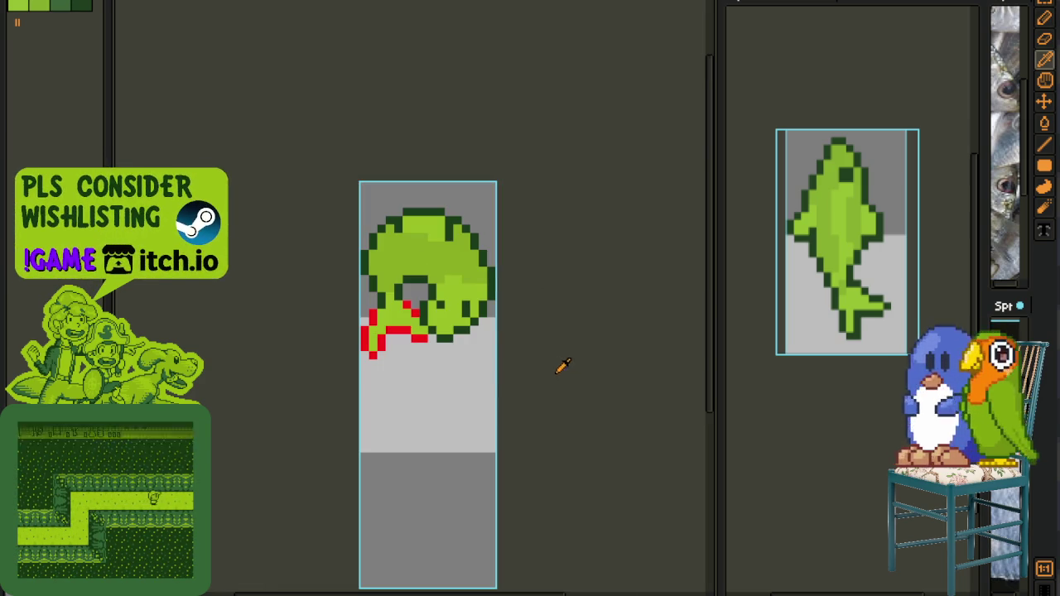
{"action": "scroll", "coordinate": [453, 364], "scroll_direction": "up", "scroll_amount": 2}
{"action": "scroll", "coordinate": [437, 335], "scroll_direction": "up", "scroll_amount": 1}
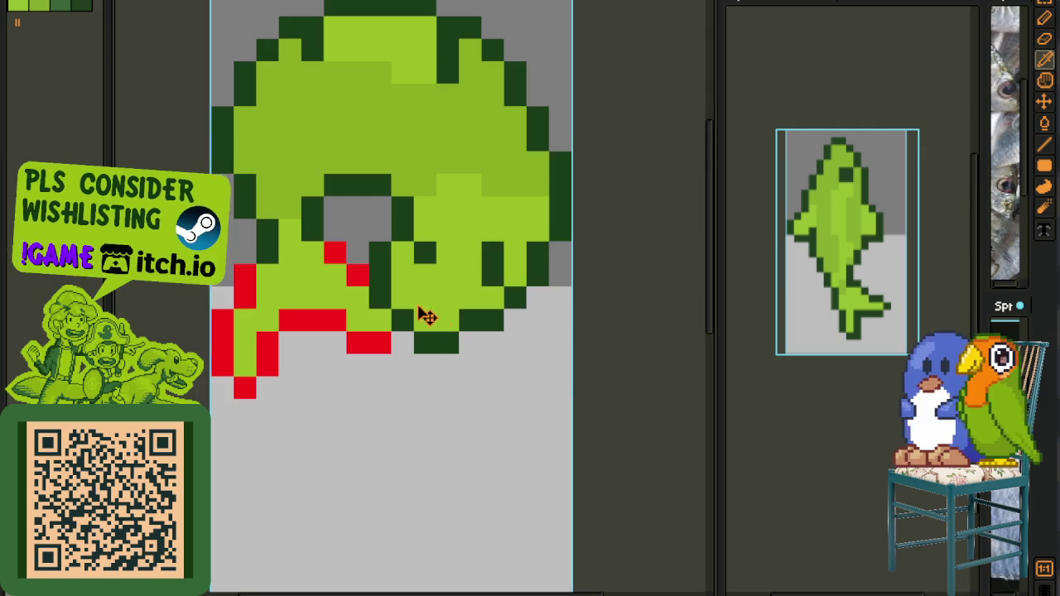
{"action": "mouse_move", "coordinate": [414, 267]}
{"action": "left_mouse_down"}
{"action": "mouse_move", "coordinate": [402, 314]}
{"action": "mouse_move", "coordinate": [362, 279]}
{"action": "left_mouse_up"}
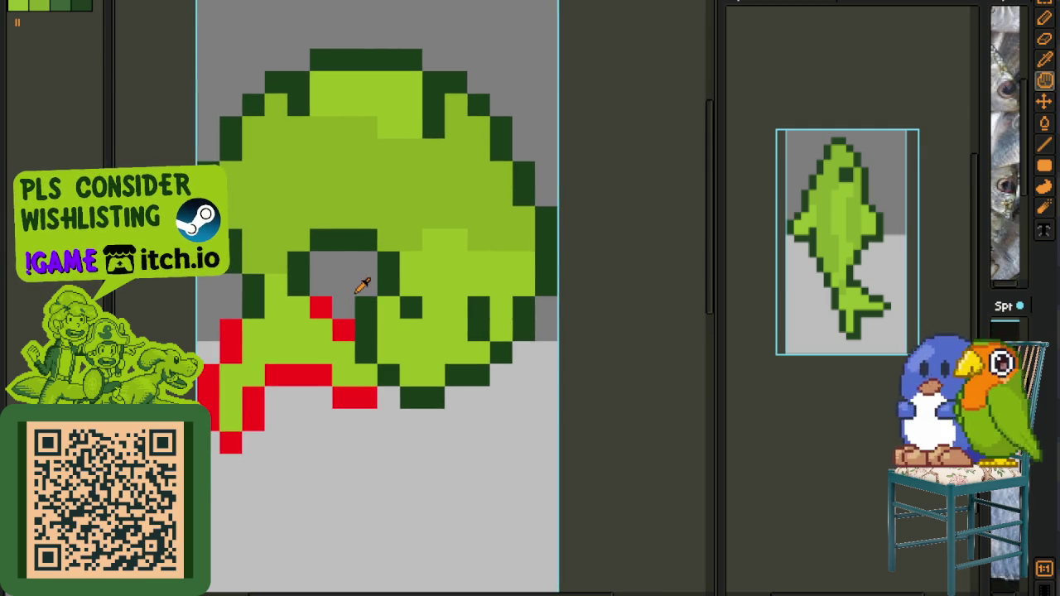
{"action": "scroll", "coordinate": [362, 282], "scroll_direction": "up", "scroll_amount": 1}
{"action": "left_click", "coordinate": [397, 269]}
{"action": "left_click", "coordinate": [397, 303]}
{"action": "key", "text": "i"}
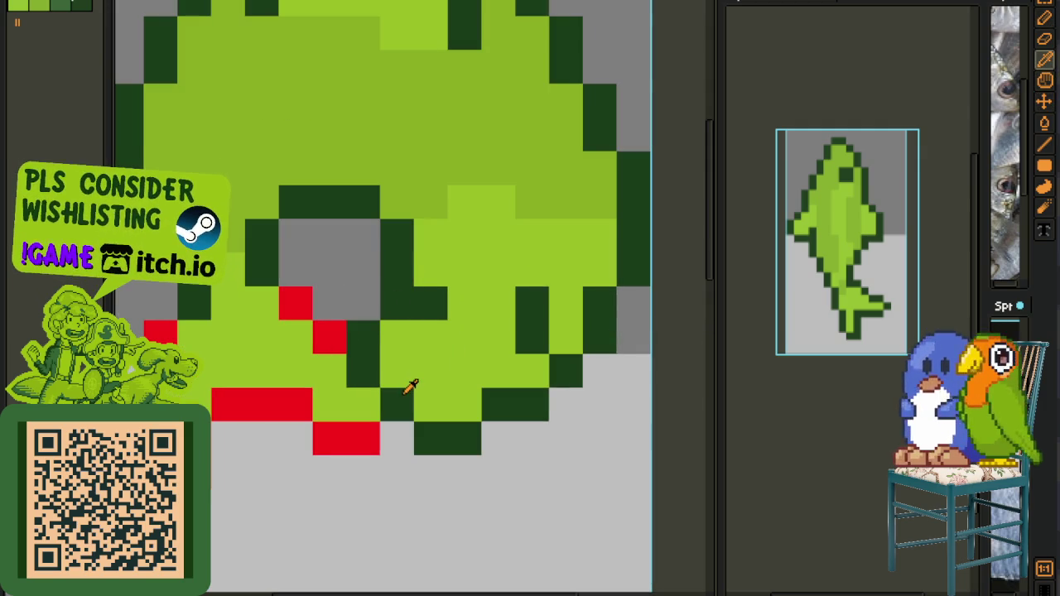
{"action": "key", "text": "b"}
{"action": "left_click", "coordinate": [397, 436]}
- Lighten one outline pixel and darken pixels right of the hole and on the lower body
{"action": "key", "text": "i"}
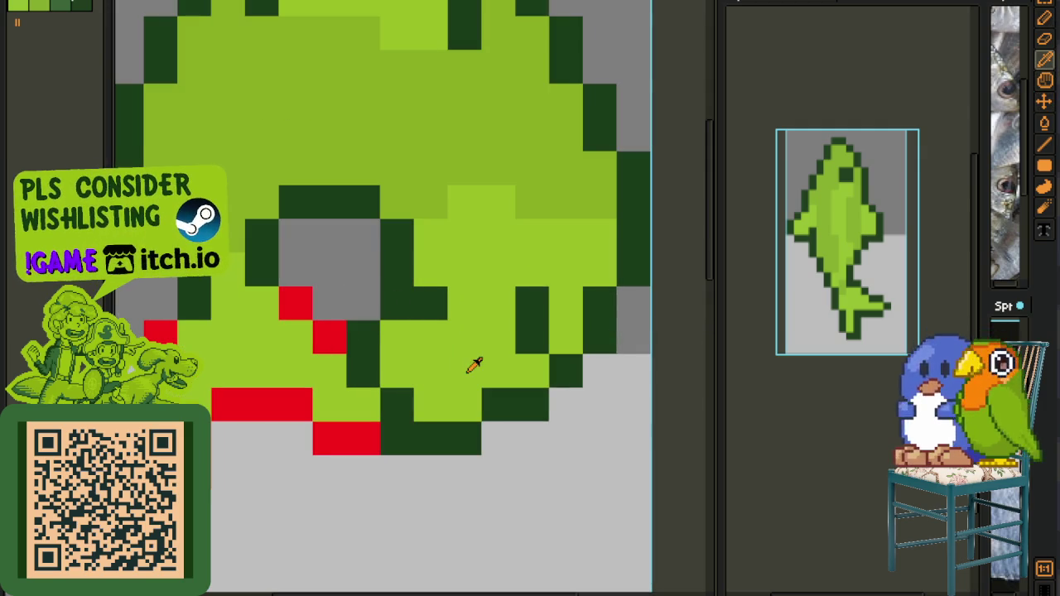
{"action": "key", "text": "b"}
{"action": "left_click", "coordinate": [419, 305]}
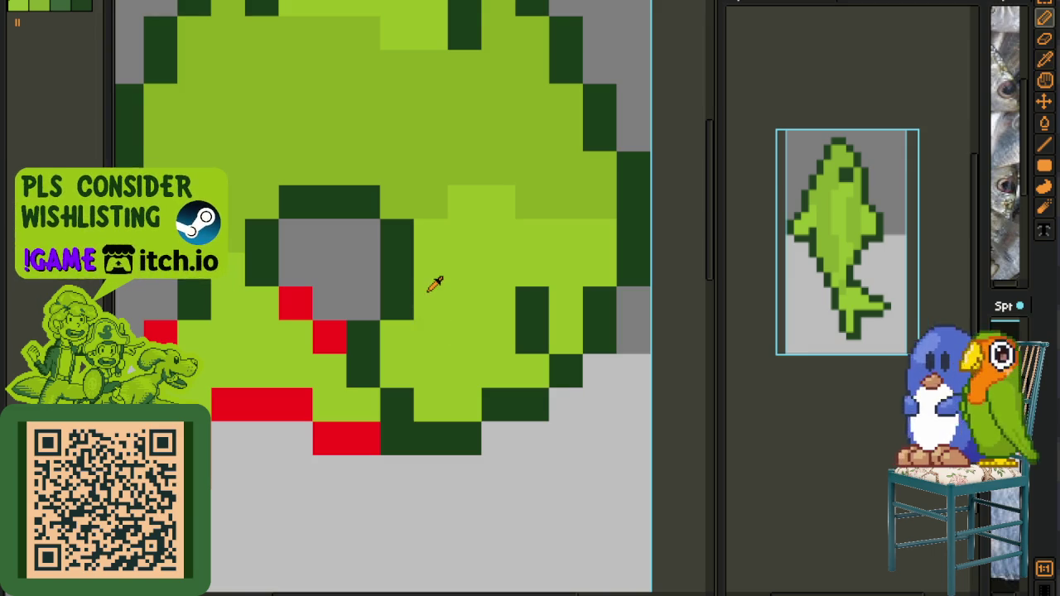
{"action": "left_click", "coordinate": [430, 291]}
{"action": "left_click", "coordinate": [425, 274]}
{"action": "scroll", "coordinate": [425, 274], "scroll_direction": "down", "scroll_amount": 2}
{"action": "scroll", "coordinate": [433, 358], "scroll_direction": "down", "scroll_amount": 1}
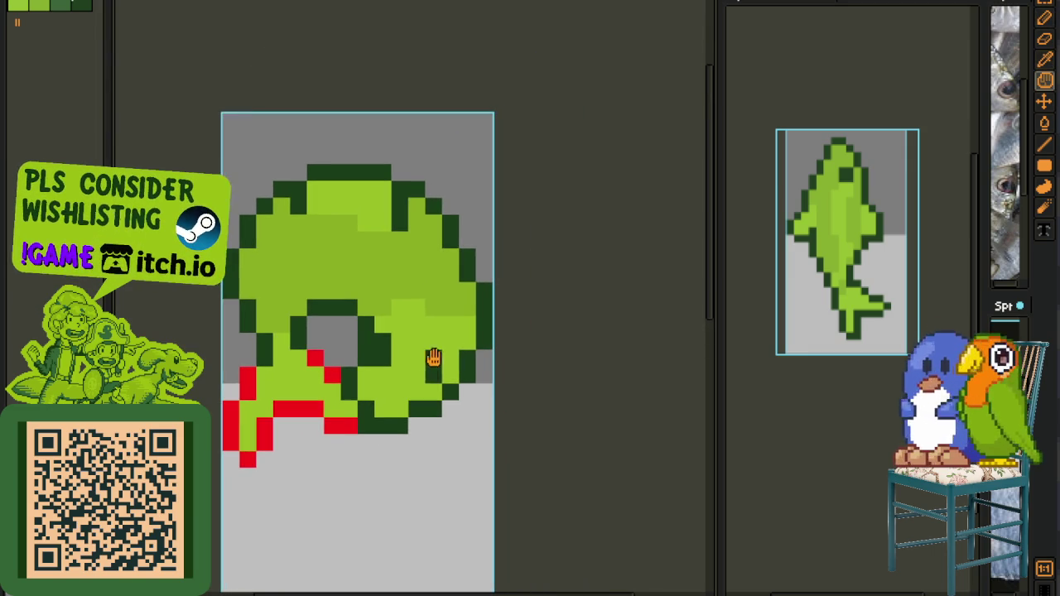
{"action": "key", "text": "i"}
{"action": "scroll", "coordinate": [406, 340], "scroll_direction": "up", "scroll_amount": 1}
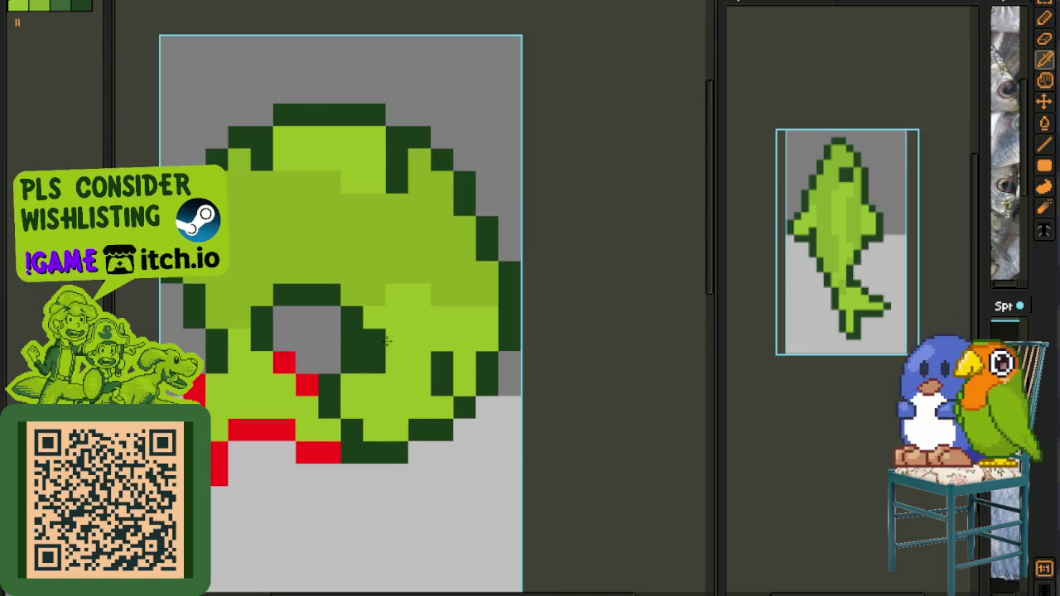
{"action": "key", "text": "b"}
{"action": "key", "text": "b"}
{"action": "left_click", "coordinate": [430, 365]}
{"action": "scroll", "coordinate": [480, 383], "scroll_direction": "down", "scroll_amount": 2}
{"action": "key", "text": "i"}
{"action": "scroll", "coordinate": [464, 379], "scroll_direction": "down", "scroll_amount": 1}
{"action": "scroll", "coordinate": [451, 368], "scroll_direction": "up", "scroll_amount": 1}
{"action": "scroll", "coordinate": [441, 352], "scroll_direction": "up", "scroll_amount": 2}
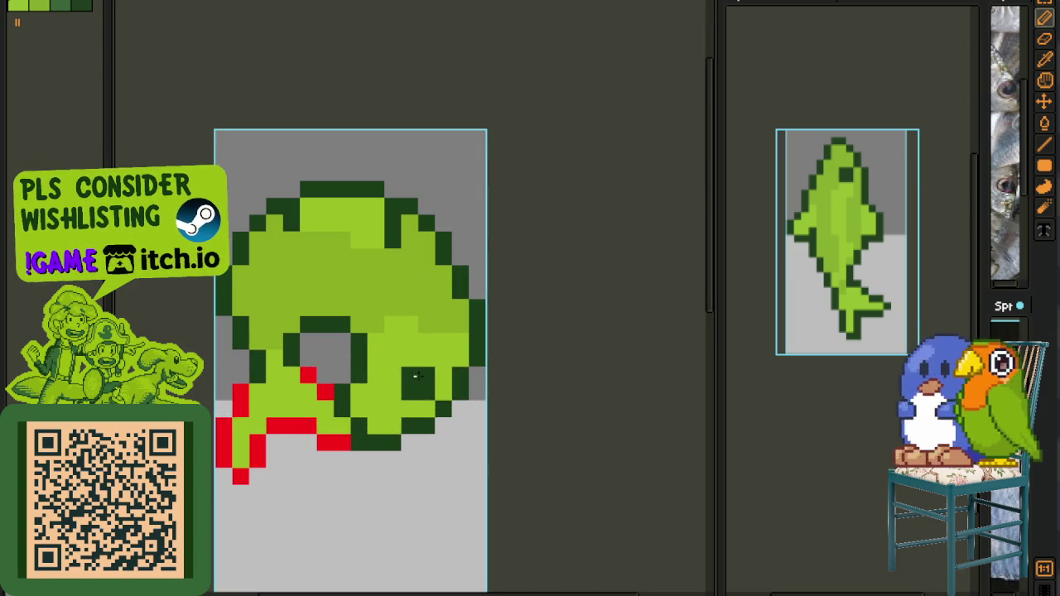
{"action": "key", "text": "i"}
{"action": "scroll", "coordinate": [436, 381], "scroll_direction": "down", "scroll_amount": 2}
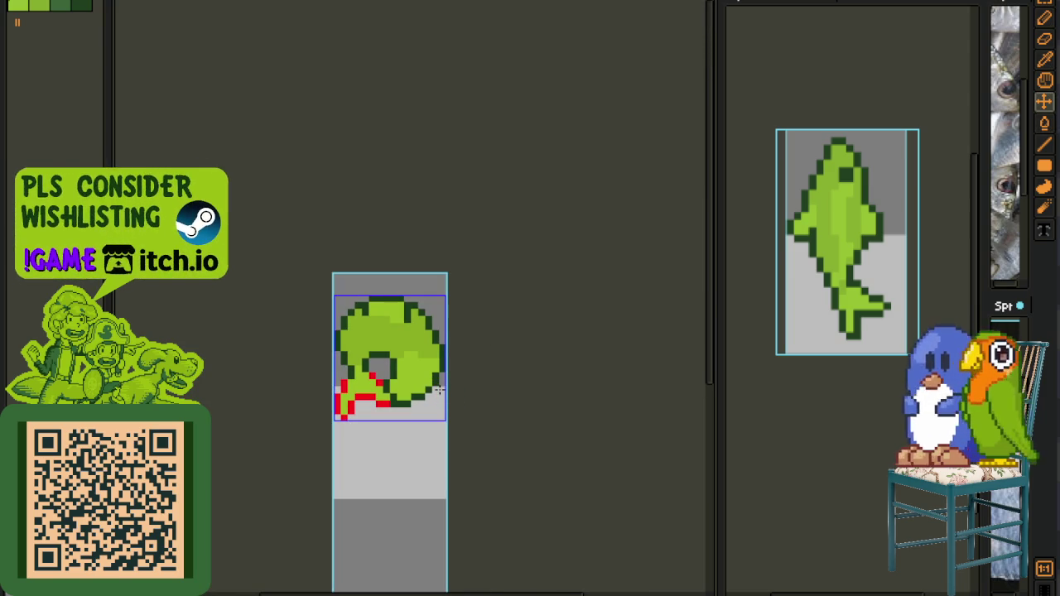
- Undo the bad fill, bucket-fill the light upper body with mid green, and select the top slice
{"action": "key", "text": "ctrl+z"}
{"action": "key", "text": "b"}
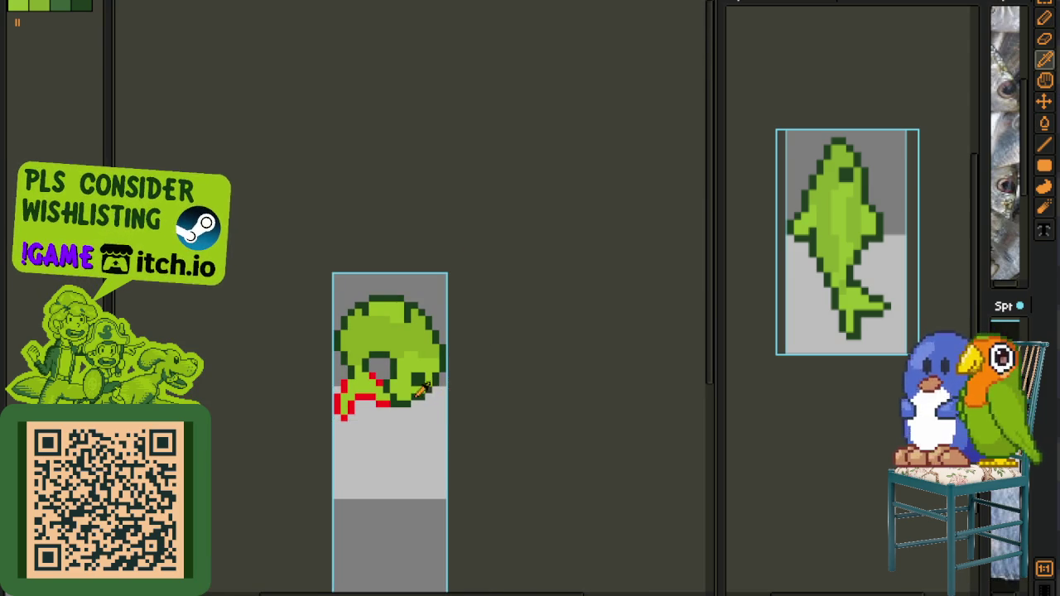
{"action": "scroll", "coordinate": [420, 390], "scroll_direction": "up", "scroll_amount": 2}
{"action": "key", "text": "g"}
{"action": "left_click", "coordinate": [401, 323]}
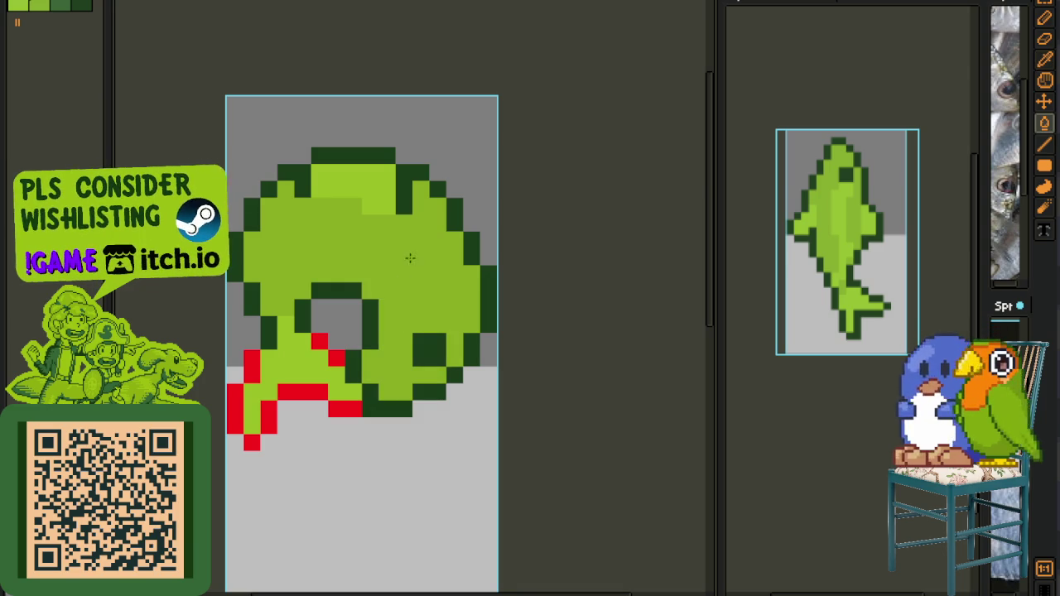
{"action": "scroll", "coordinate": [398, 249], "scroll_direction": "up", "scroll_amount": 2}
{"action": "scroll", "coordinate": [379, 307], "scroll_direction": "up", "scroll_amount": 1}
{"action": "key", "text": "m"}
{"action": "mouse_move", "coordinate": [285, 220]}
{"action": "left_mouse_down"}
{"action": "mouse_move", "coordinate": [450, 316]}
{"action": "mouse_move", "coordinate": [428, 267]}
{"action": "left_mouse_up"}
- Drop the raised top slice and bucket-fill the grey gap in the body with green
{"action": "key", "text": "b"}
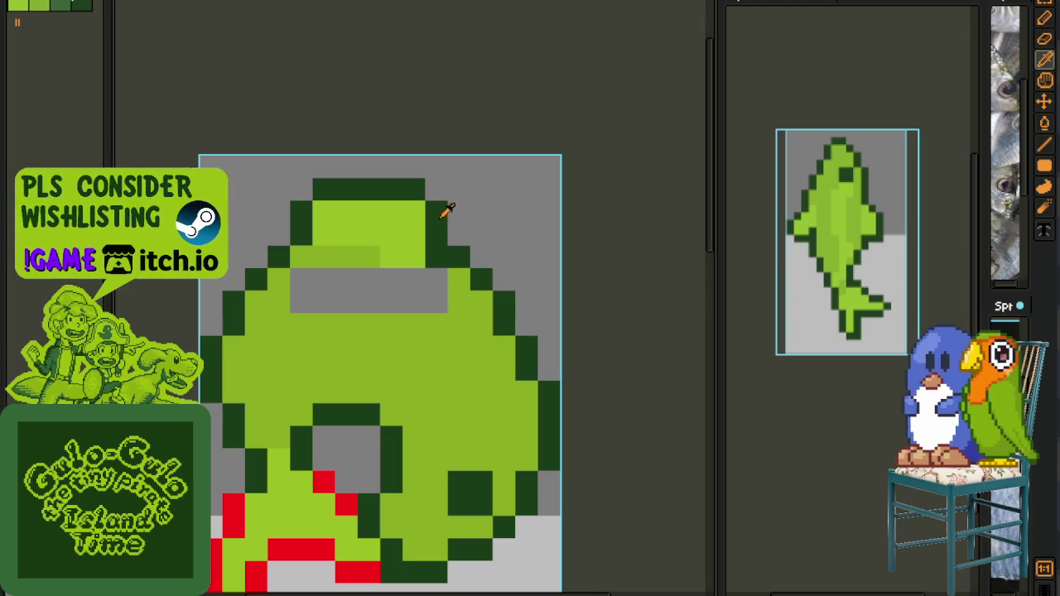
{"action": "key", "text": "b"}
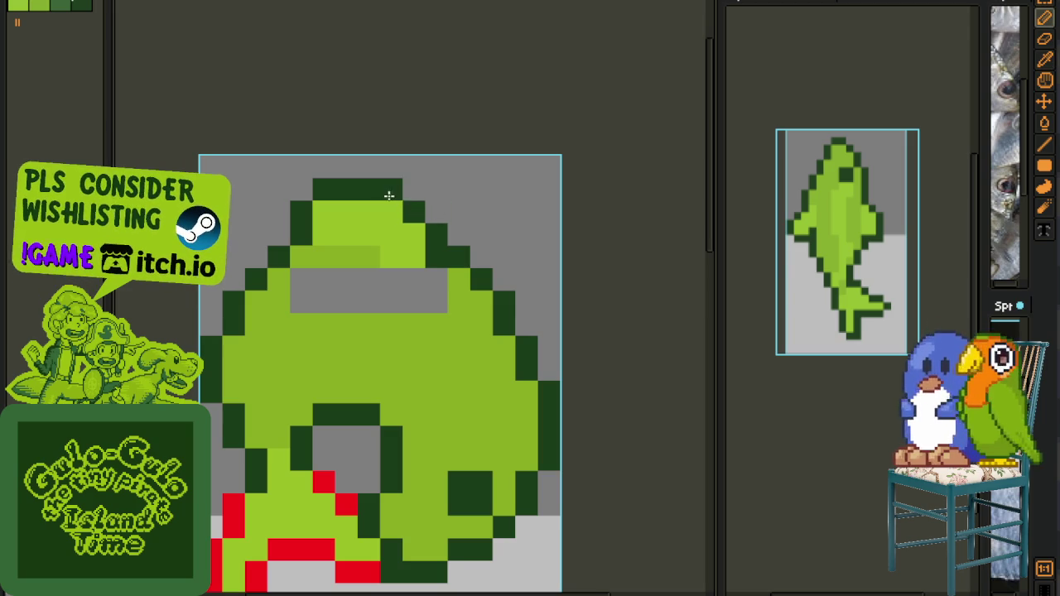
{"action": "scroll", "coordinate": [448, 241], "scroll_direction": "down", "scroll_amount": 1}
{"action": "scroll", "coordinate": [439, 252], "scroll_direction": "up", "scroll_amount": 1}
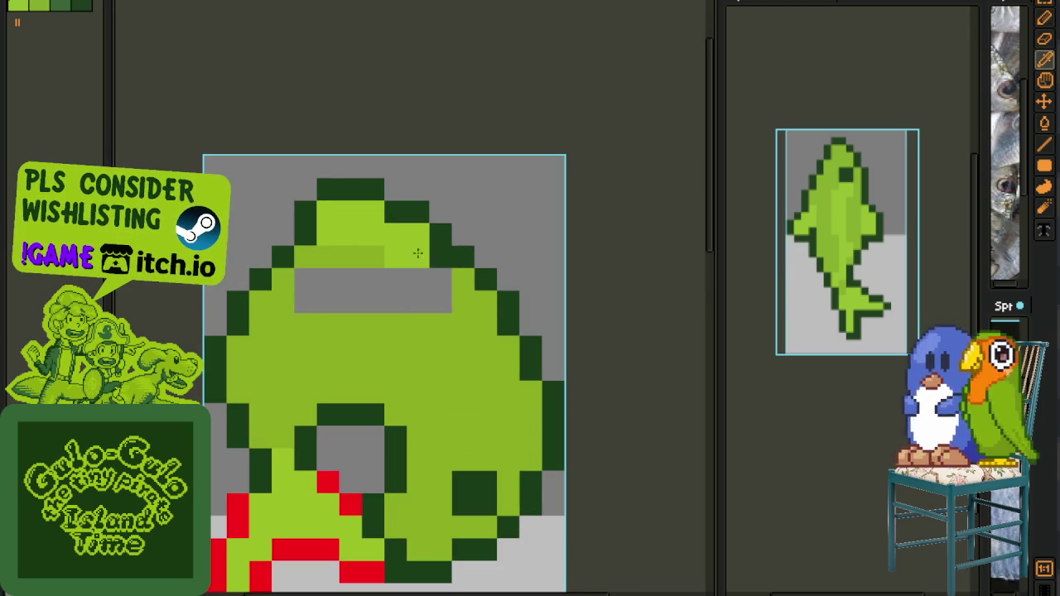
{"action": "key", "text": "g"}
{"action": "left_click", "coordinate": [360, 296]}
{"action": "scroll", "coordinate": [447, 273], "scroll_direction": "down", "scroll_amount": 2}
{"action": "scroll", "coordinate": [358, 336], "scroll_direction": "up", "scroll_amount": 2}
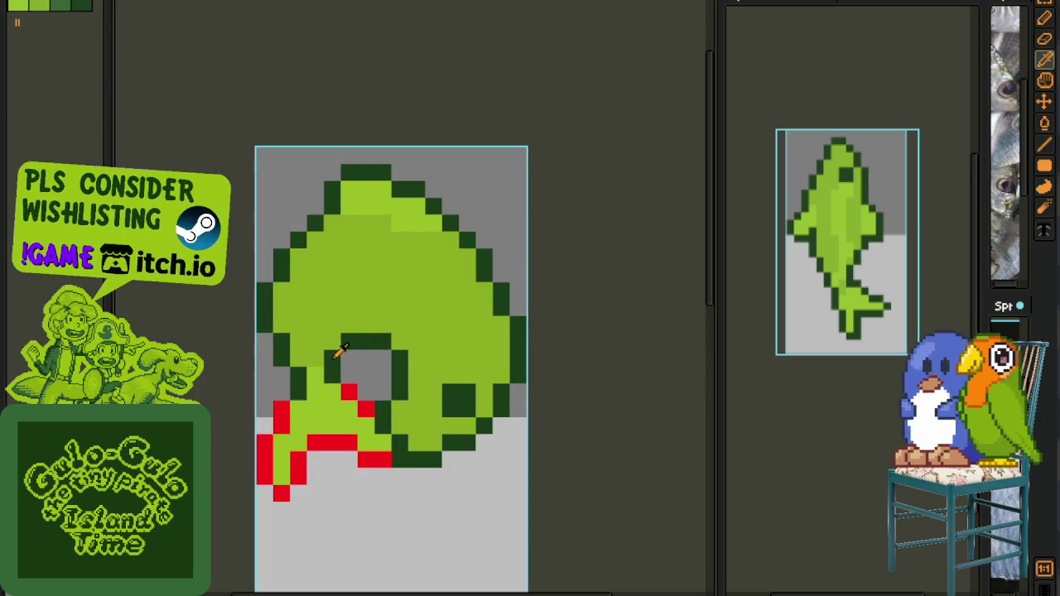
{"action": "key", "text": "b"}
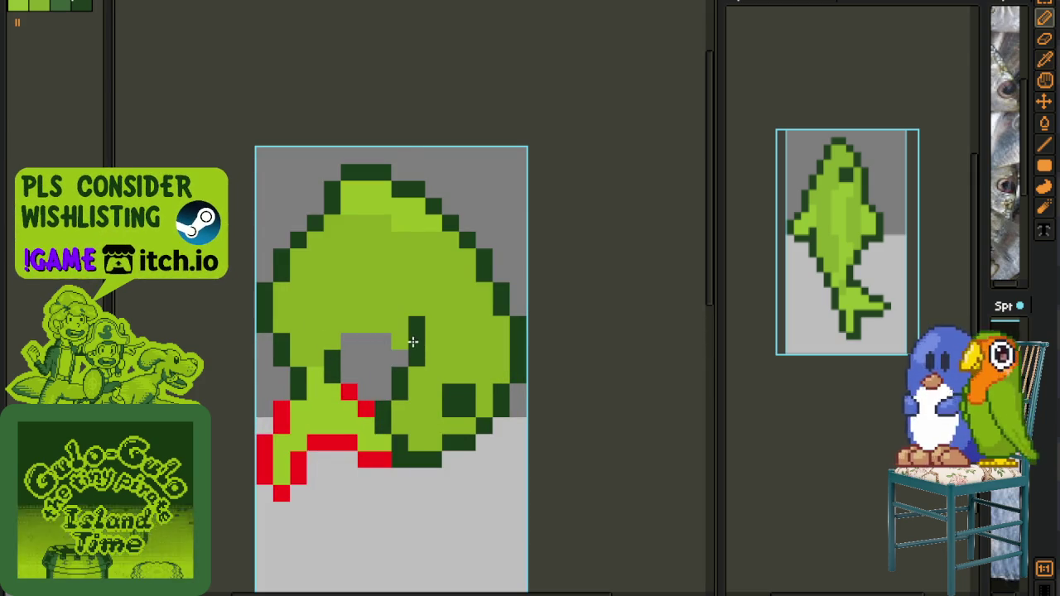
- Redraw the dark-green outline along the hole's top and right edges, erasing the excess top strip
{"action": "left_click", "coordinate": [411, 356]}
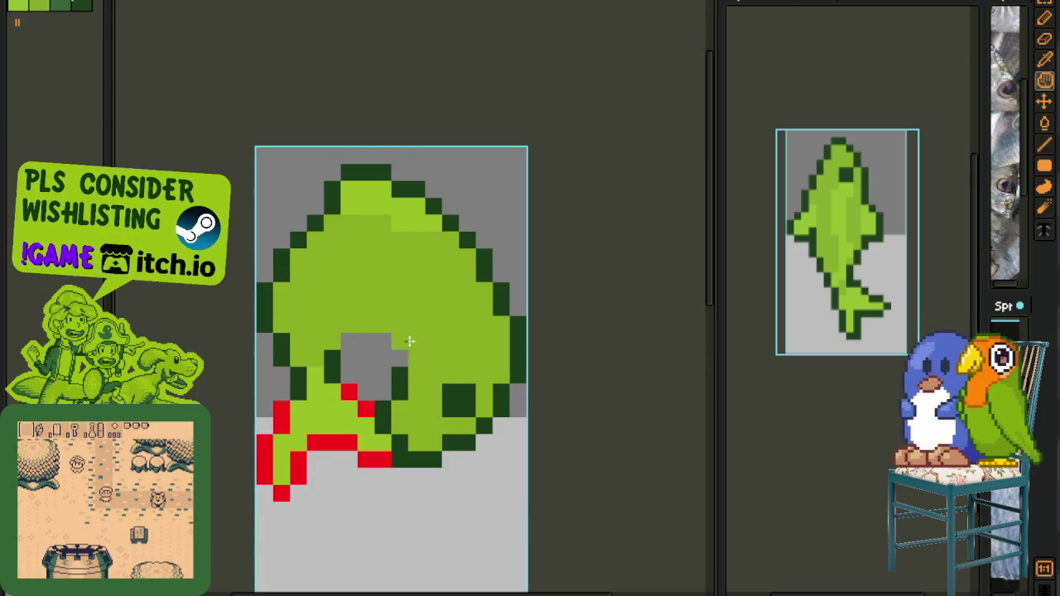
{"action": "left_click_drag", "start_coordinate": [348, 341], "coordinate": [414, 340]}
{"action": "key", "text": "ctrl+z"}
{"action": "key", "text": "ctrl+z"}
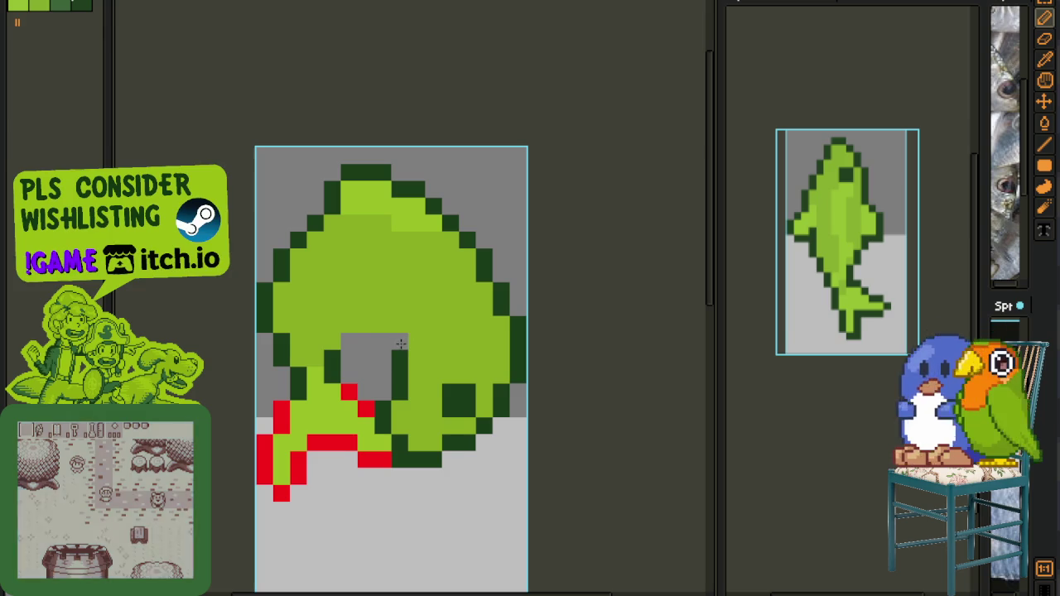
{"action": "left_click_drag", "start_coordinate": [414, 347], "coordinate": [329, 331]}
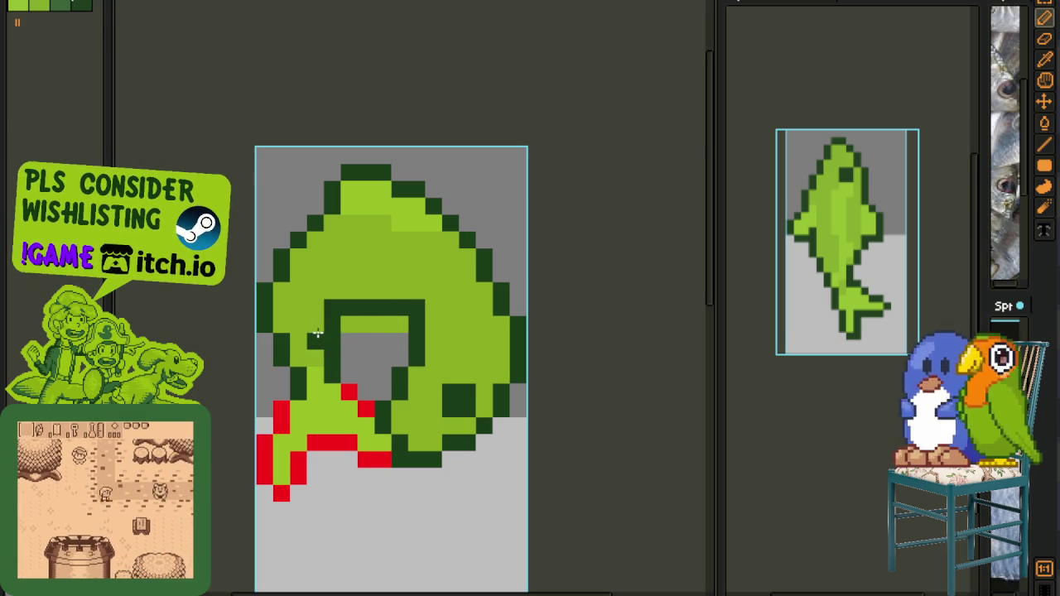
{"action": "left_click", "coordinate": [365, 324]}
{"action": "key", "text": "e"}
{"action": "left_click_drag", "start_coordinate": [348, 325], "coordinate": [405, 325]}
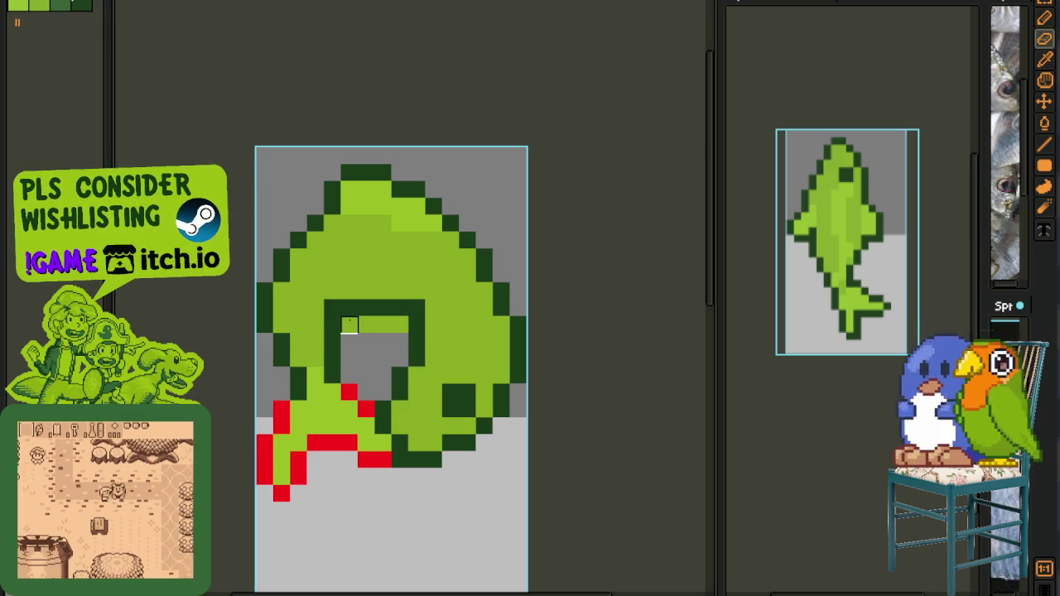
- Round the hole's corners with light-green pixels and add a dark pixel to its top edge
{"action": "key", "text": "i"}
{"action": "left_click", "coordinate": [446, 303]}
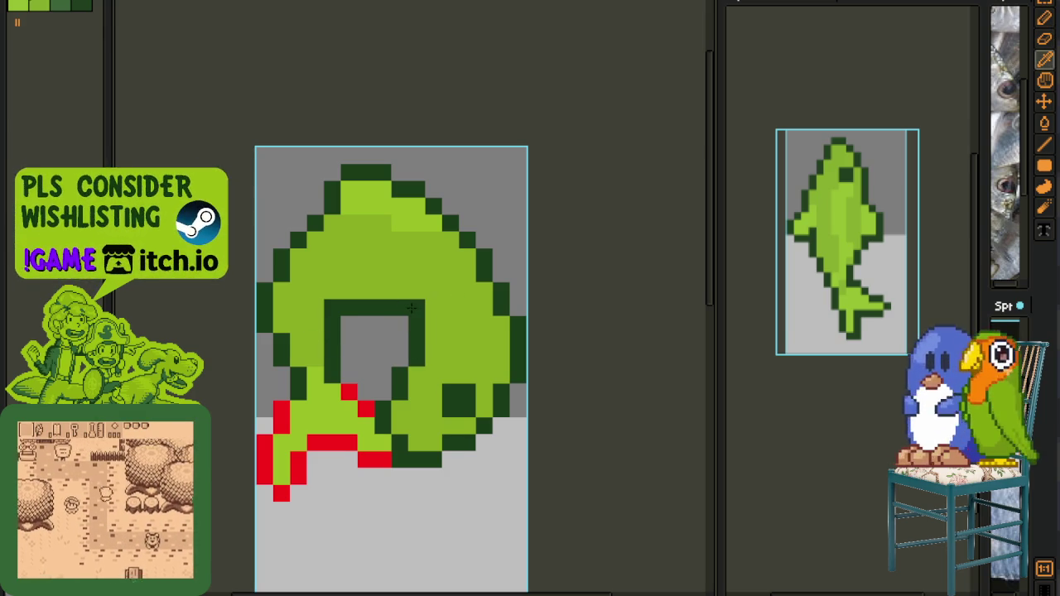
{"action": "key", "text": "b"}
{"action": "left_click", "coordinate": [416, 308]}
{"action": "left_click", "coordinate": [333, 308]}
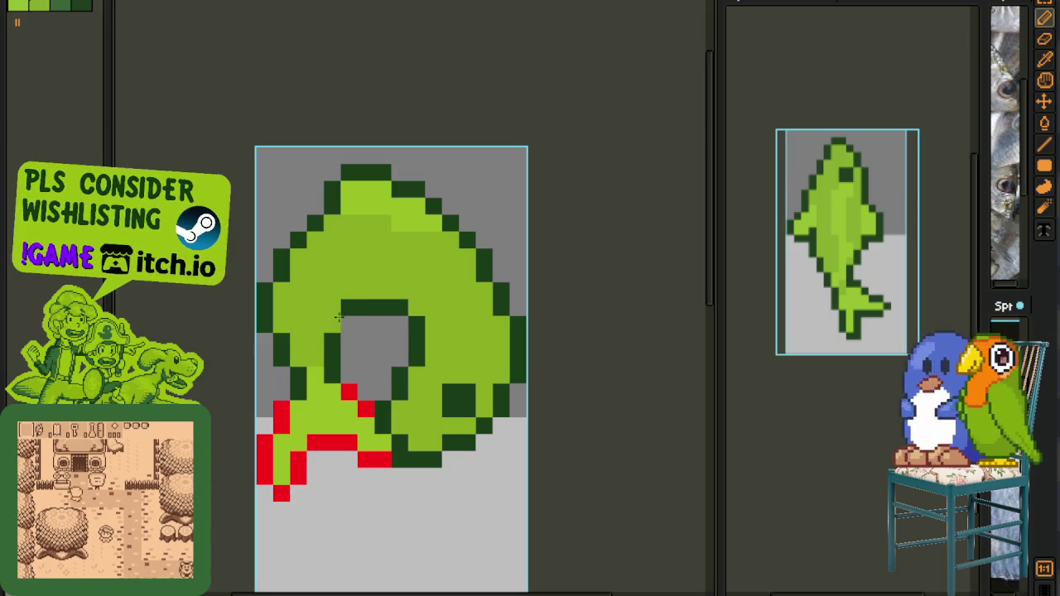
{"action": "left_click", "coordinate": [399, 326]}
{"action": "scroll", "coordinate": [348, 322], "scroll_direction": "down", "scroll_amount": 2}
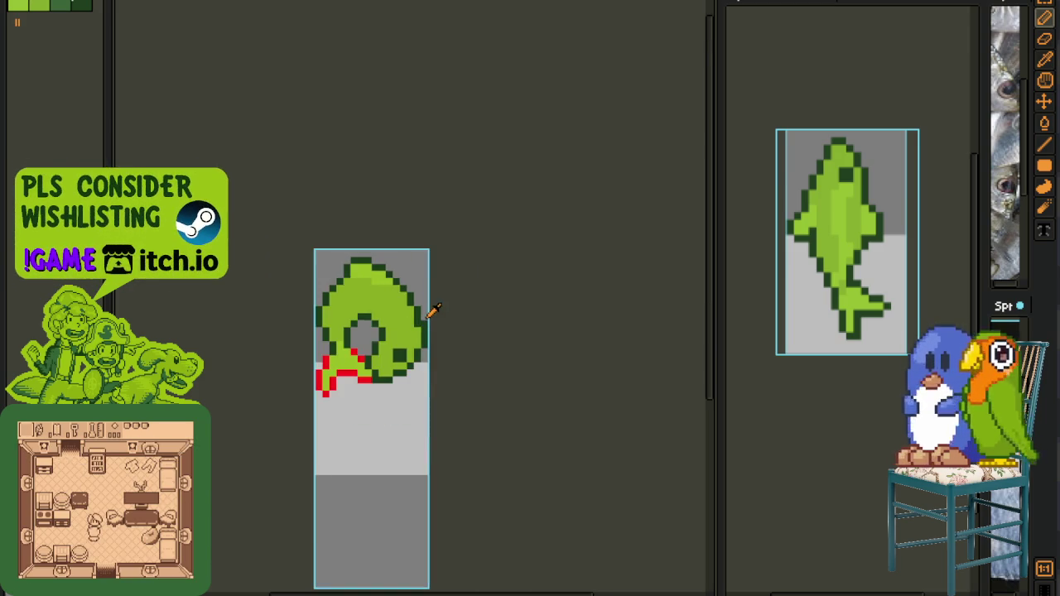
{"action": "scroll", "coordinate": [433, 310], "scroll_direction": "down", "scroll_amount": 1}
{"action": "key", "text": "i"}
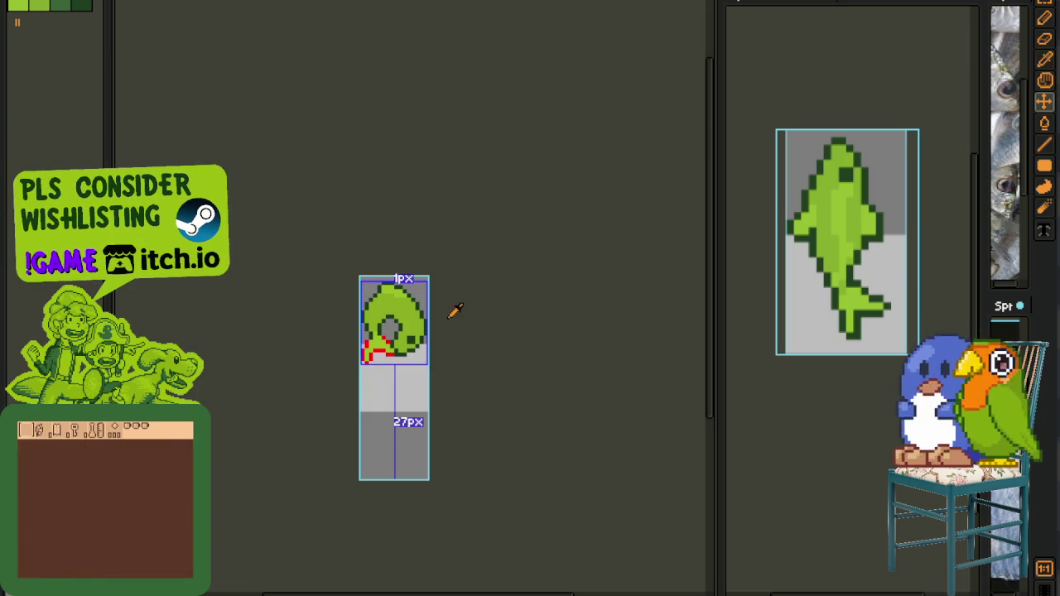
{"action": "scroll", "coordinate": [402, 313], "scroll_direction": "up", "scroll_amount": 1}
{"action": "key", "text": "space"}
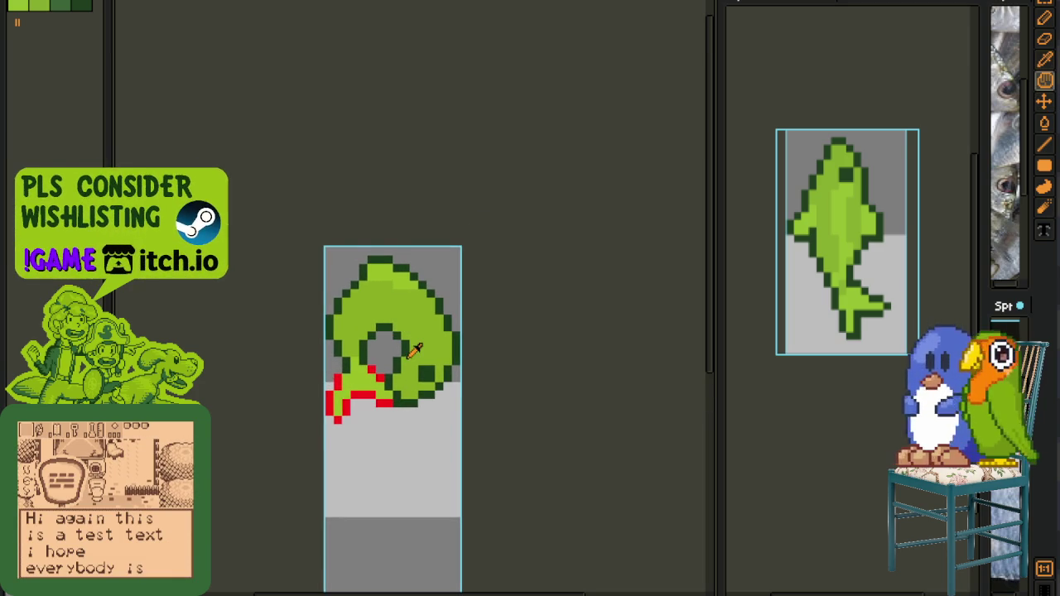
{"action": "scroll", "coordinate": [414, 349], "scroll_direction": "up", "scroll_amount": 1}
{"action": "scroll", "coordinate": [408, 354], "scroll_direction": "up", "scroll_amount": 1}
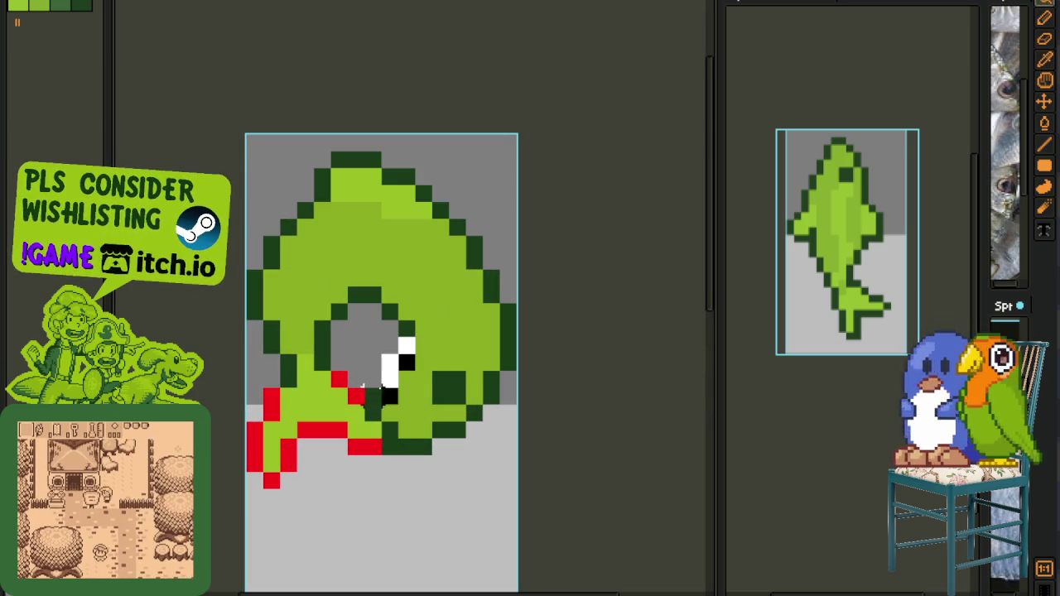
- Lift the lower-right block of the fish body, nudge it down one pixel, and commit it
{"action": "left_click_drag", "start_coordinate": [362, 472], "coordinate": [519, 281]}
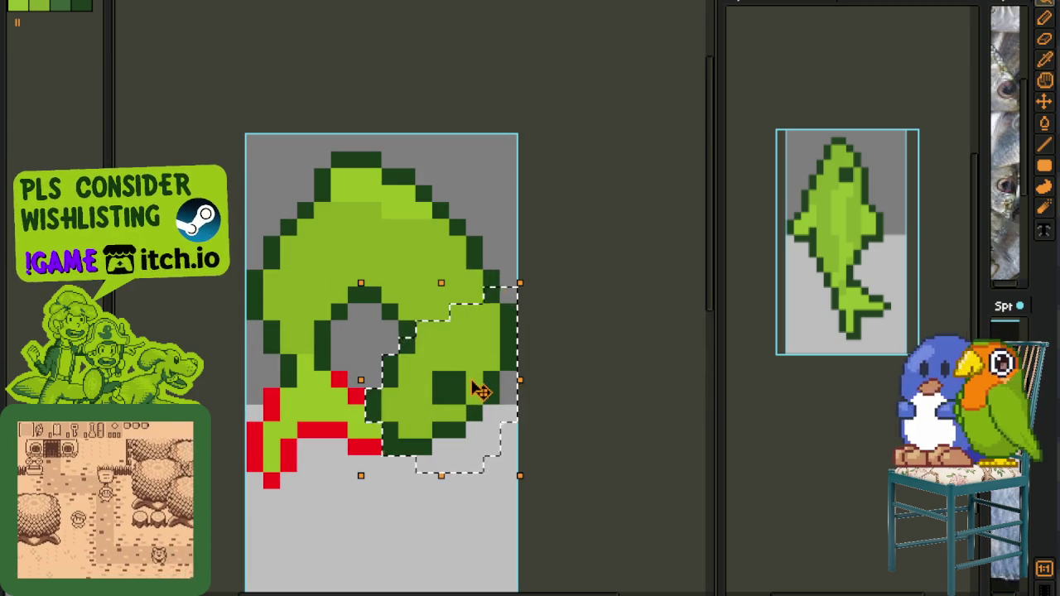
{"action": "left_click_drag", "start_coordinate": [481, 386], "coordinate": [484, 308]}
{"action": "key", "text": "Down"}
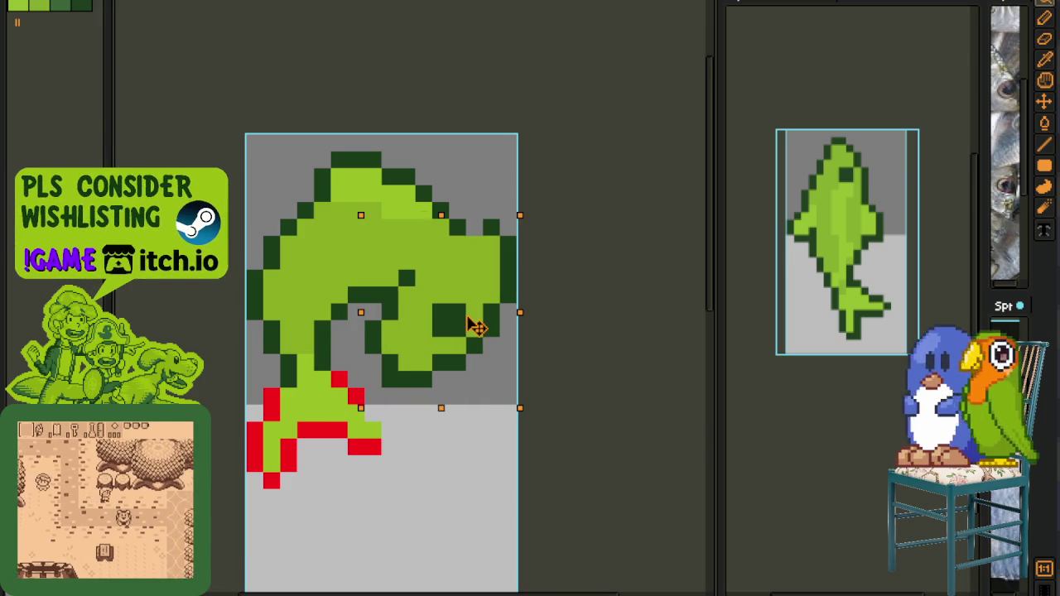
{"action": "key", "text": "ctrl+d"}
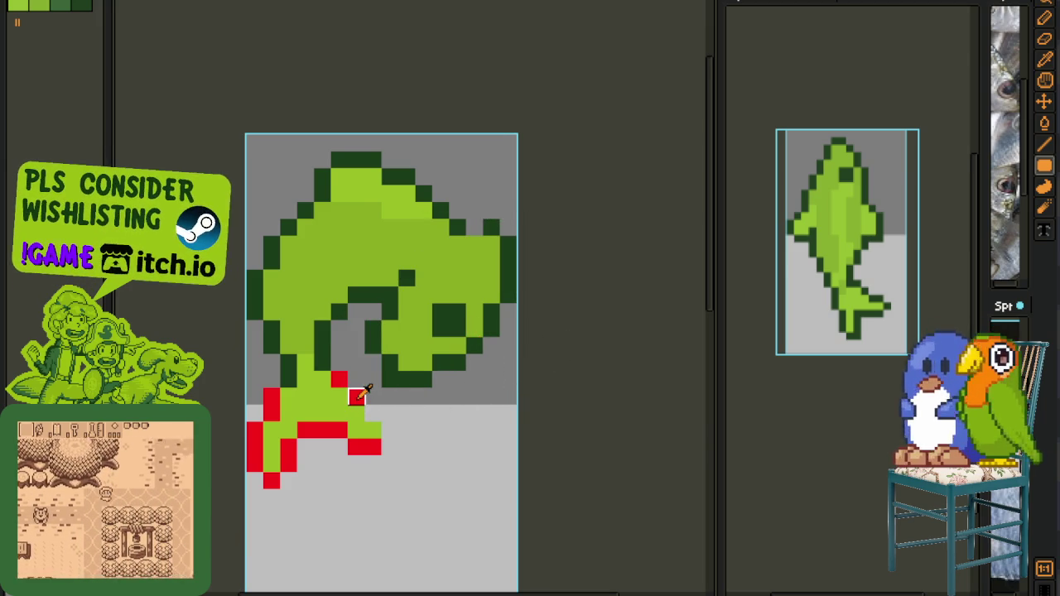
- Extend the red tail guide diagonally down-right and erase the dark-green column inside the curl
{"action": "key", "text": "b"}
{"action": "left_click_drag", "start_coordinate": [373, 413], "coordinate": [391, 439]}
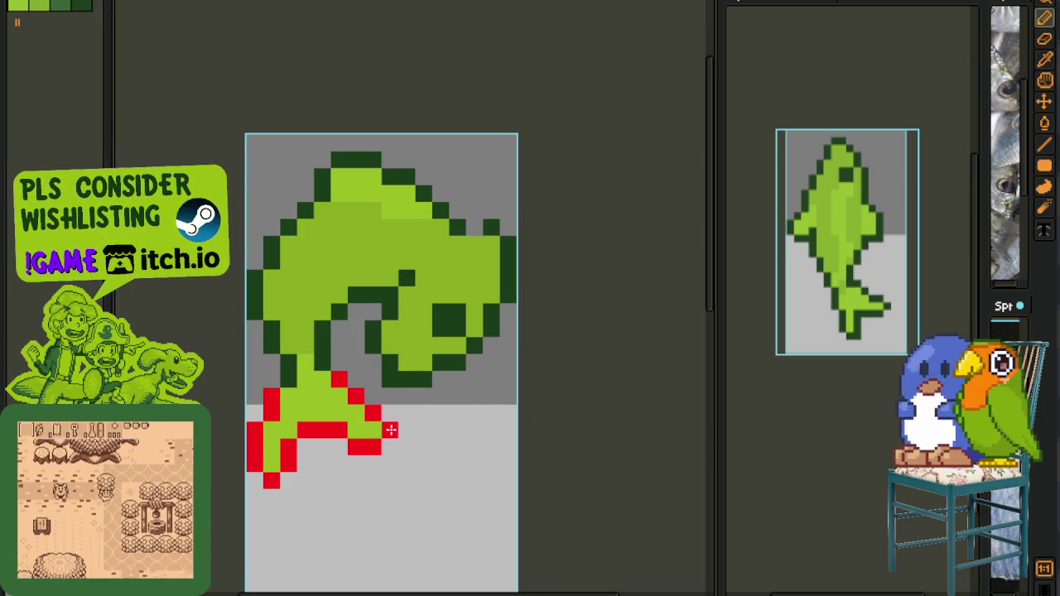
{"action": "scroll", "coordinate": [406, 410], "scroll_direction": "down", "scroll_amount": 2}
{"action": "key", "text": "alt"}
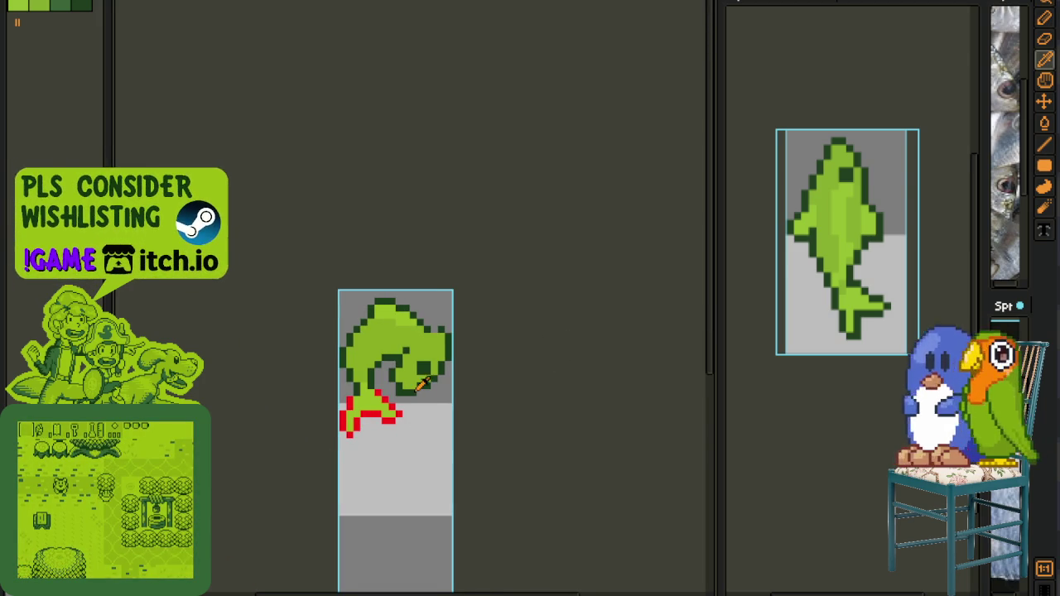
{"action": "scroll", "coordinate": [422, 382], "scroll_direction": "up", "scroll_amount": 1}
{"action": "scroll", "coordinate": [406, 356], "scroll_direction": "up", "scroll_amount": 1}
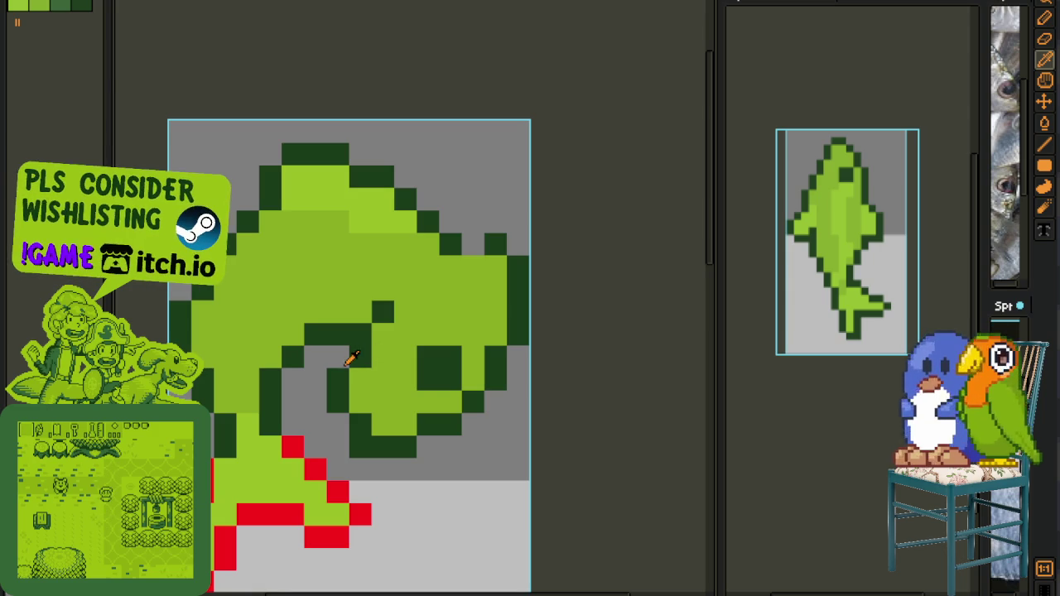
{"action": "key", "text": "e"}
{"action": "mouse_move", "coordinate": [339, 379]}
{"action": "left_mouse_down"}
{"action": "mouse_move", "coordinate": [360, 424]}
{"action": "mouse_move", "coordinate": [449, 445]}
{"action": "mouse_move", "coordinate": [428, 423]}
{"action": "mouse_move", "coordinate": [472, 403]}
{"action": "left_mouse_up"}
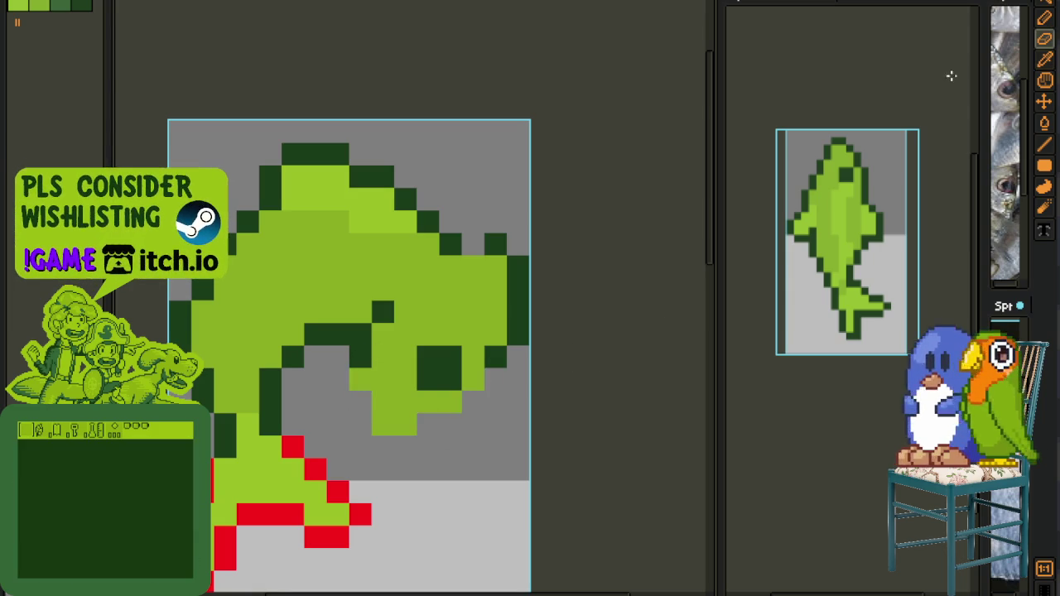
- Close Sprite-0005 and another leftover sprite without saving
{"action": "left_click", "coordinate": [1024, 19]}
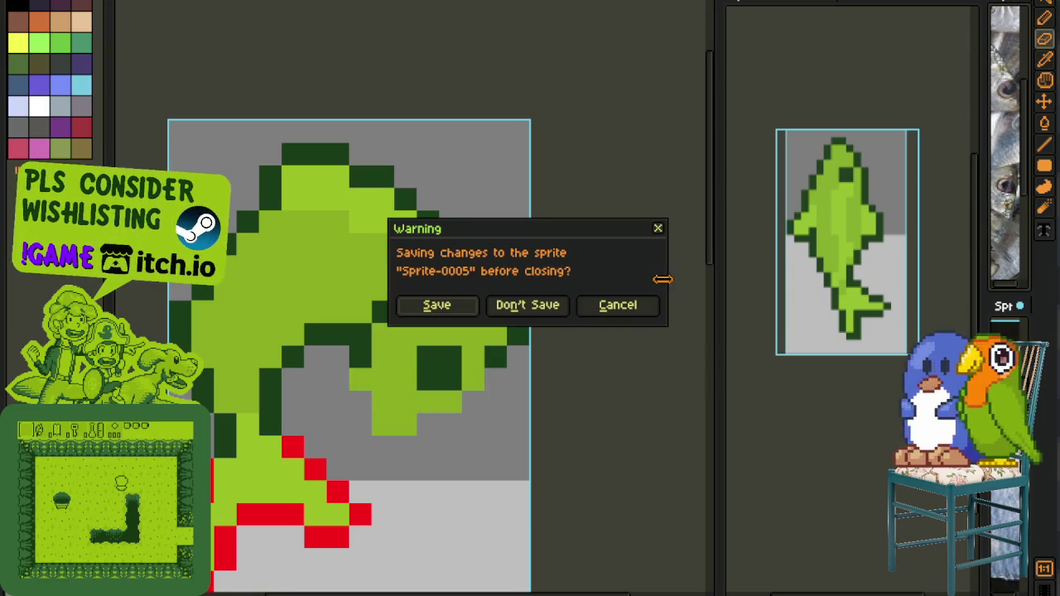
{"action": "left_click", "coordinate": [527, 305]}
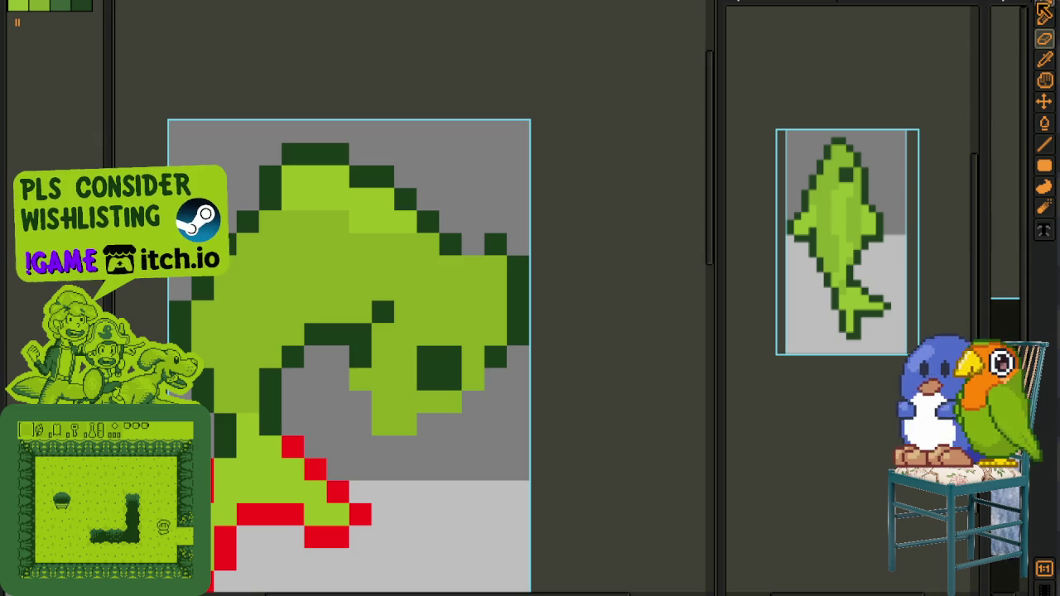
{"action": "left_click", "coordinate": [1025, 10]}
{"action": "left_click", "coordinate": [552, 305]}
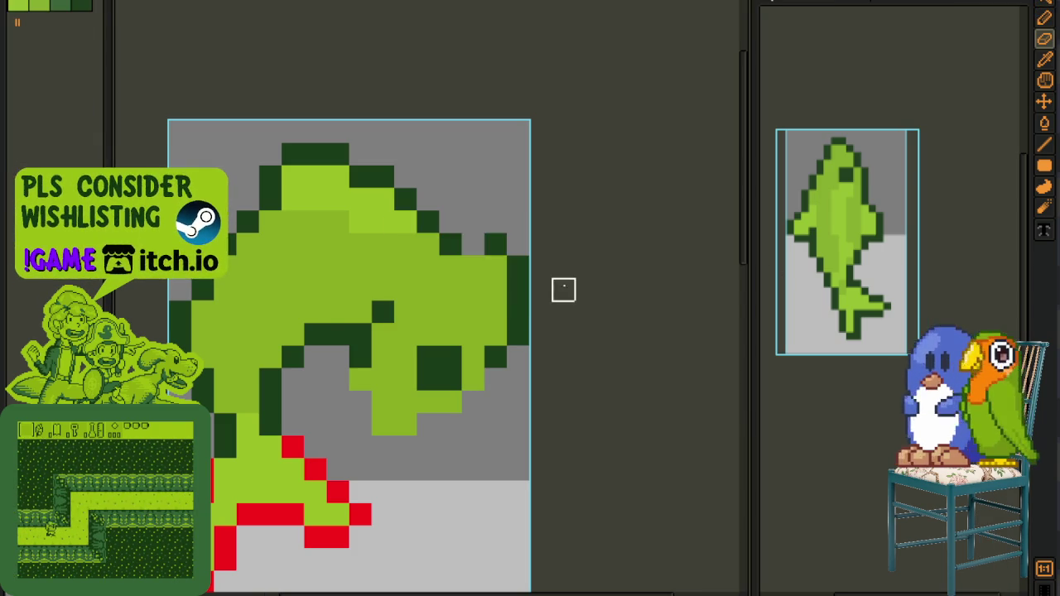
{"action": "scroll", "coordinate": [563, 290], "scroll_direction": "down", "scroll_amount": 5}
{"action": "scroll", "coordinate": [520, 315], "scroll_direction": "up", "scroll_amount": 4}
- Erase light-green pixels along the curl's lower edge and draw dark-green outline pixels on the curl and right edge
{"action": "left_click_drag", "start_coordinate": [403, 381], "coordinate": [445, 381]}
{"action": "key", "text": "b"}
{"action": "left_click_drag", "start_coordinate": [404, 348], "coordinate": [420, 372]}
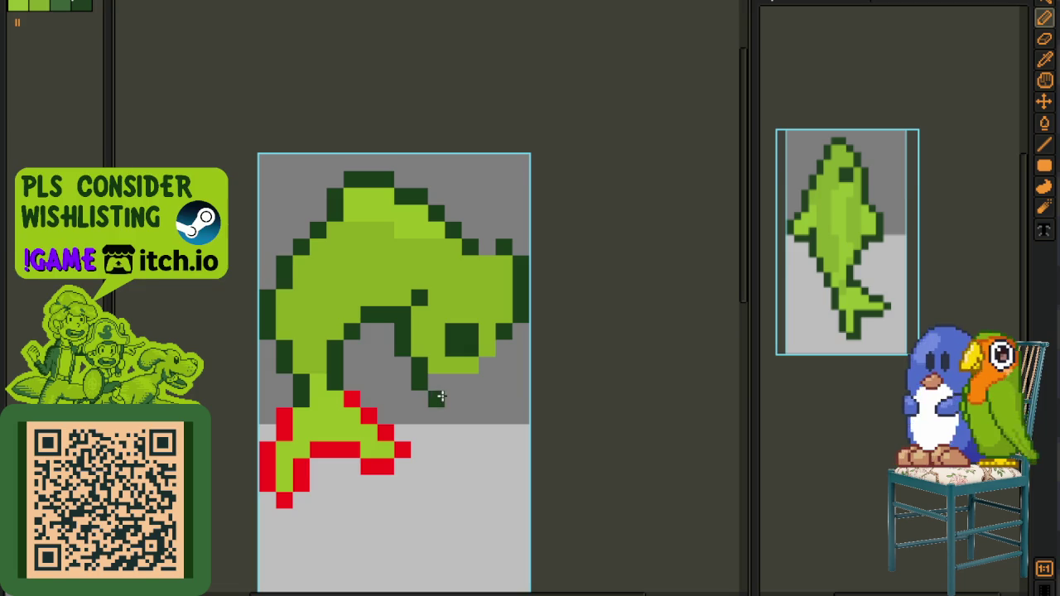
{"action": "left_click", "coordinate": [515, 345]}
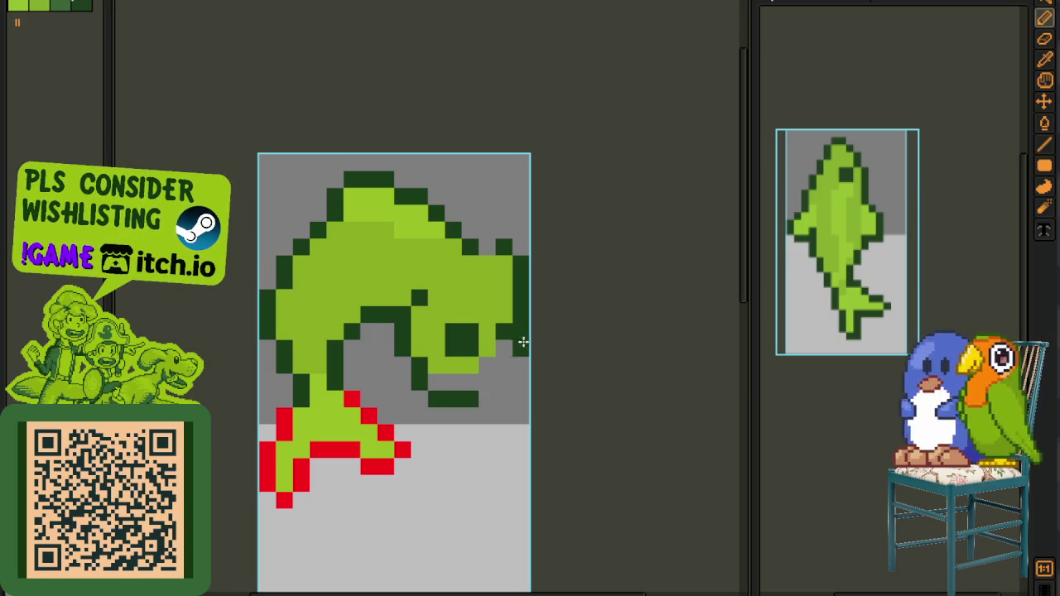
{"action": "key", "text": "i"}
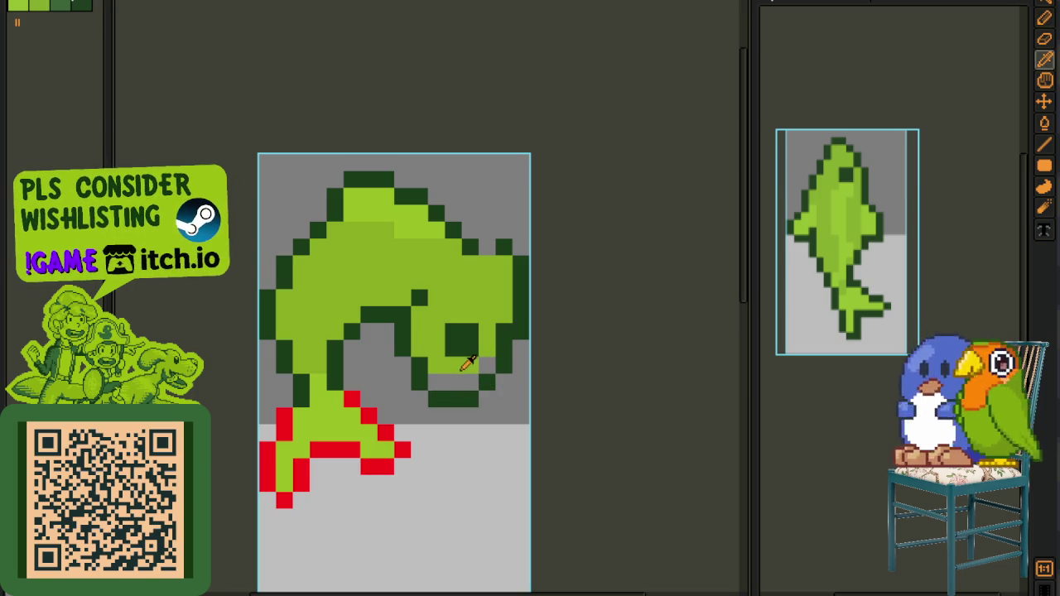
{"action": "scroll", "coordinate": [460, 377], "scroll_direction": "down", "scroll_amount": 2}
{"action": "scroll", "coordinate": [465, 365], "scroll_direction": "up", "scroll_amount": 1}
{"action": "key", "text": "g"}
{"action": "scroll", "coordinate": [462, 291], "scroll_direction": "up", "scroll_amount": 2}
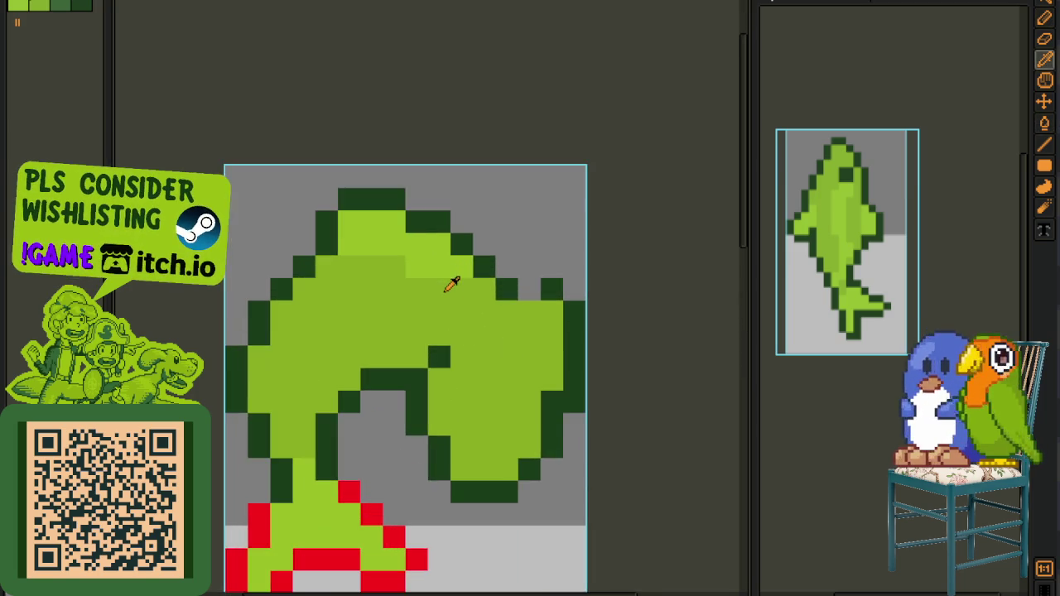
- Fill the gaps along the fish's back with sampled dark-green outline pixels
{"action": "left_click_drag", "start_coordinate": [449, 279], "coordinate": [417, 323]}
{"action": "key", "text": "b"}
{"action": "left_click_drag", "start_coordinate": [481, 323], "coordinate": [484, 299]}
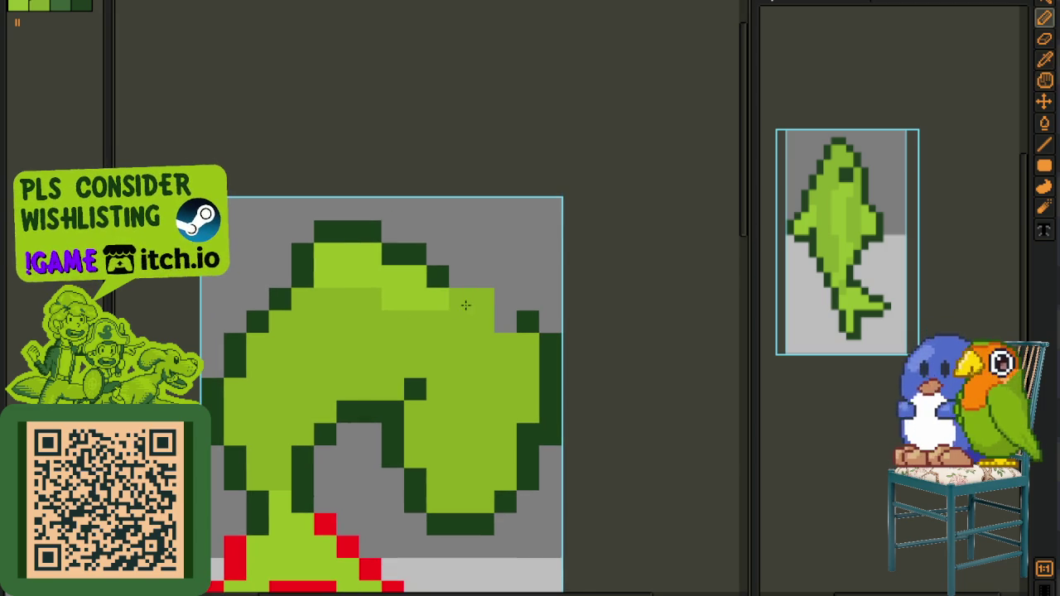
{"action": "key", "text": "i"}
{"action": "left_click", "coordinate": [516, 310]}
{"action": "key", "text": "b"}
{"action": "left_click", "coordinate": [495, 299]}
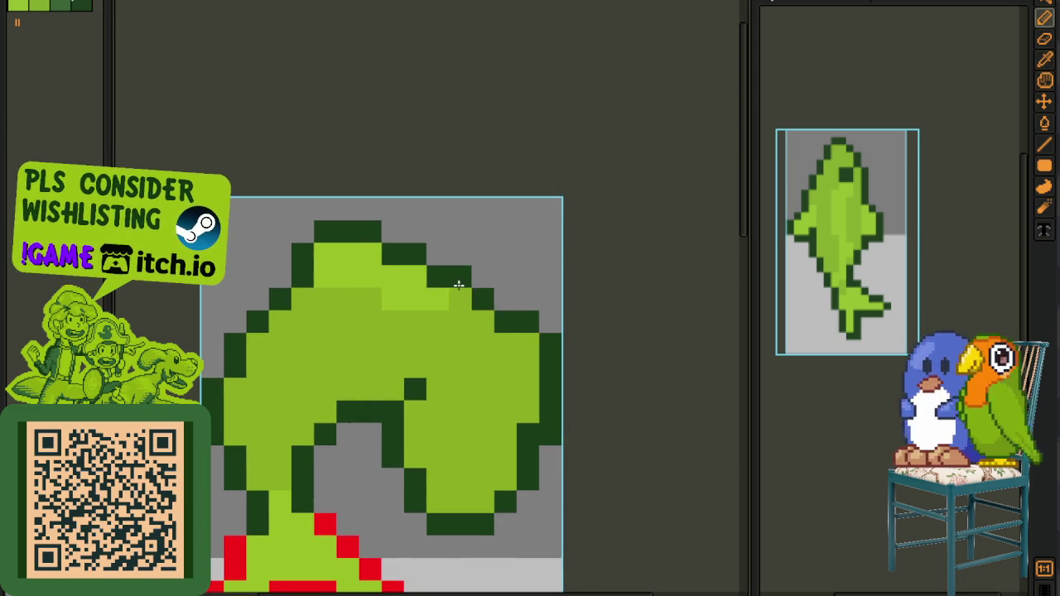
{"action": "scroll", "coordinate": [488, 267], "scroll_direction": "down", "scroll_amount": 3}
{"action": "scroll", "coordinate": [494, 268], "scroll_direction": "down", "scroll_amount": 1}
{"action": "scroll", "coordinate": [469, 283], "scroll_direction": "down", "scroll_amount": 1}
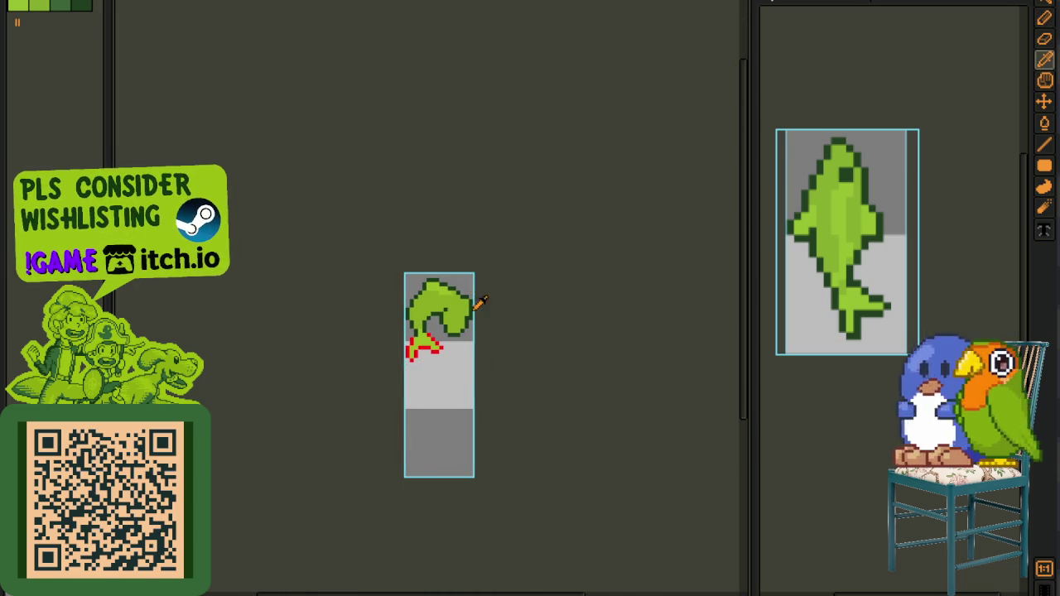
{"action": "scroll", "coordinate": [470, 282], "scroll_direction": "up", "scroll_amount": 4}
{"action": "scroll", "coordinate": [489, 323], "scroll_direction": "down", "scroll_amount": 4}
{"action": "left_click_drag", "start_coordinate": [502, 340], "coordinate": [451, 308]}
{"action": "scroll", "coordinate": [432, 282], "scroll_direction": "up", "scroll_amount": 4}
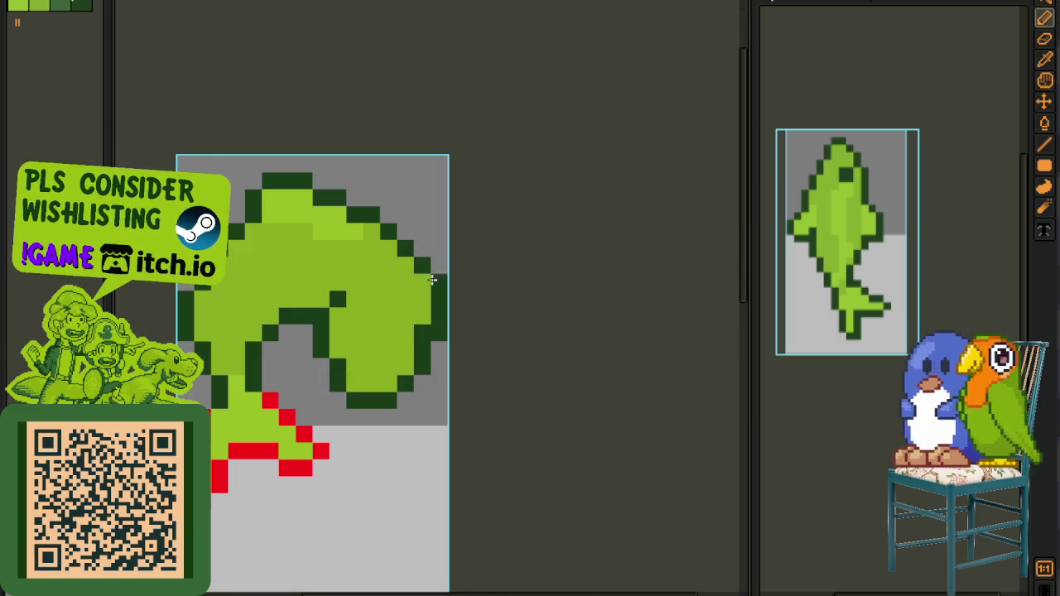
{"action": "scroll", "coordinate": [464, 323], "scroll_direction": "down", "scroll_amount": 3}
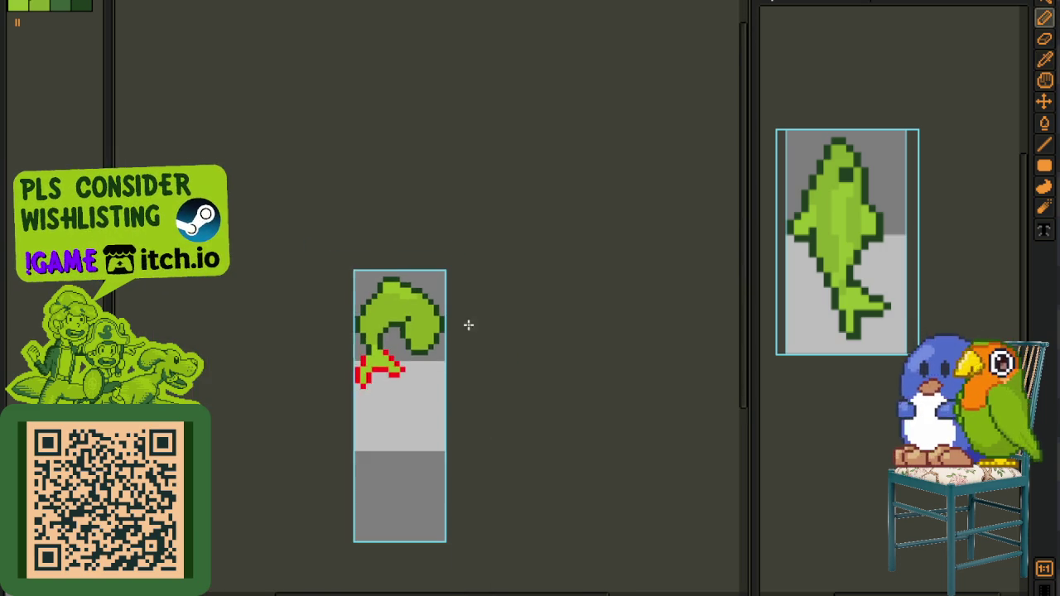
{"action": "scroll", "coordinate": [472, 319], "scroll_direction": "down", "scroll_amount": 1}
{"action": "scroll", "coordinate": [446, 321], "scroll_direction": "up", "scroll_amount": 2}
{"action": "scroll", "coordinate": [414, 328], "scroll_direction": "up", "scroll_amount": 2}
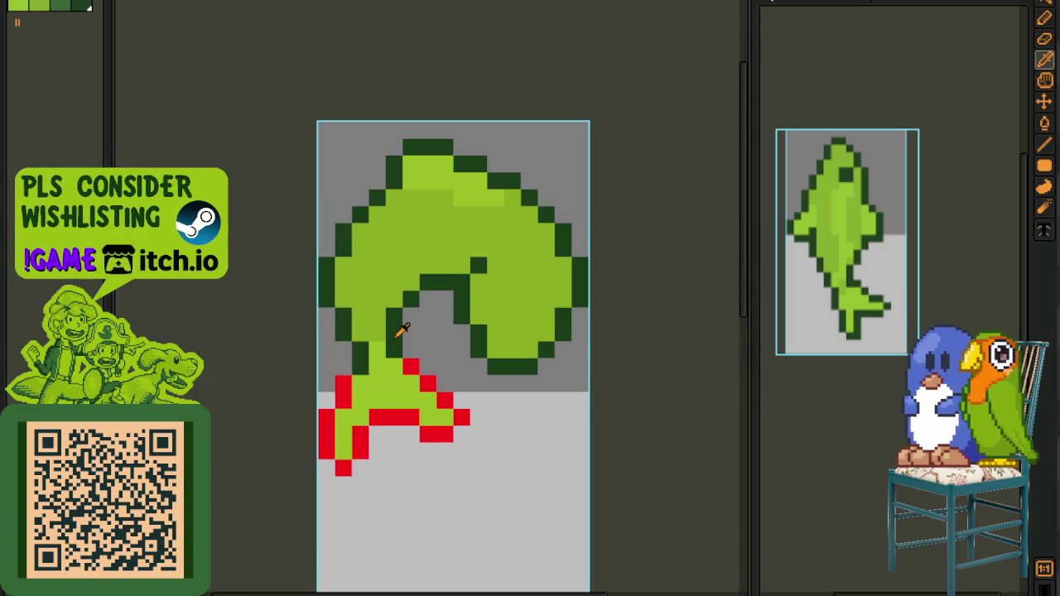
- Replace the red tail guide colour with the fish's green
{"action": "key", "text": "shift+r"}
{"action": "left_click", "coordinate": [458, 461]}
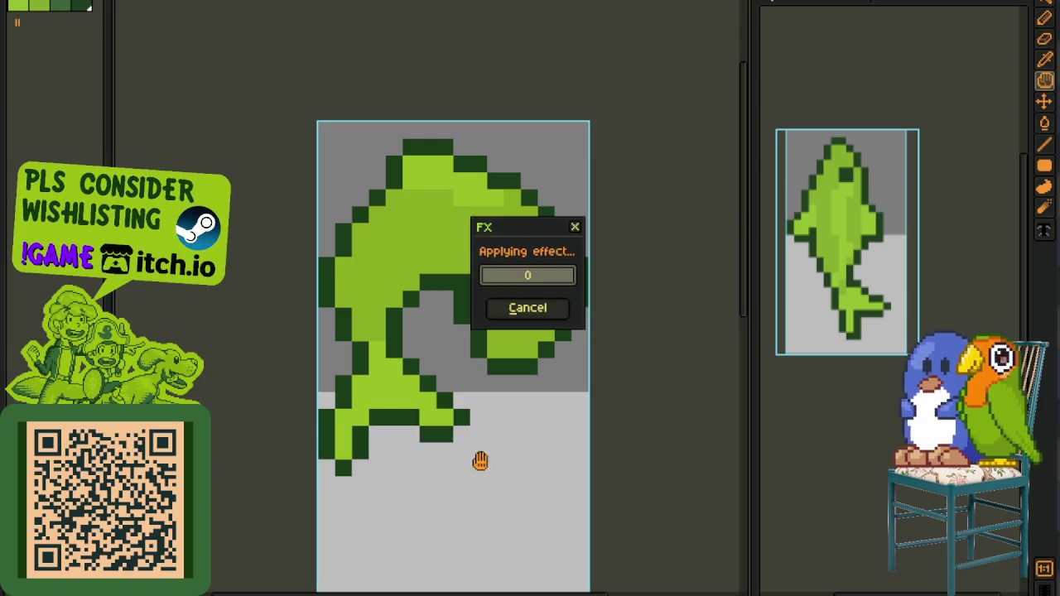
{"action": "scroll", "coordinate": [504, 437], "scroll_direction": "down", "scroll_amount": 3}
{"action": "left_click_drag", "start_coordinate": [502, 450], "coordinate": [466, 381]}
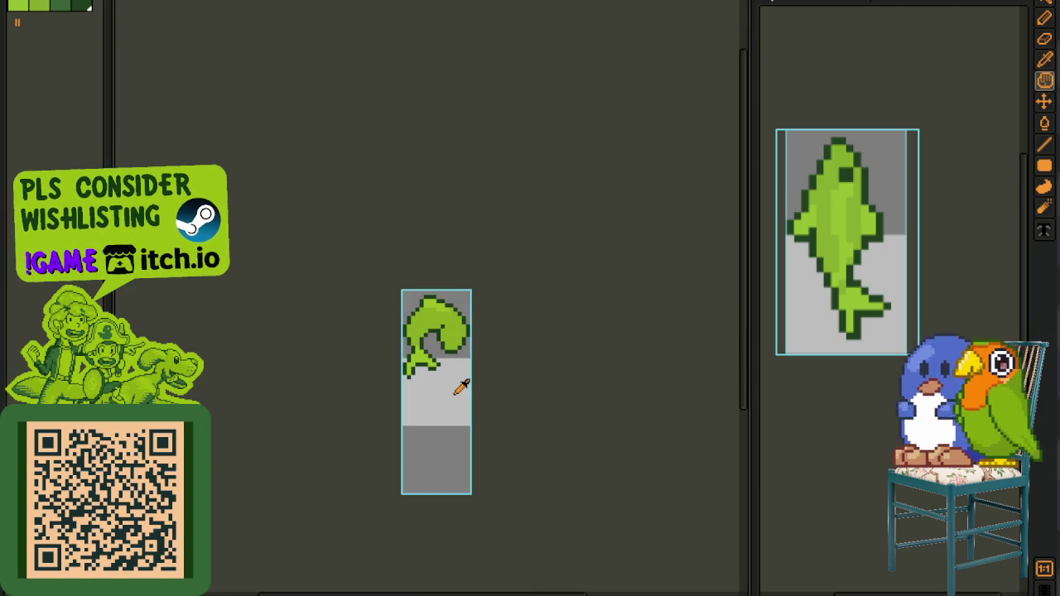
- Show the timeline and review frames 5, 2, 1 and 3, ending on empty frame 5
{"action": "key", "text": "Tab"}
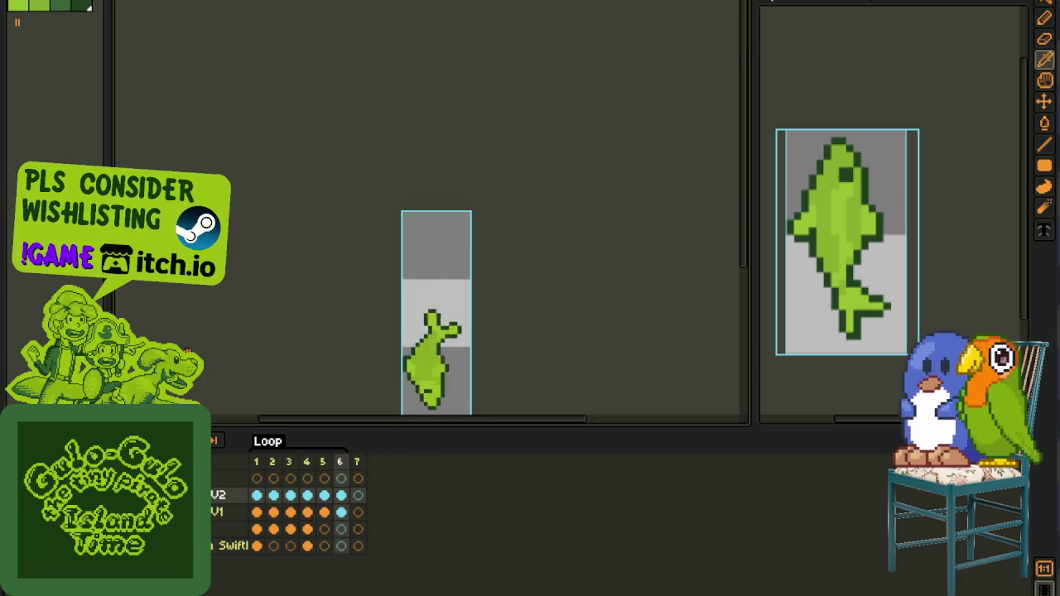
{"action": "scroll", "coordinate": [293, 246], "scroll_direction": "down", "scroll_amount": 2}
{"action": "scroll", "coordinate": [309, 303], "scroll_direction": "down", "scroll_amount": 2}
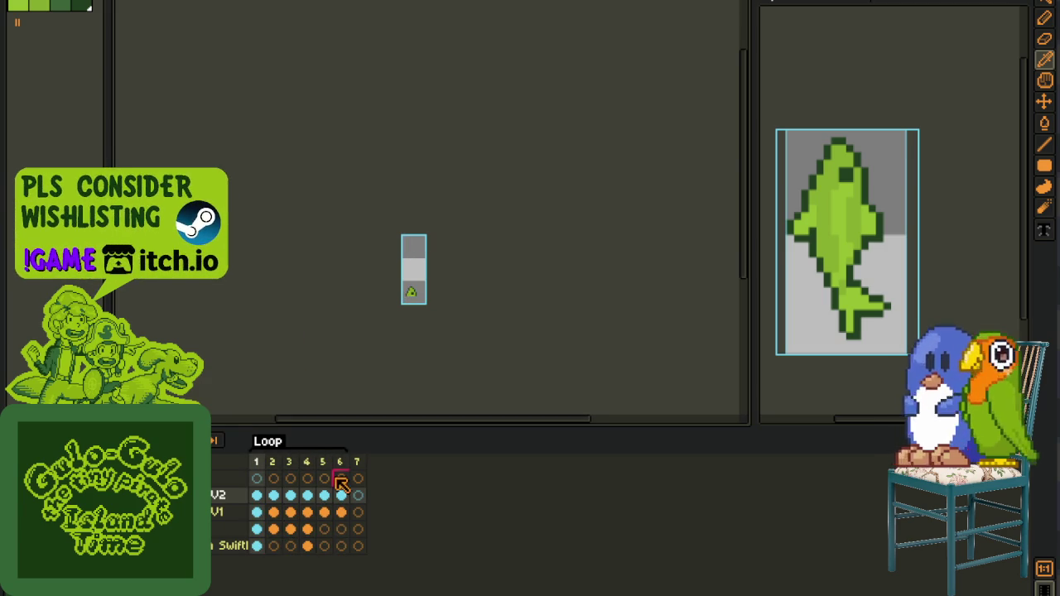
{"action": "scroll", "coordinate": [407, 279], "scroll_direction": "up", "scroll_amount": 3}
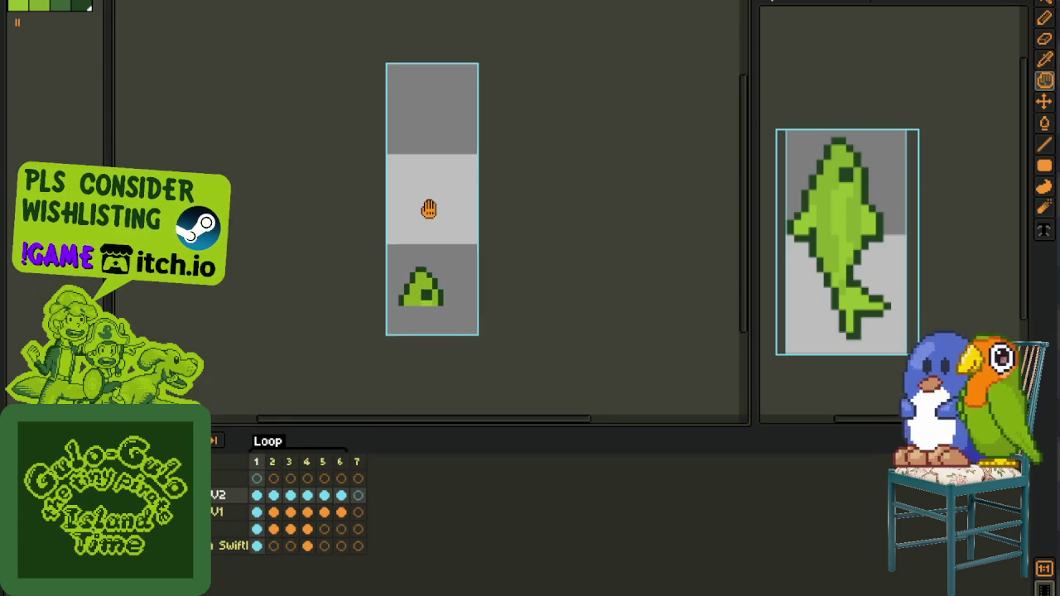
{"action": "left_click", "coordinate": [327, 494]}
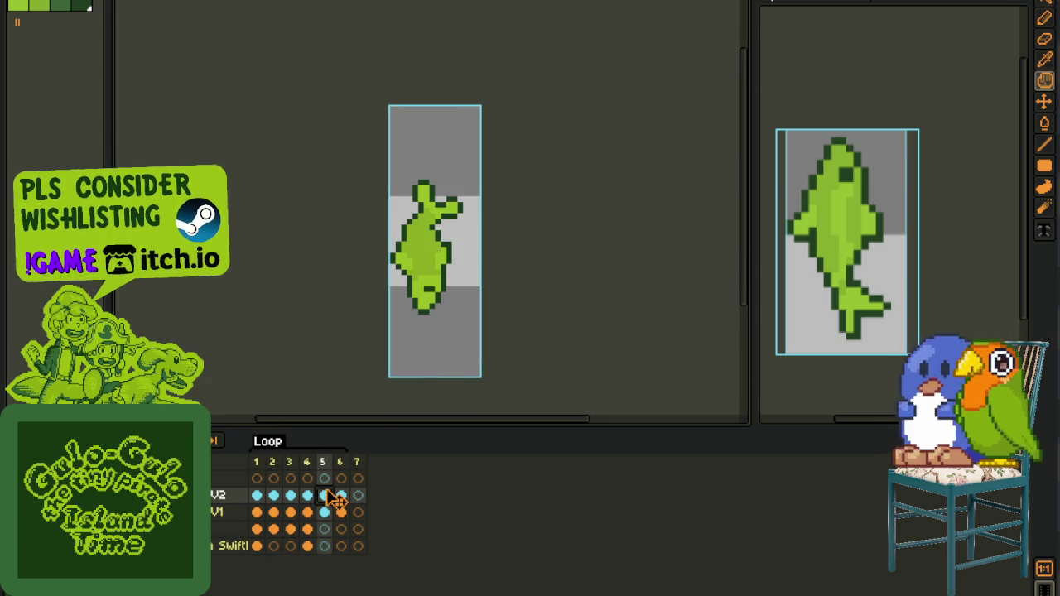
{"action": "left_click", "coordinate": [289, 497]}
{"action": "left_click", "coordinate": [274, 497]}
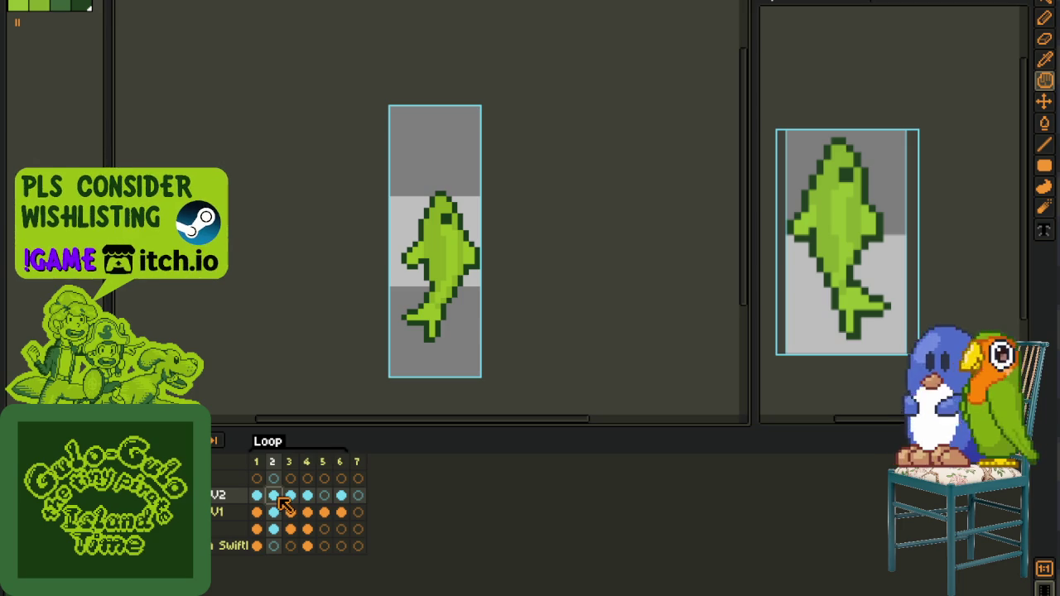
{"action": "left_click", "coordinate": [258, 497]}
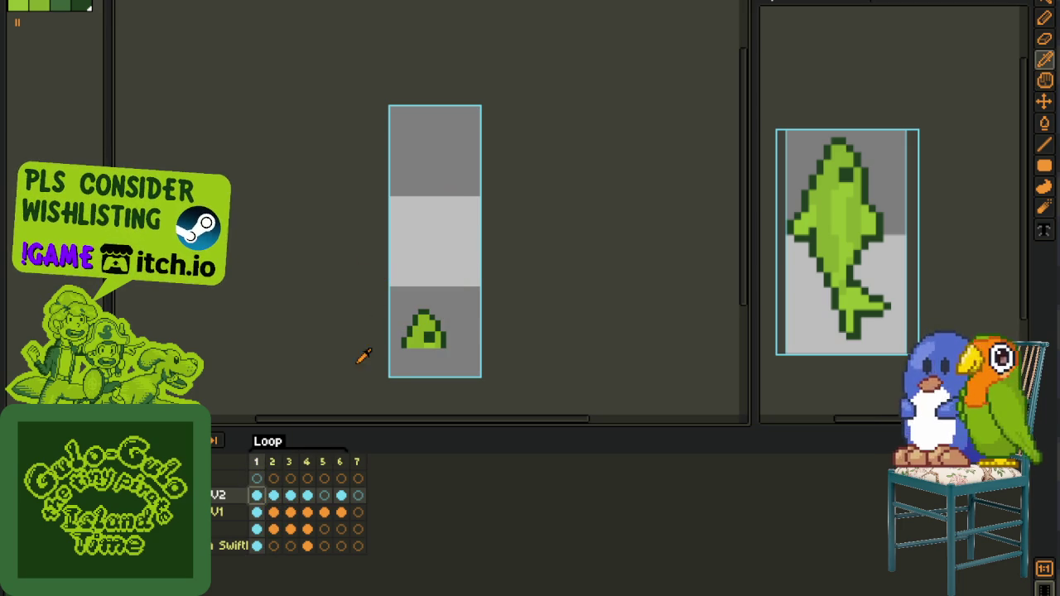
{"action": "left_click", "coordinate": [299, 494]}
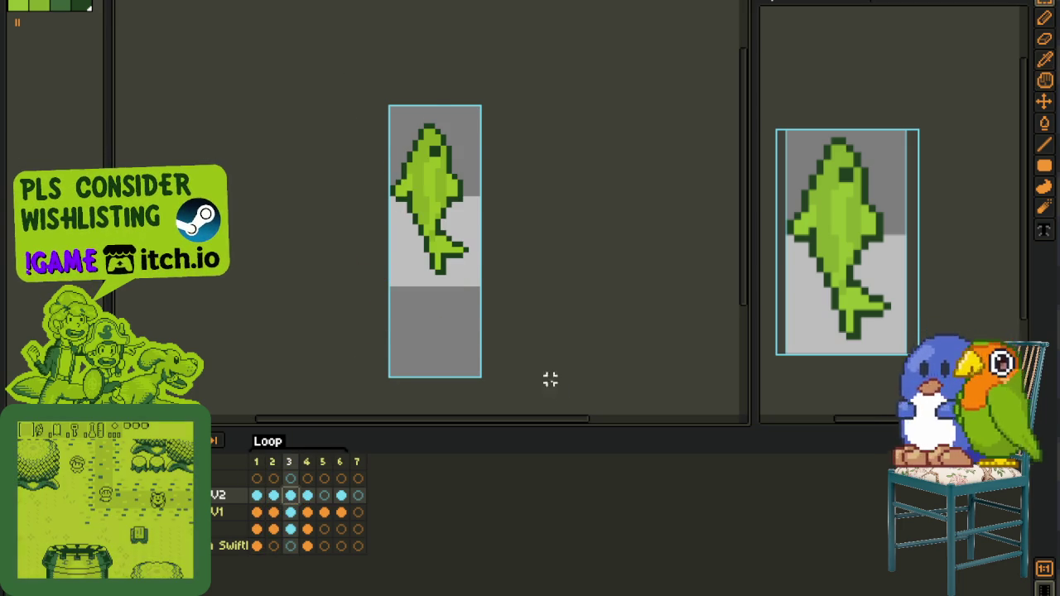
{"action": "left_click", "coordinate": [326, 496]}
- Paste the fish into frame 5, flip it horizontally, and position it
{"action": "key", "text": "ctrl+v"}
{"action": "left_click_drag", "start_coordinate": [465, 312], "coordinate": [465, 398]}
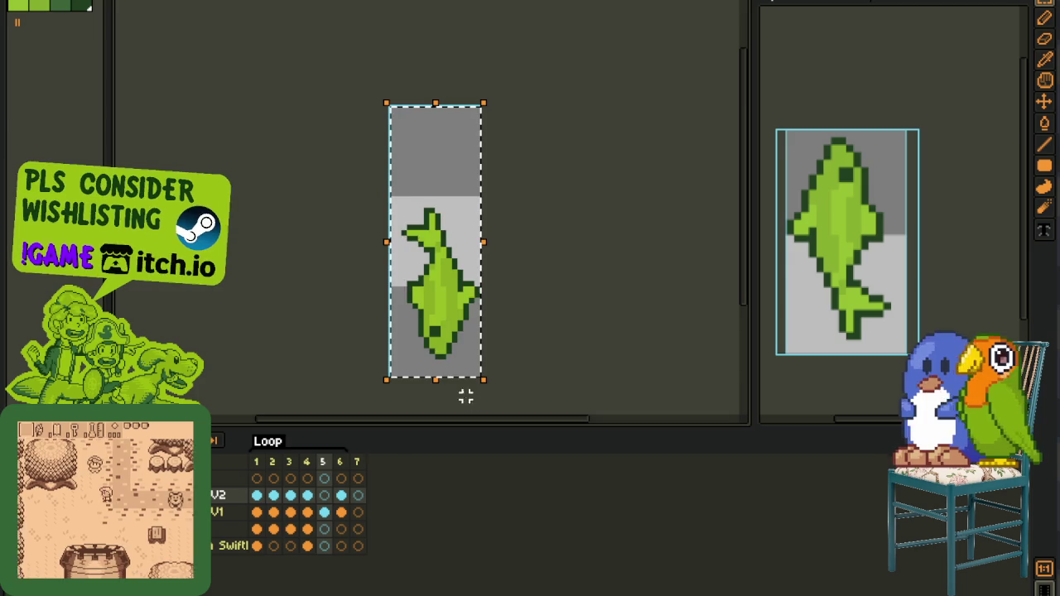
{"action": "key", "text": "shift+h"}
{"action": "left_click_drag", "start_coordinate": [437, 348], "coordinate": [439, 272]}
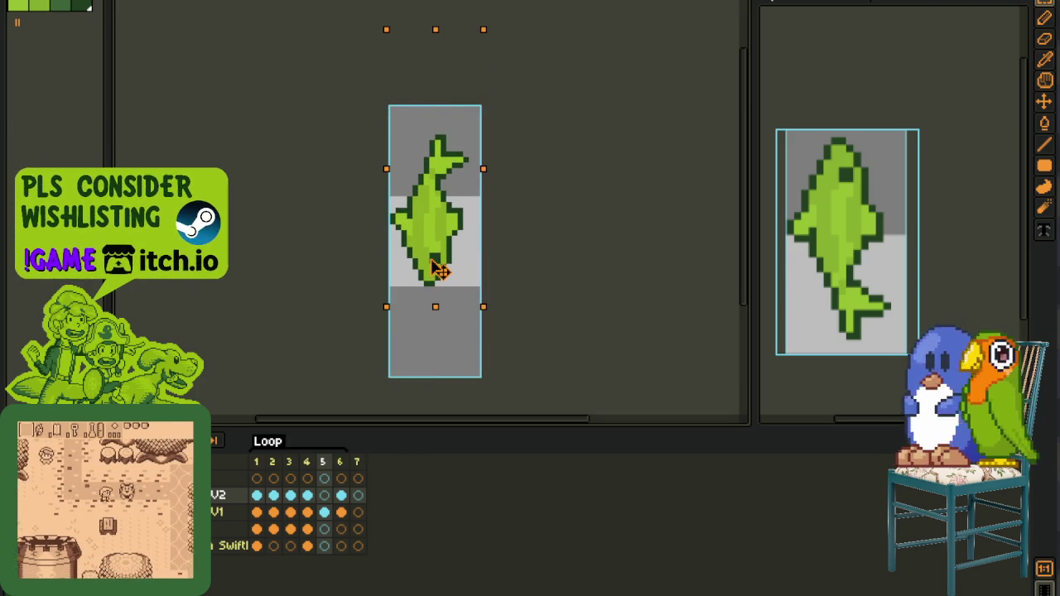
{"action": "left_click_drag", "start_coordinate": [439, 272], "coordinate": [445, 272]}
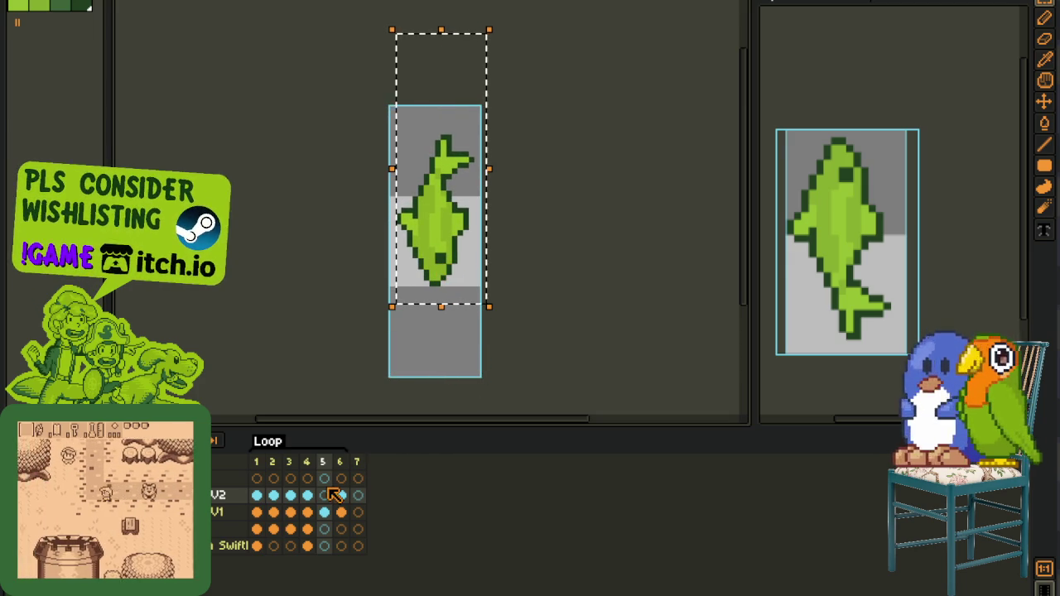
- Add an empty frame at the end and check frames 1, 2 and 5
{"action": "left_click", "coordinate": [364, 462]}
{"action": "left_click", "coordinate": [262, 494]}
{"action": "left_click", "coordinate": [274, 497]}
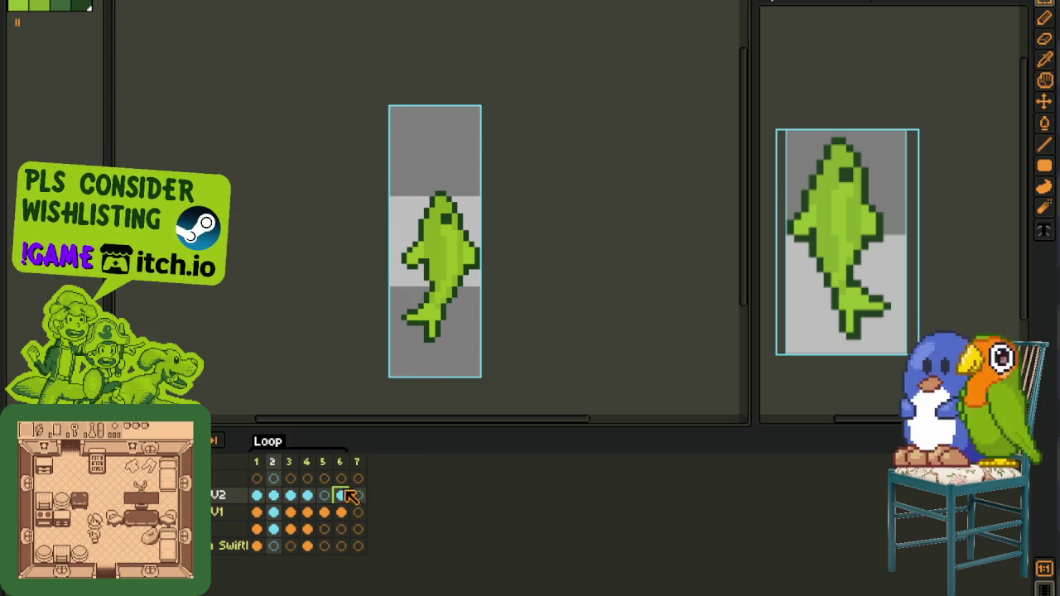
{"action": "left_click", "coordinate": [324, 512]}
- Paste a vertically flipped fish into frame 5 and commit it
{"action": "key", "text": "ctrl+v"}
{"action": "key", "text": "shift+v"}
{"action": "key", "text": "Up"}
{"action": "key", "text": "Up"}
{"action": "key", "text": "Up"}
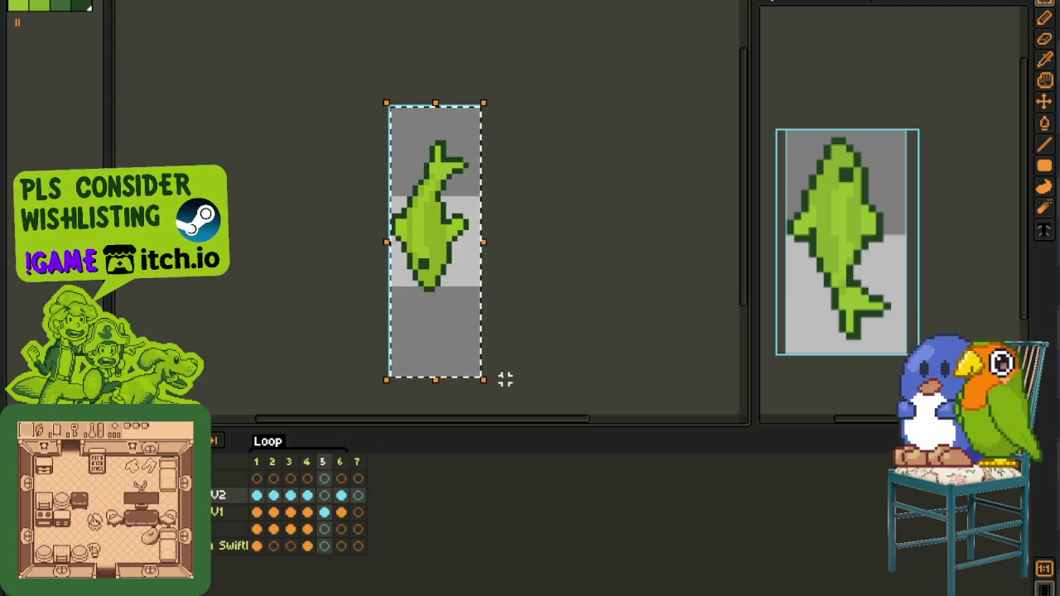
{"action": "key", "text": "Right"}
{"action": "key", "text": "Right"}
{"action": "key", "text": "Right"}
{"action": "left_click_drag", "start_coordinate": [464, 248], "coordinate": [464, 256]}
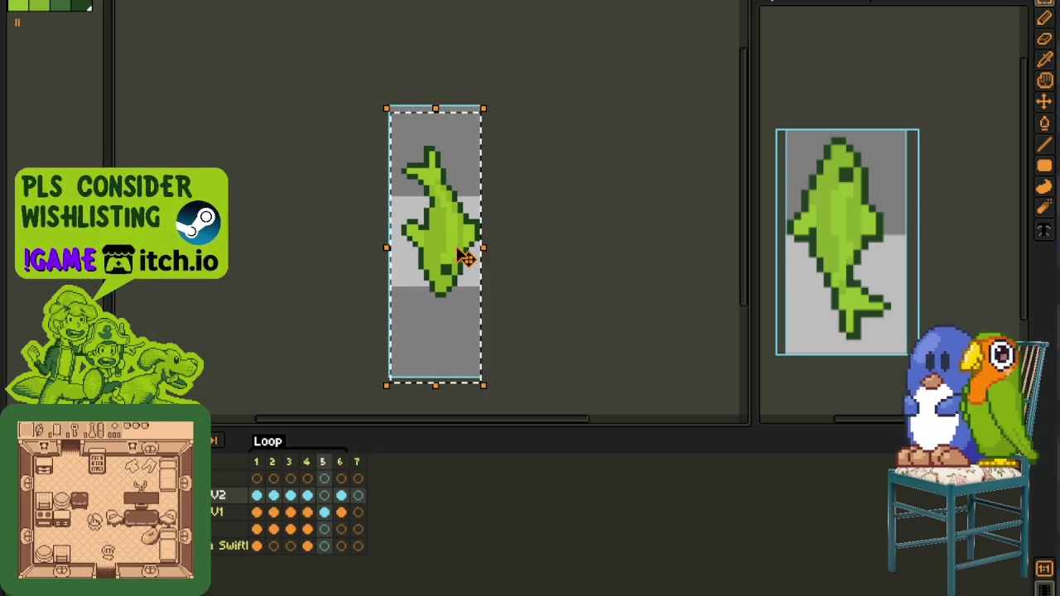
{"action": "key", "text": "ctrl+z"}
{"action": "key", "text": "ctrl+v"}
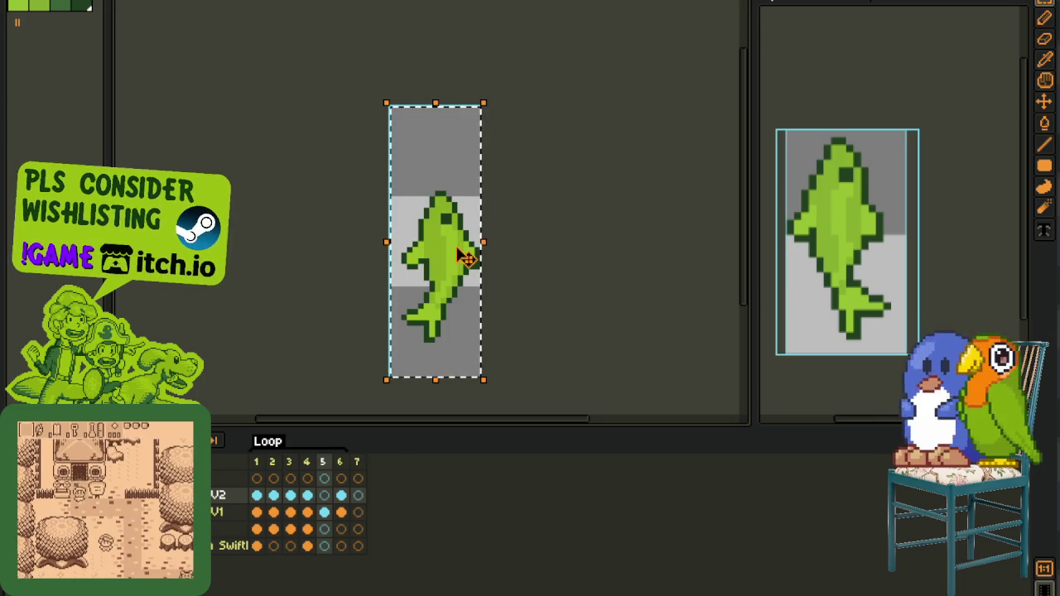
{"action": "key", "text": "shift+v"}
{"action": "left_click", "coordinate": [573, 255]}
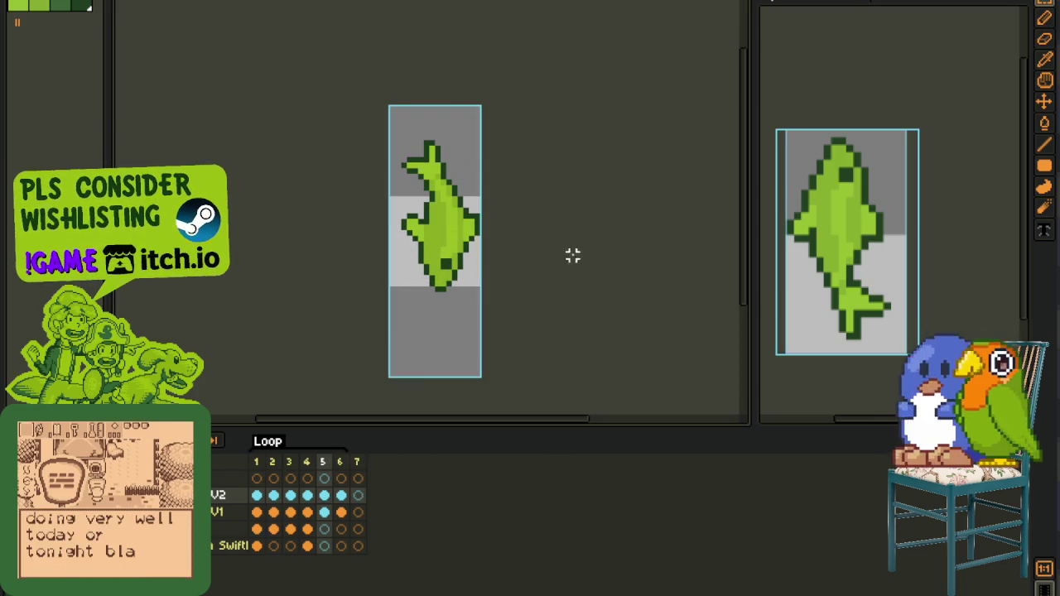
- Copy the fish from frame 3 and paste it vertically flipped into frame 6, moved lower
{"action": "left_click", "coordinate": [297, 497]}
{"action": "key", "text": "ctrl+a"}
{"action": "key", "text": "ctrl+d"}
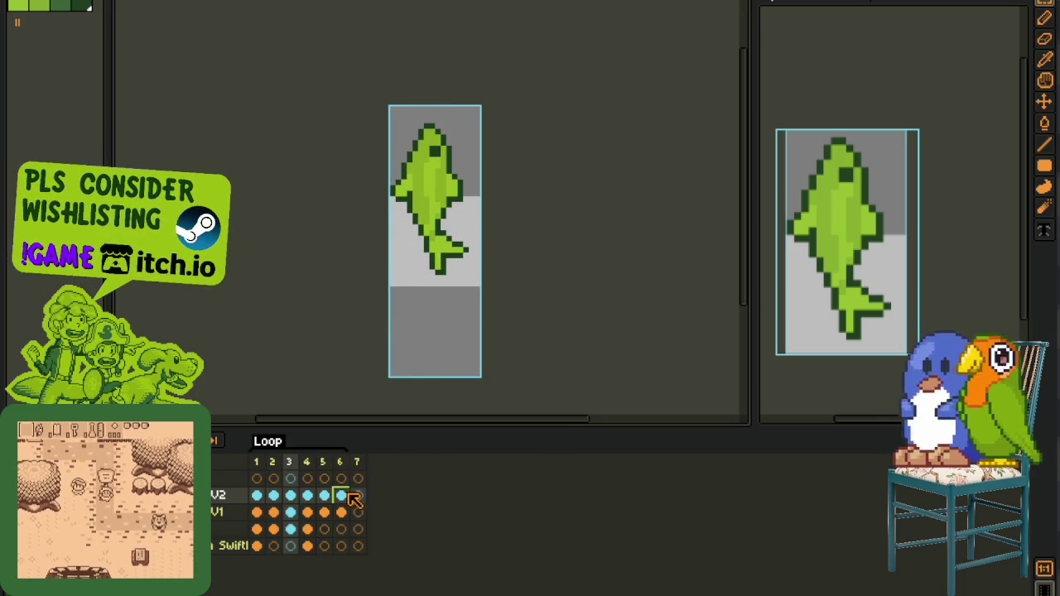
{"action": "left_click", "coordinate": [341, 495]}
{"action": "key", "text": "ctrl+v"}
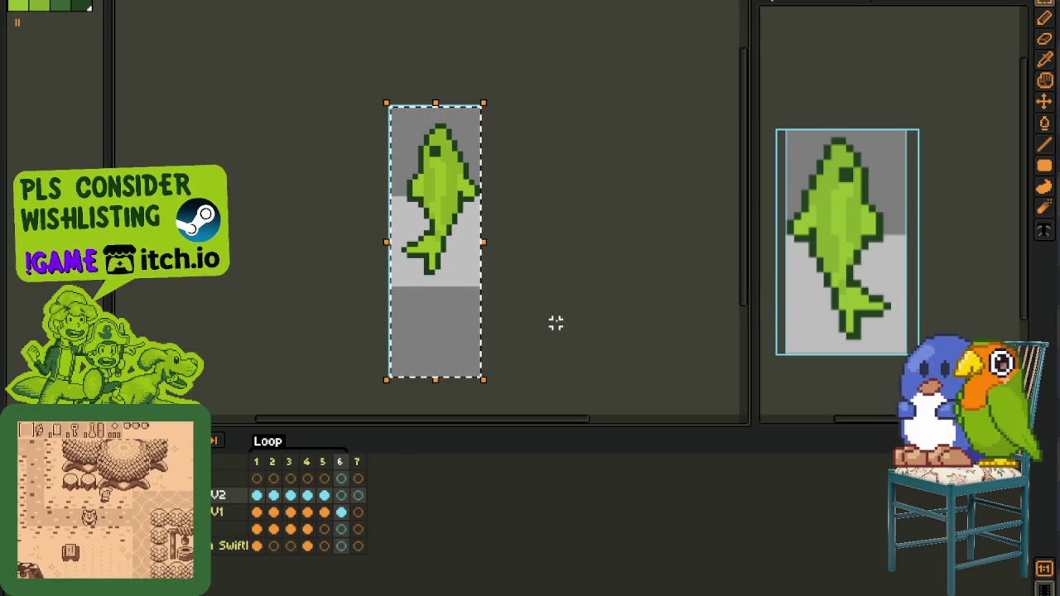
{"action": "key", "text": "shift+v"}
{"action": "left_click", "coordinate": [326, 497]}
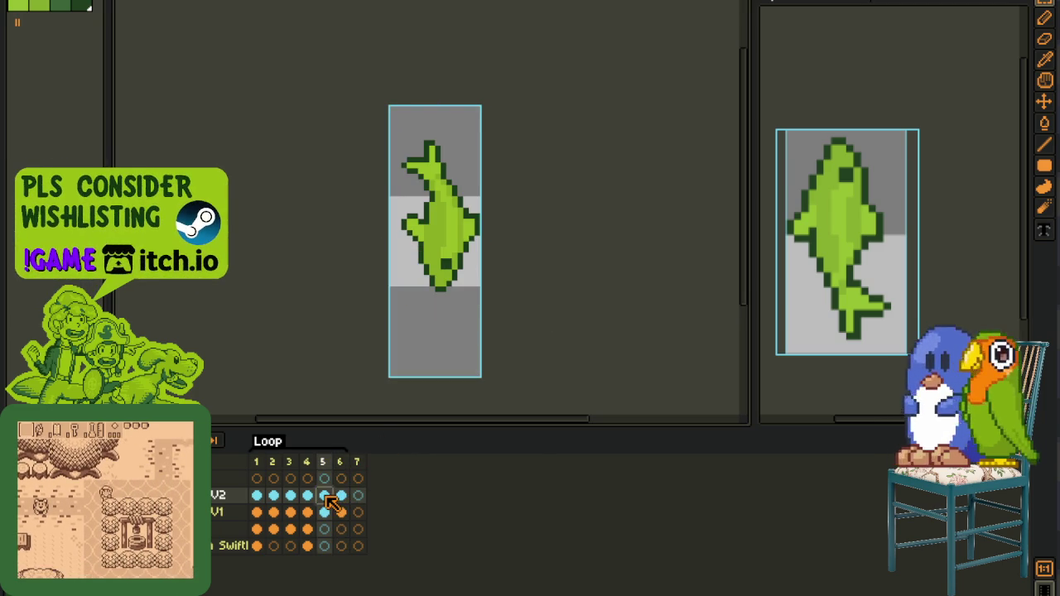
{"action": "left_click", "coordinate": [349, 501]}
{"action": "left_click_drag", "start_coordinate": [385, 288], "coordinate": [437, 185]}
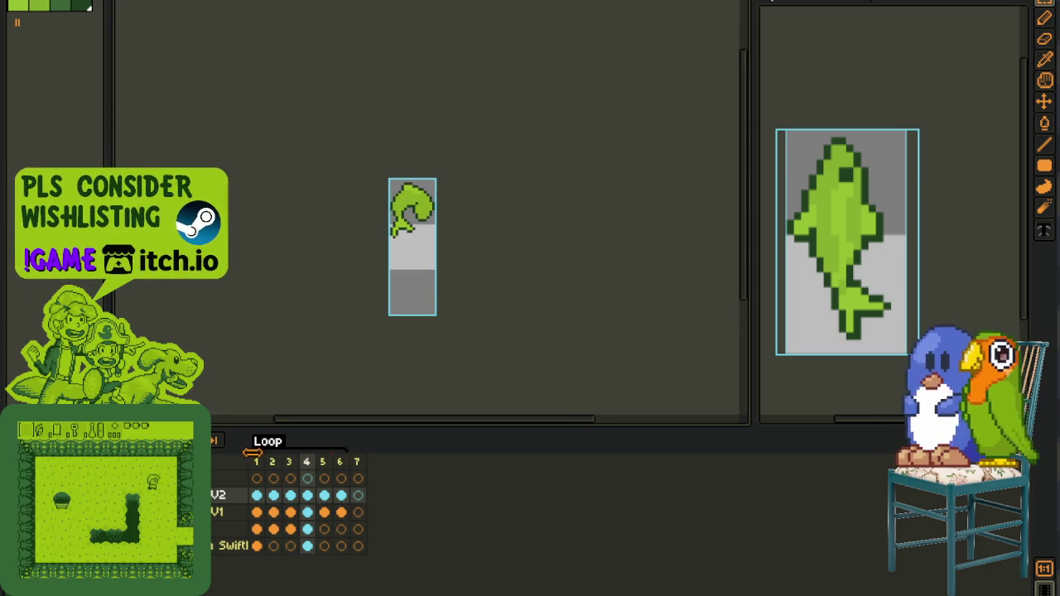
- Add an eighth frame, save, and paste a positioned fish copy into the blank frame
{"action": "key", "text": "alt+n"}
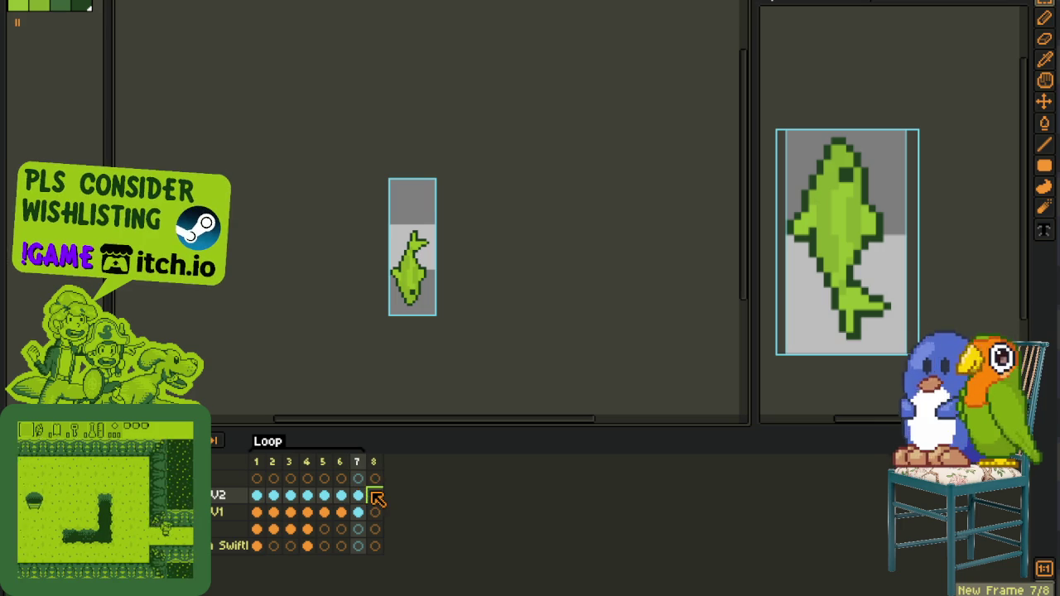
{"action": "key", "text": "ctrl+s"}
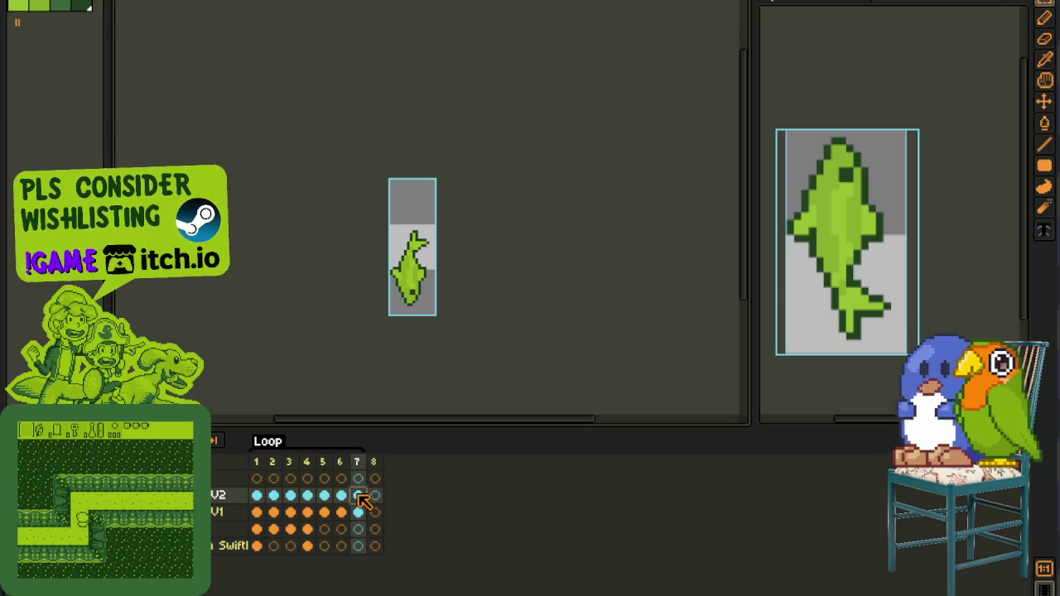
{"action": "left_click", "coordinate": [341, 496]}
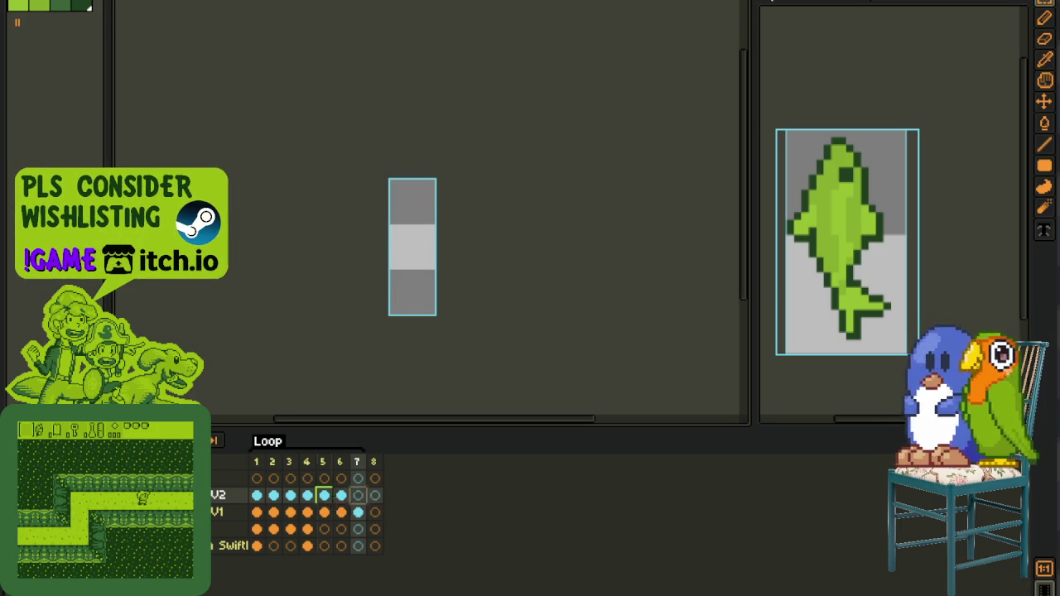
{"action": "key", "text": "ctrl+v"}
{"action": "left_click_drag", "start_coordinate": [332, 125], "coordinate": [440, 209]}
{"action": "left_click", "coordinate": [513, 193]}
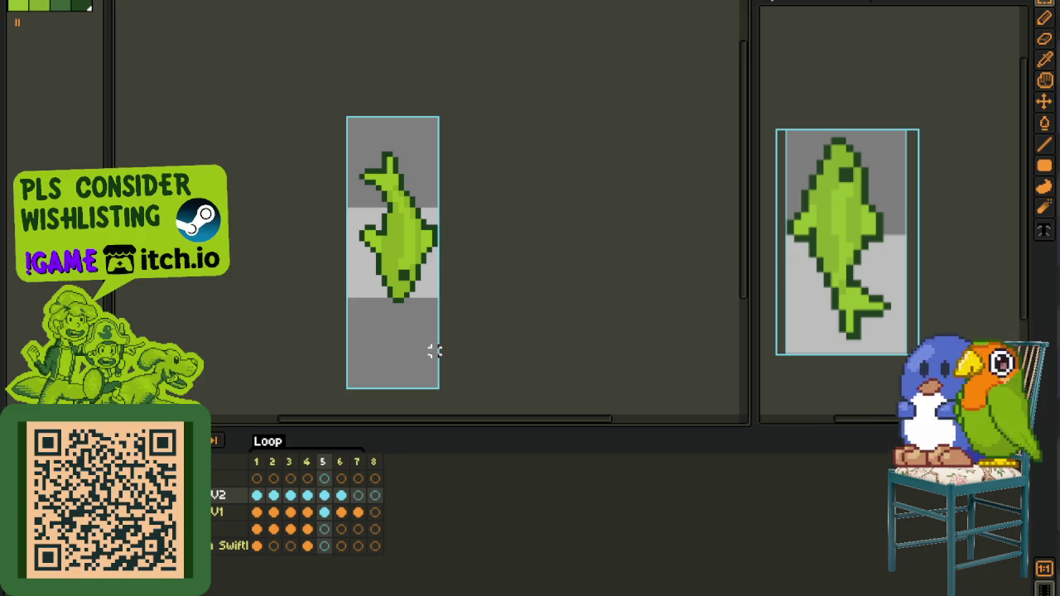
{"action": "left_click", "coordinate": [323, 497]}
{"action": "left_click", "coordinate": [257, 495]}
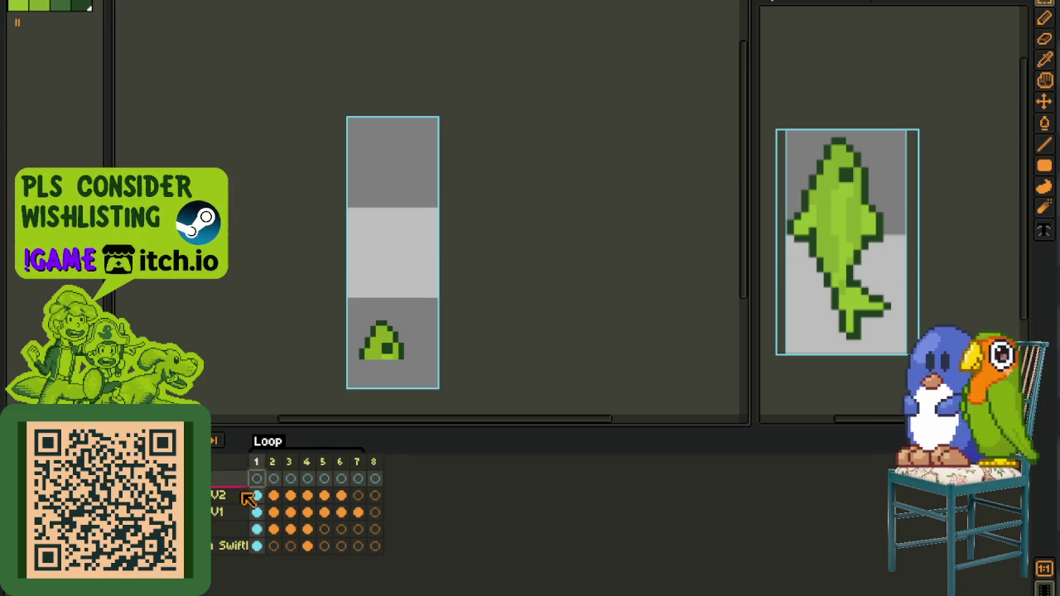
- Create a new layer with the pasted fish tail moved down, then check frames 6 and 7
{"action": "right_click", "coordinate": [243, 501]}
{"action": "left_click", "coordinate": [381, 514]}
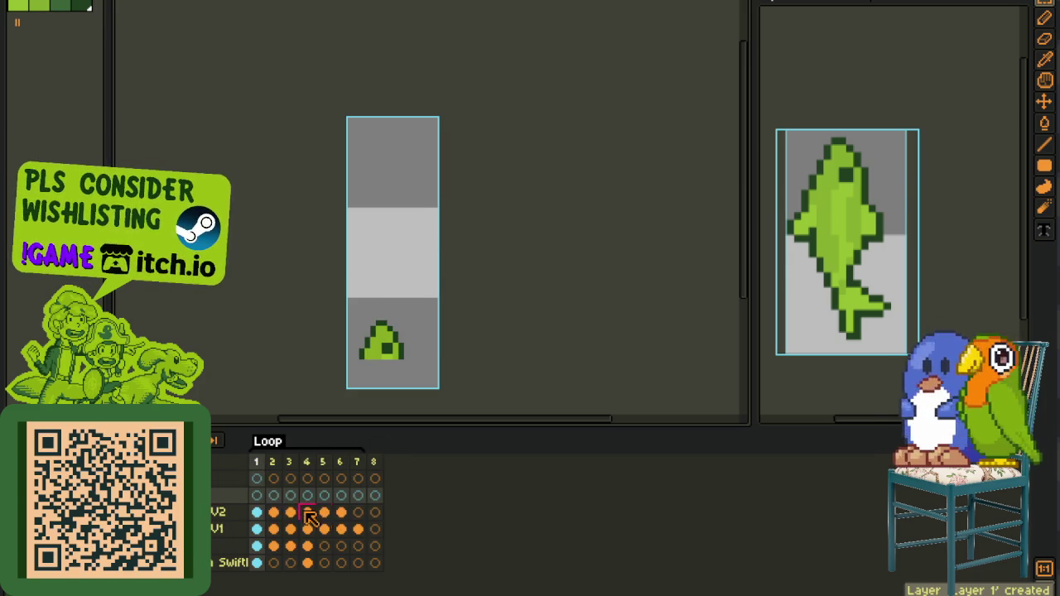
{"action": "key", "text": "ctrl+v"}
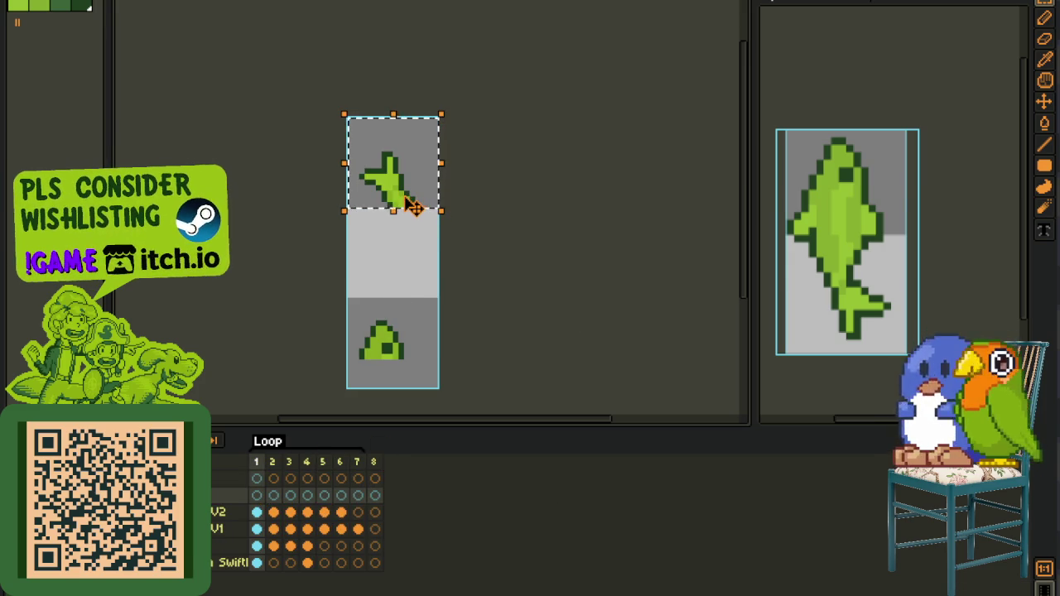
{"action": "key", "text": "Down"}
{"action": "key", "text": "Down"}
{"action": "key", "text": "Down"}
{"action": "key", "text": "Down"}
{"action": "key", "text": "Down"}
{"action": "key", "text": "Down"}
{"action": "key", "text": "Down"}
{"action": "key", "text": "Down"}
{"action": "key", "text": "Down"}
{"action": "key", "text": "Down"}
{"action": "key", "text": "Down"}
{"action": "key", "text": "Return"}
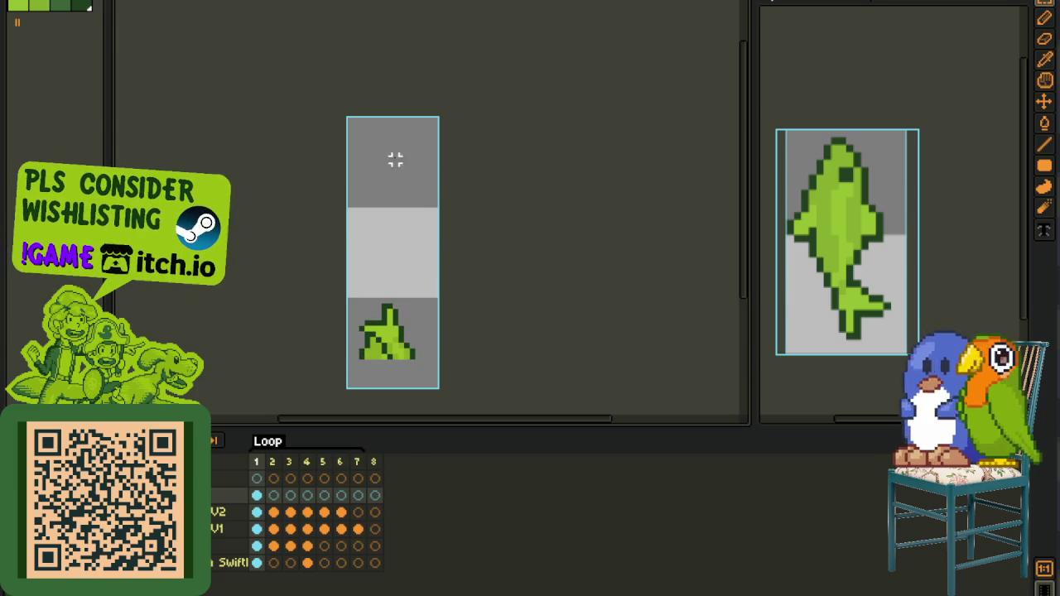
{"action": "scroll", "coordinate": [447, 248], "scroll_direction": "down", "scroll_amount": 3}
{"action": "left_click", "coordinate": [341, 512]}
{"action": "left_click", "coordinate": [358, 512]}
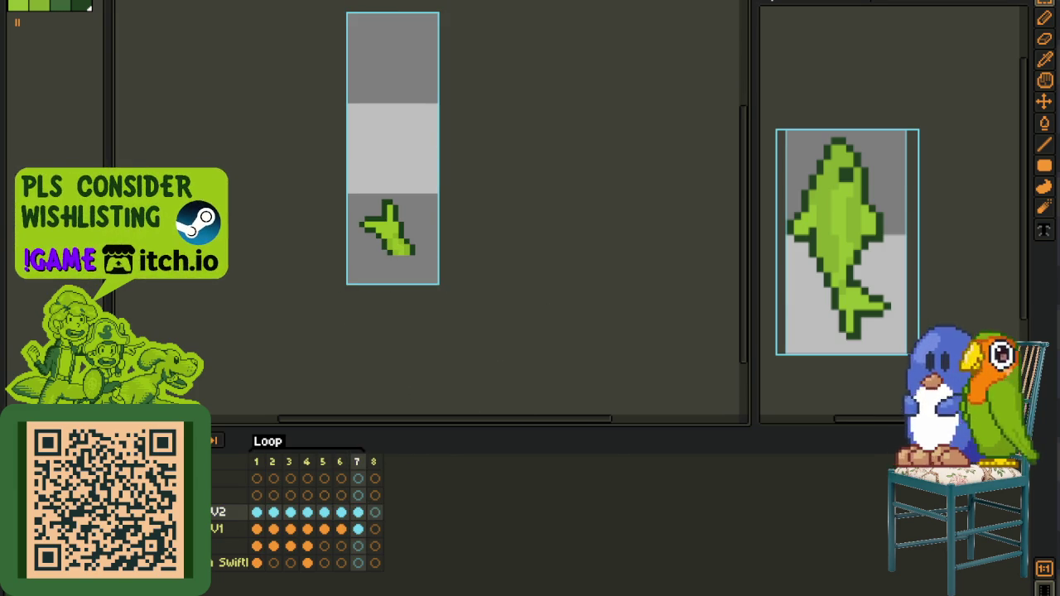
- Play the animation zoomed out and close Sprite-0007 without saving
{"action": "key", "text": "Return"}
{"action": "key", "text": "minus"}
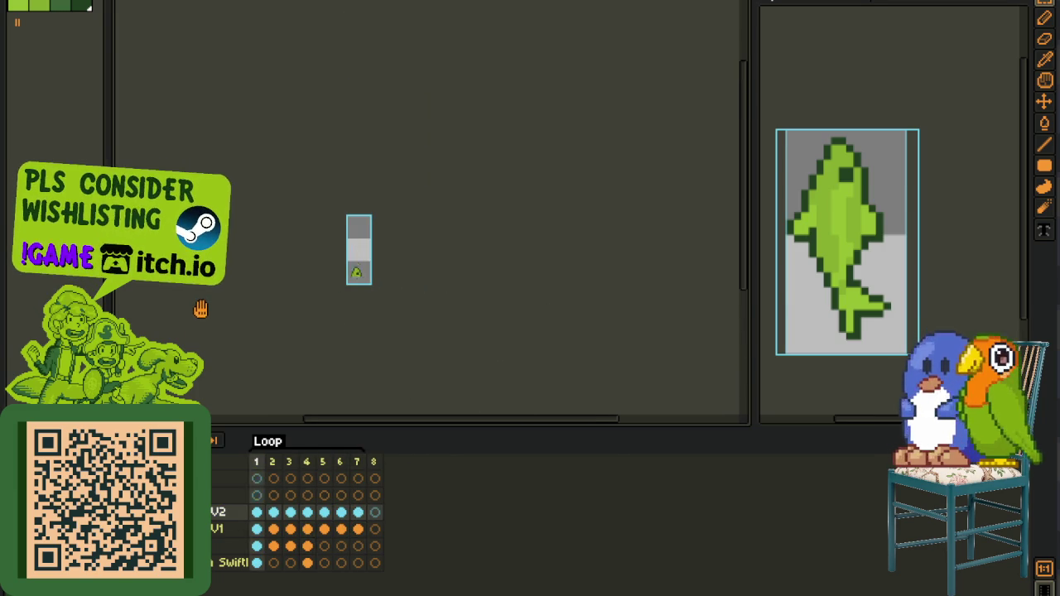
{"action": "key", "text": "ctrl+w"}
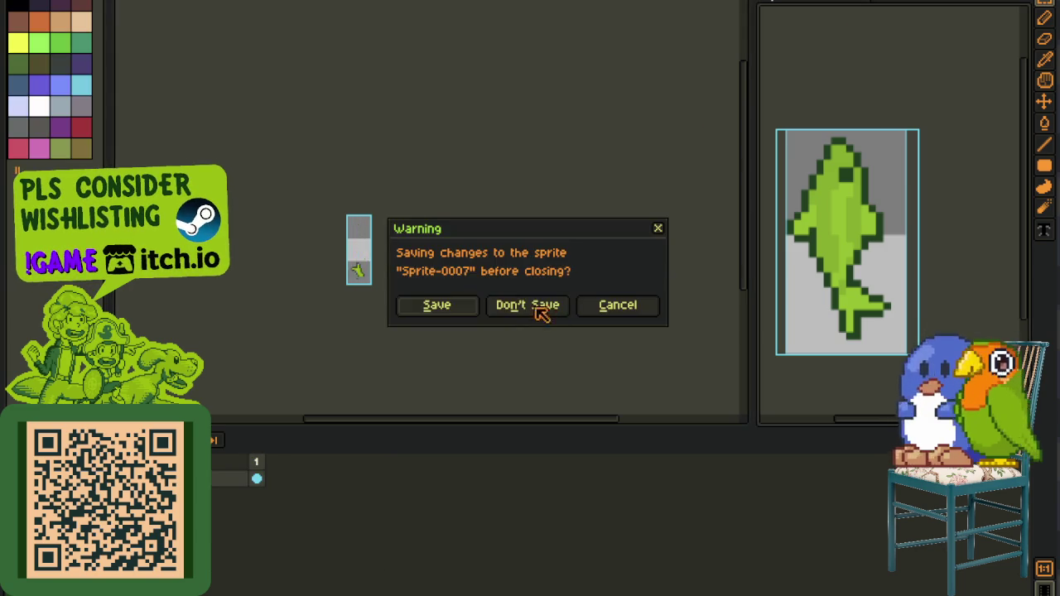
{"action": "left_click", "coordinate": [537, 310]}
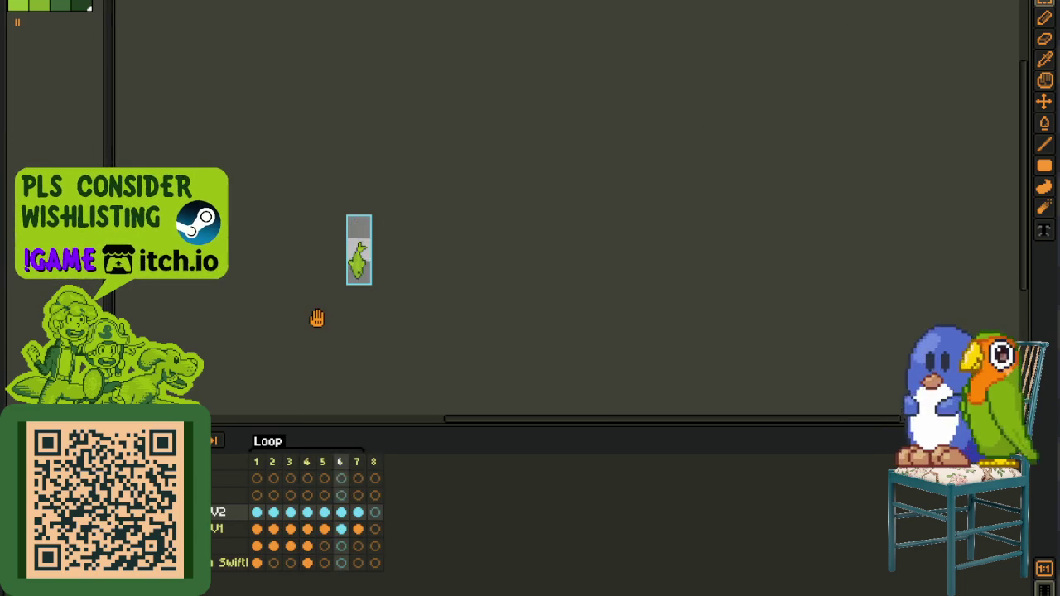
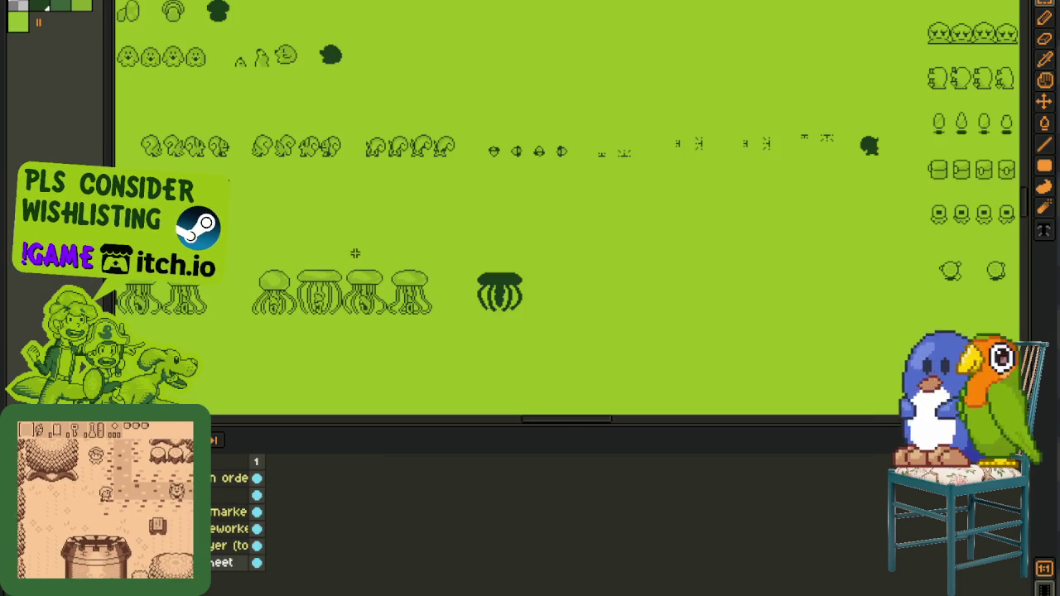
- Collapse the timeline so the green tilemap fills more of the canvas
{"action": "scroll", "coordinate": [390, 240], "scroll_direction": "up", "scroll_amount": 2}
{"action": "scroll", "coordinate": [430, 199], "scroll_direction": "up", "scroll_amount": 2}
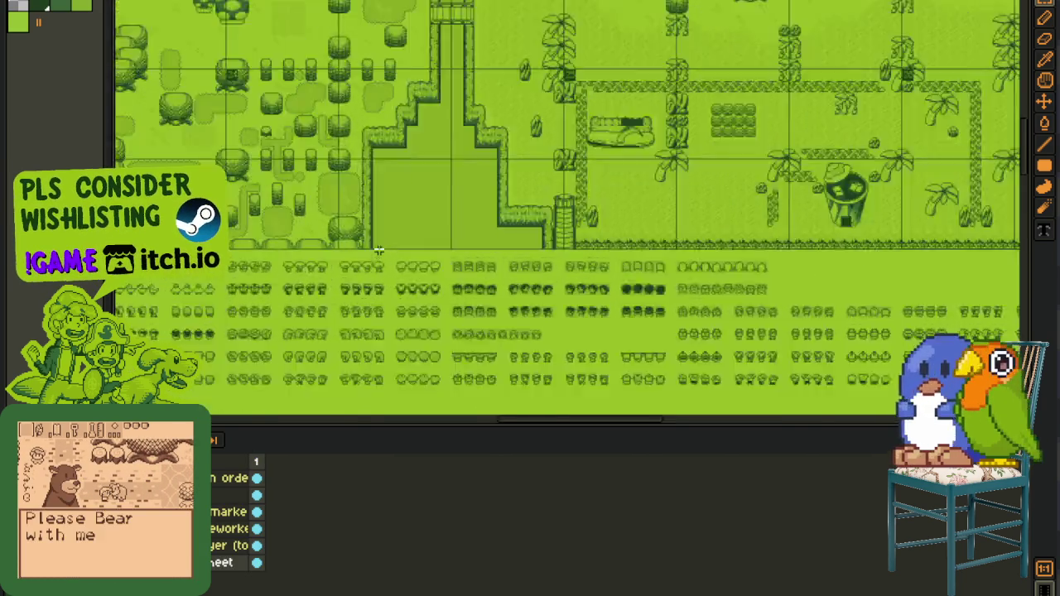
{"action": "scroll", "coordinate": [453, 176], "scroll_direction": "up", "scroll_amount": 1}
{"action": "scroll", "coordinate": [447, 191], "scroll_direction": "up", "scroll_amount": 3}
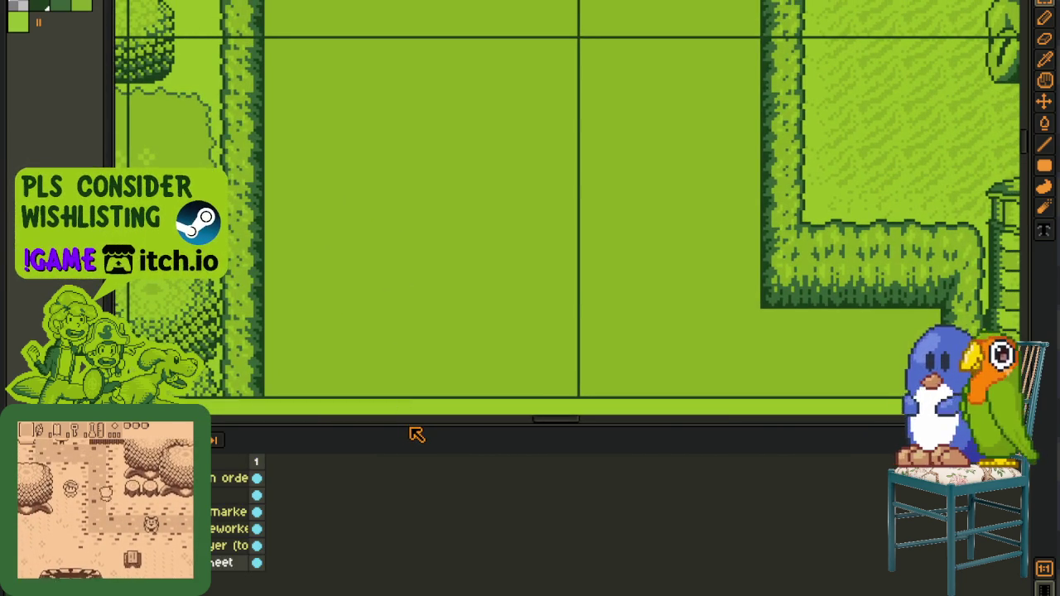
{"action": "left_click_drag", "start_coordinate": [409, 427], "coordinate": [367, 562]}
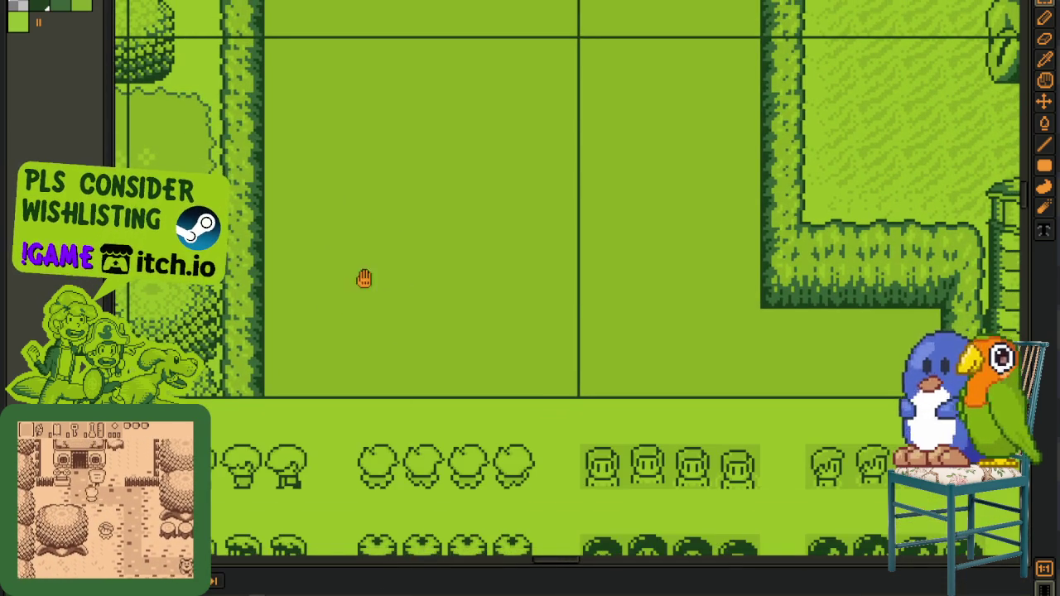
- Zoom in and out across the map's hedge-lined paths and trees
{"action": "scroll", "coordinate": [298, 321], "scroll_direction": "up", "scroll_amount": 2}
{"action": "scroll", "coordinate": [349, 263], "scroll_direction": "down", "scroll_amount": 2}
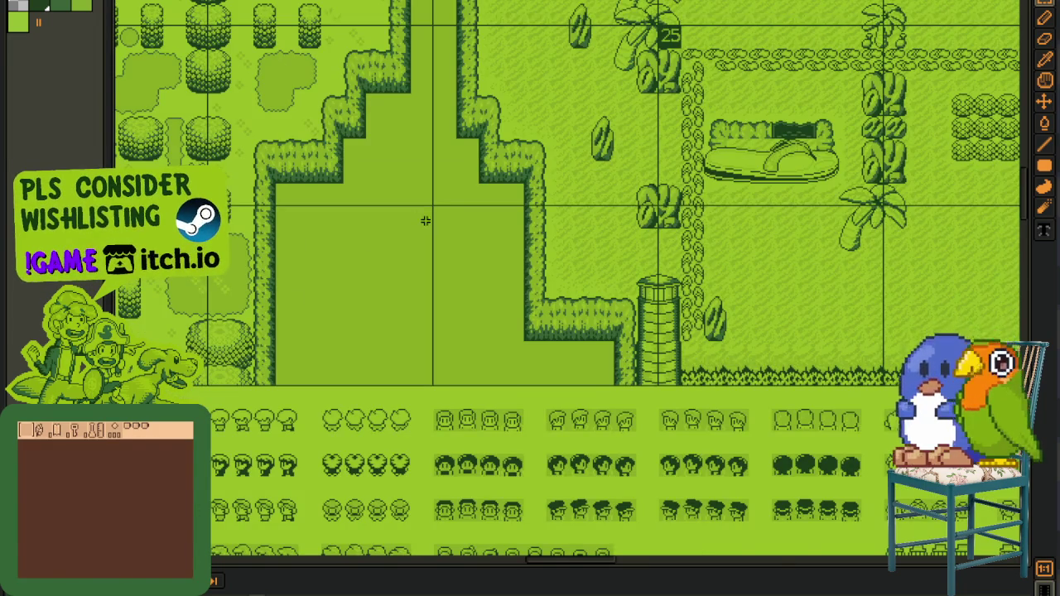
{"action": "scroll", "coordinate": [425, 220], "scroll_direction": "up", "scroll_amount": 3}
{"action": "scroll", "coordinate": [384, 199], "scroll_direction": "up", "scroll_amount": 2}
{"action": "scroll", "coordinate": [383, 227], "scroll_direction": "up", "scroll_amount": 2}
{"action": "scroll", "coordinate": [306, 218], "scroll_direction": "up", "scroll_amount": 3}
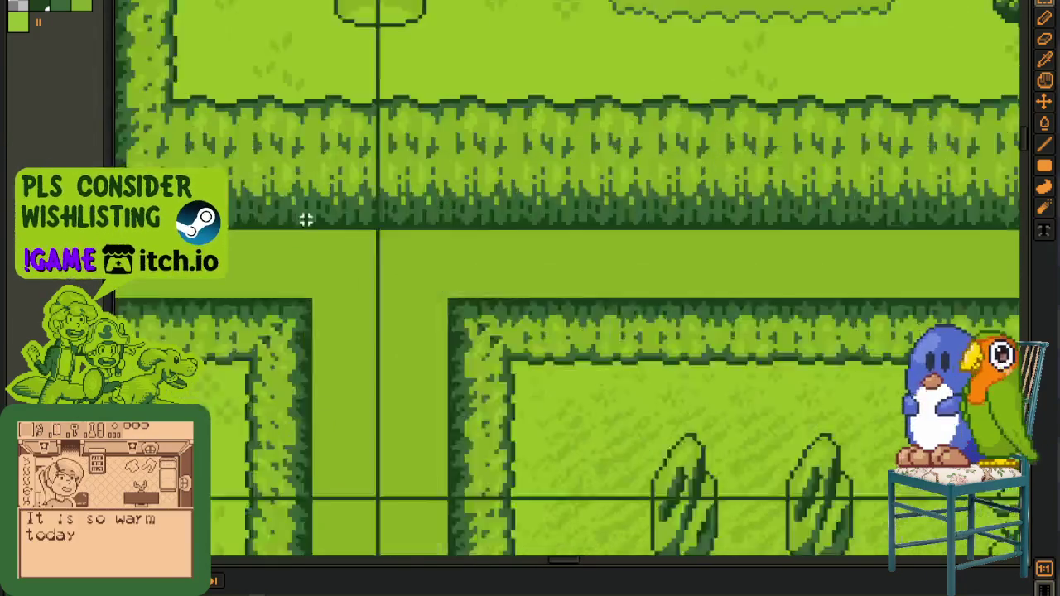
{"action": "scroll", "coordinate": [305, 219], "scroll_direction": "down", "scroll_amount": 3}
{"action": "scroll", "coordinate": [342, 232], "scroll_direction": "down", "scroll_amount": 1}
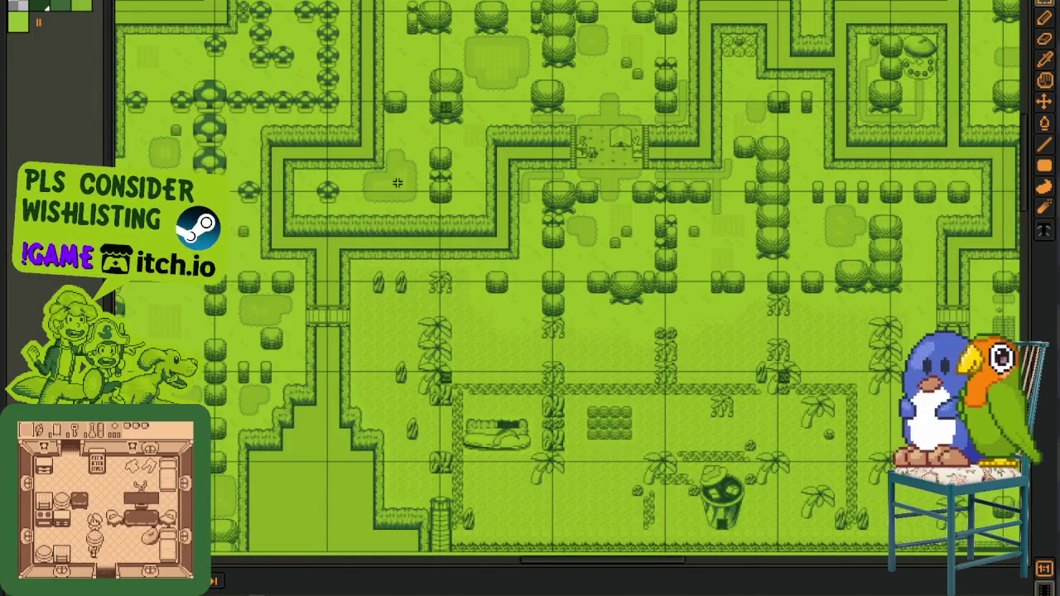
{"action": "scroll", "coordinate": [397, 182], "scroll_direction": "down", "scroll_amount": 2}
{"action": "scroll", "coordinate": [365, 207], "scroll_direction": "up", "scroll_amount": 1}
{"action": "scroll", "coordinate": [314, 262], "scroll_direction": "up", "scroll_amount": 2}
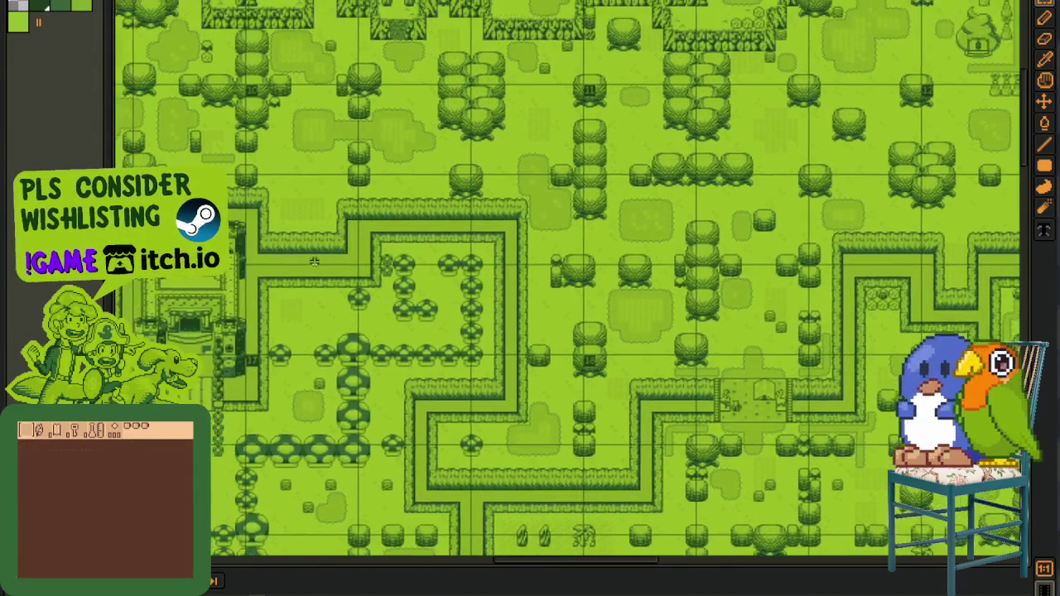
{"action": "scroll", "coordinate": [314, 262], "scroll_direction": "up", "scroll_amount": 4}
{"action": "scroll", "coordinate": [369, 250], "scroll_direction": "down", "scroll_amount": 3}
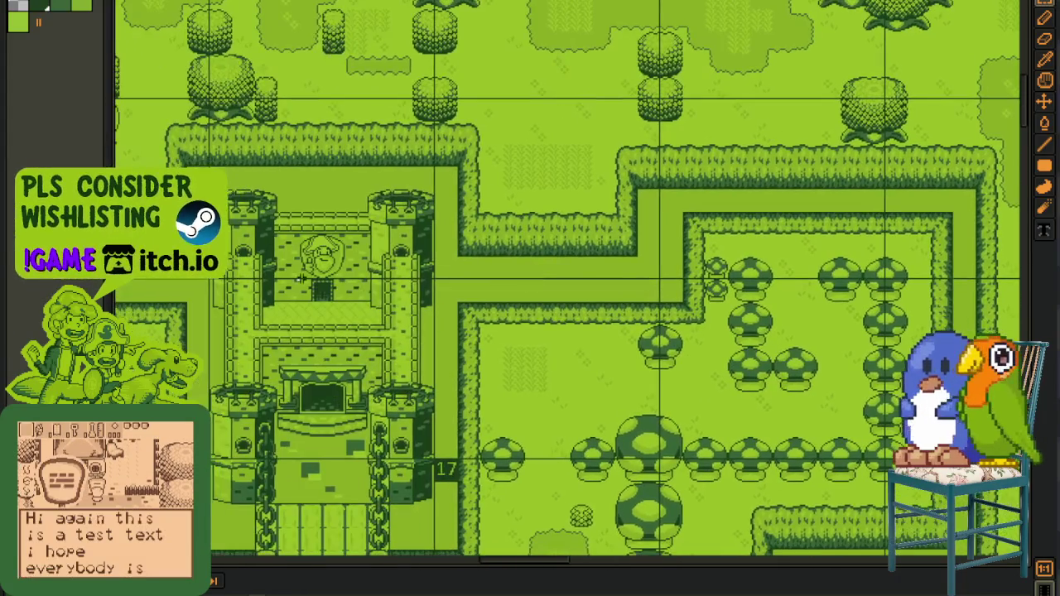
- Pan around the map to centre the castle and reveal more tileset rows
{"action": "left_click_drag", "start_coordinate": [301, 277], "coordinate": [563, 281]}
{"action": "mouse_move", "coordinate": [331, 270]}
{"action": "left_mouse_down"}
{"action": "mouse_move", "coordinate": [364, 305]}
{"action": "mouse_move", "coordinate": [358, 323]}
{"action": "left_mouse_up"}
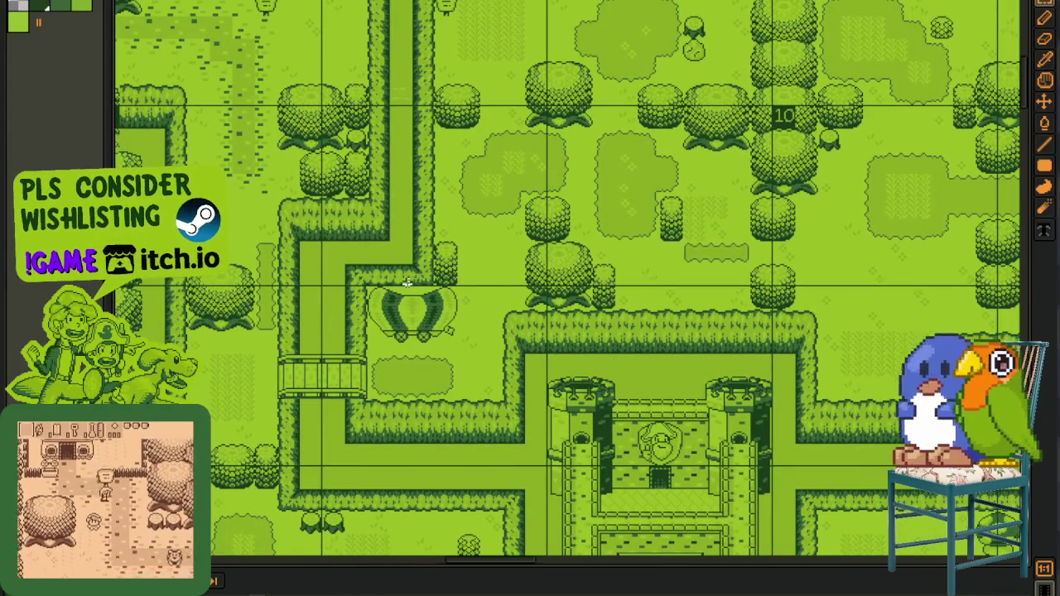
{"action": "scroll", "coordinate": [408, 284], "scroll_direction": "down", "scroll_amount": 3}
{"action": "mouse_move", "coordinate": [603, 322]}
{"action": "left_mouse_down"}
{"action": "mouse_move", "coordinate": [712, 388]}
{"action": "mouse_move", "coordinate": [433, 360]}
{"action": "mouse_move", "coordinate": [634, 332]}
{"action": "mouse_move", "coordinate": [575, 386]}
{"action": "left_mouse_up"}
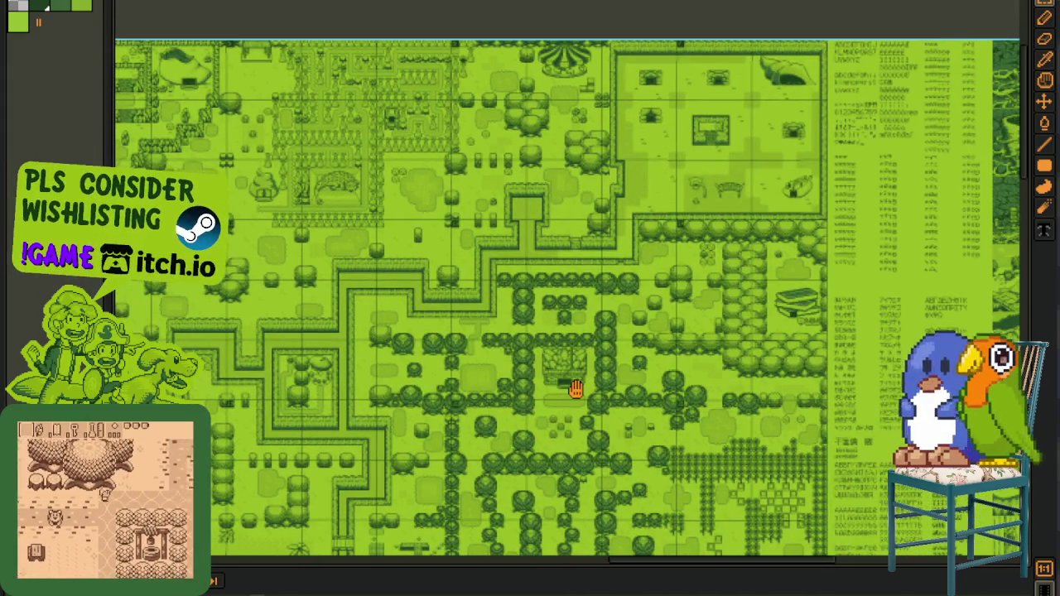
{"action": "scroll", "coordinate": [574, 387], "scroll_direction": "up", "scroll_amount": 2}
{"action": "scroll", "coordinate": [473, 320], "scroll_direction": "up", "scroll_amount": 2}
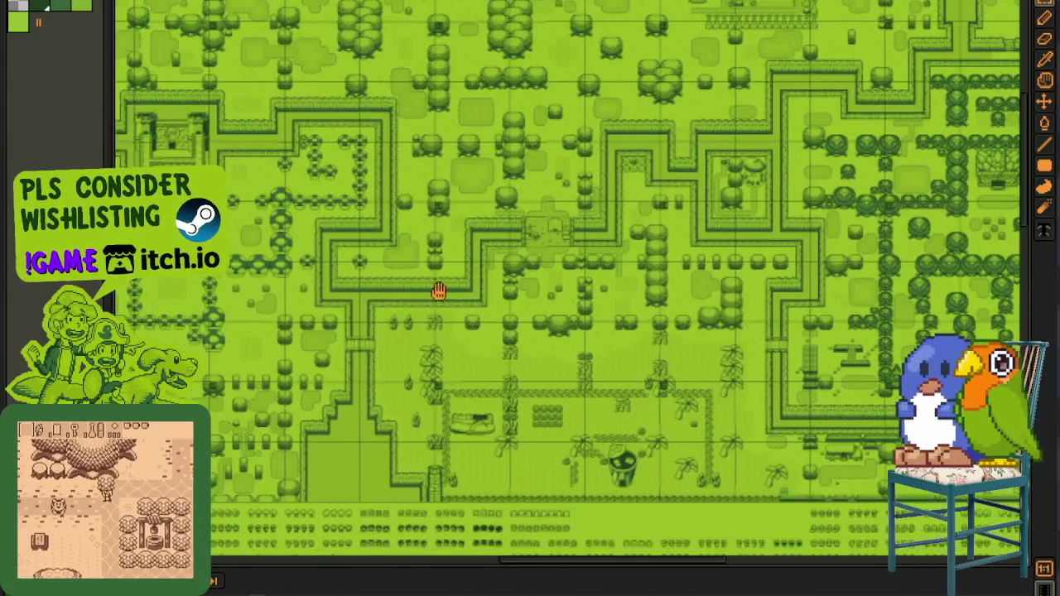
{"action": "left_click_drag", "start_coordinate": [439, 291], "coordinate": [496, 217]}
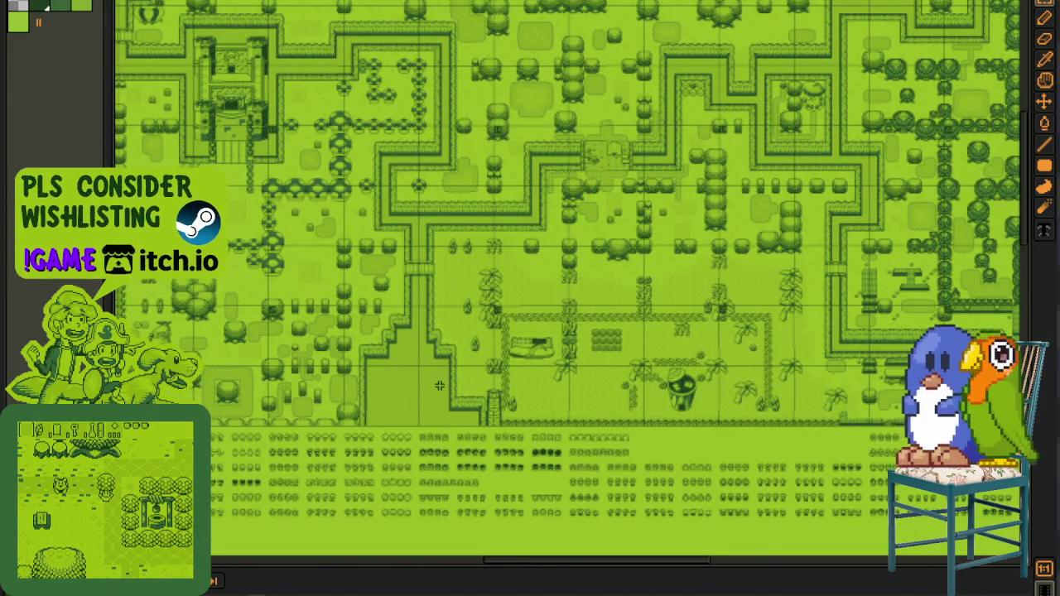
{"action": "scroll", "coordinate": [448, 347], "scroll_direction": "down", "scroll_amount": 2}
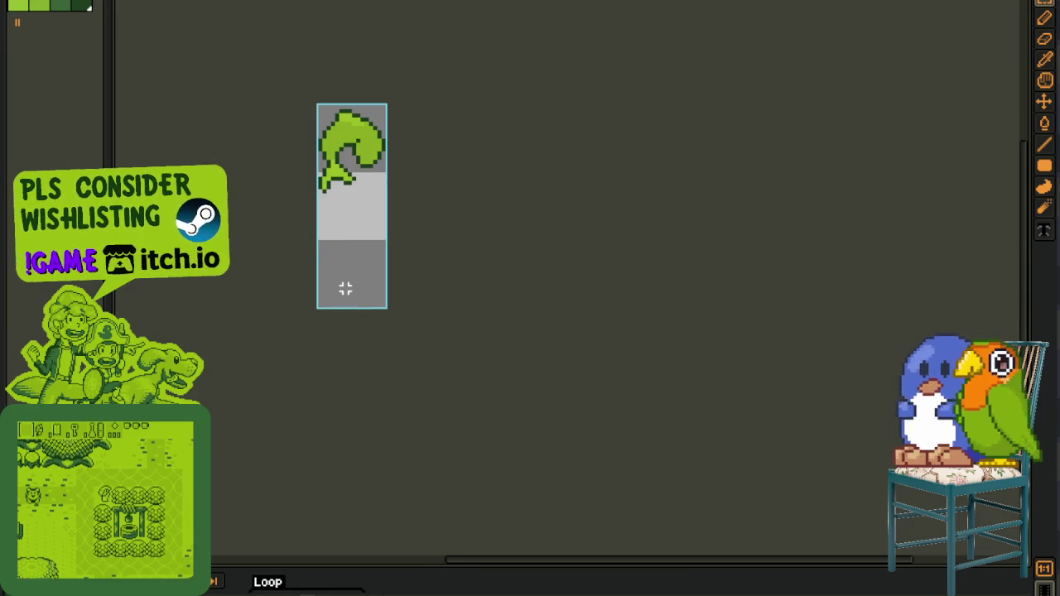
- Preview the fish splash strip with its animation tracks enlarged, then return to the map document
{"action": "scroll", "coordinate": [346, 288], "scroll_direction": "down", "scroll_amount": 1}
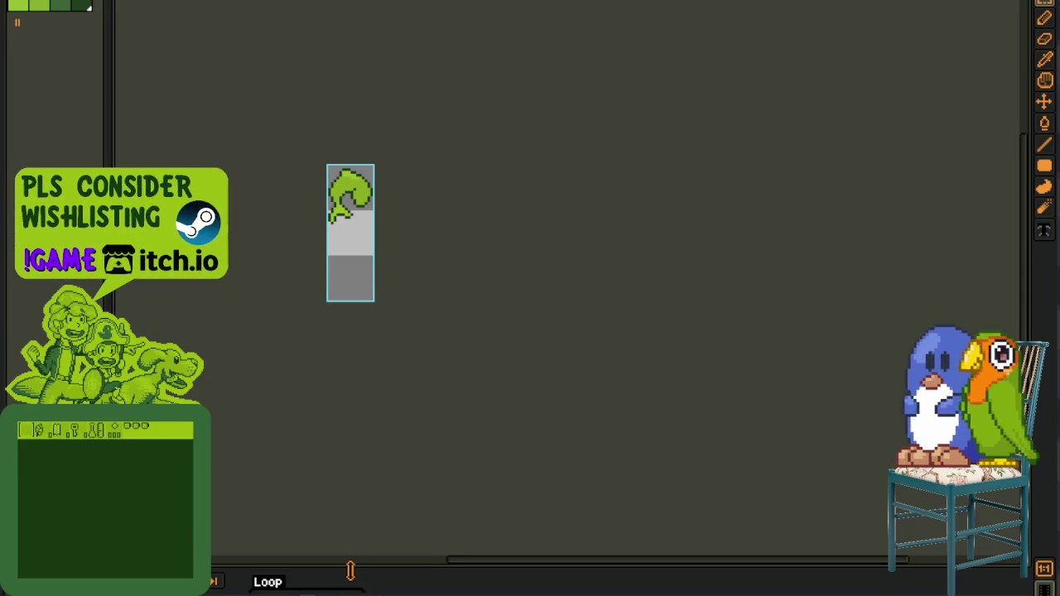
{"action": "left_click_drag", "start_coordinate": [351, 572], "coordinate": [348, 383]}
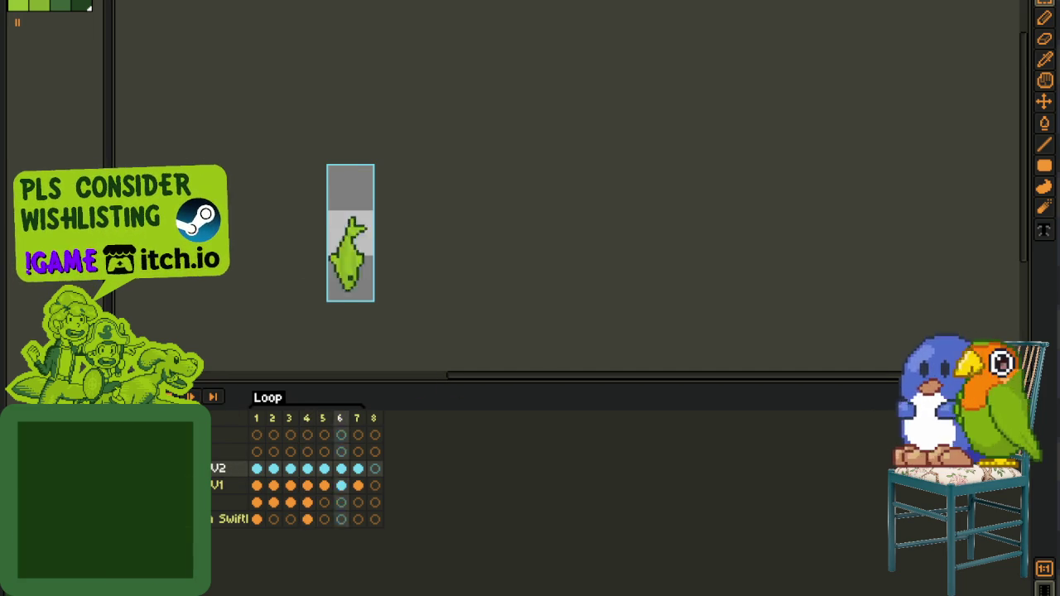
{"action": "left_click", "coordinate": [815, 130]}
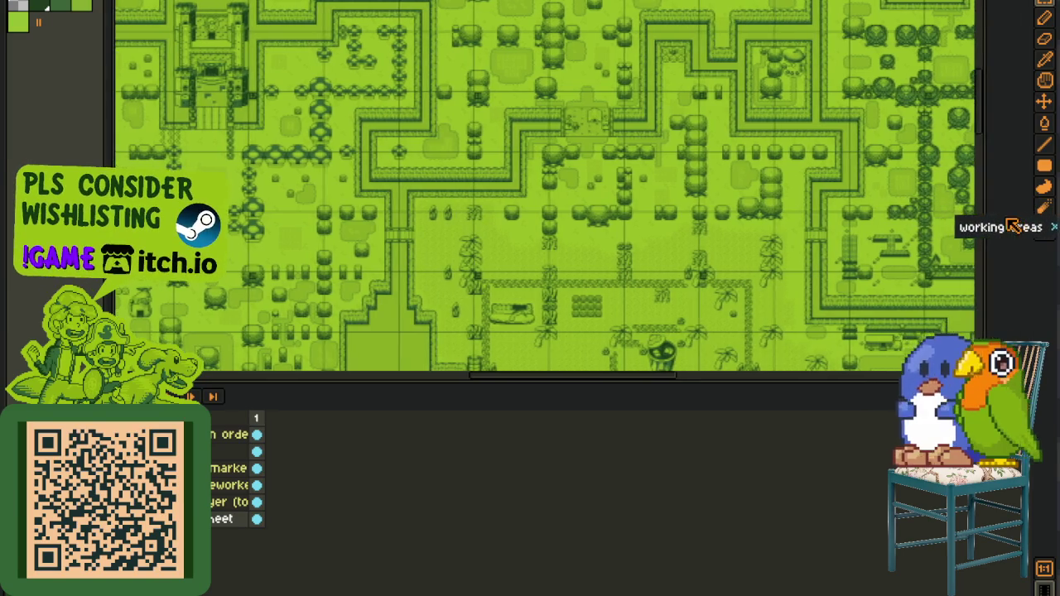
- Dock the map as a right-hand pane, shrink its timeline, and frame the hedge maze
{"action": "left_click_drag", "start_coordinate": [815, 131], "coordinate": [994, 224]}
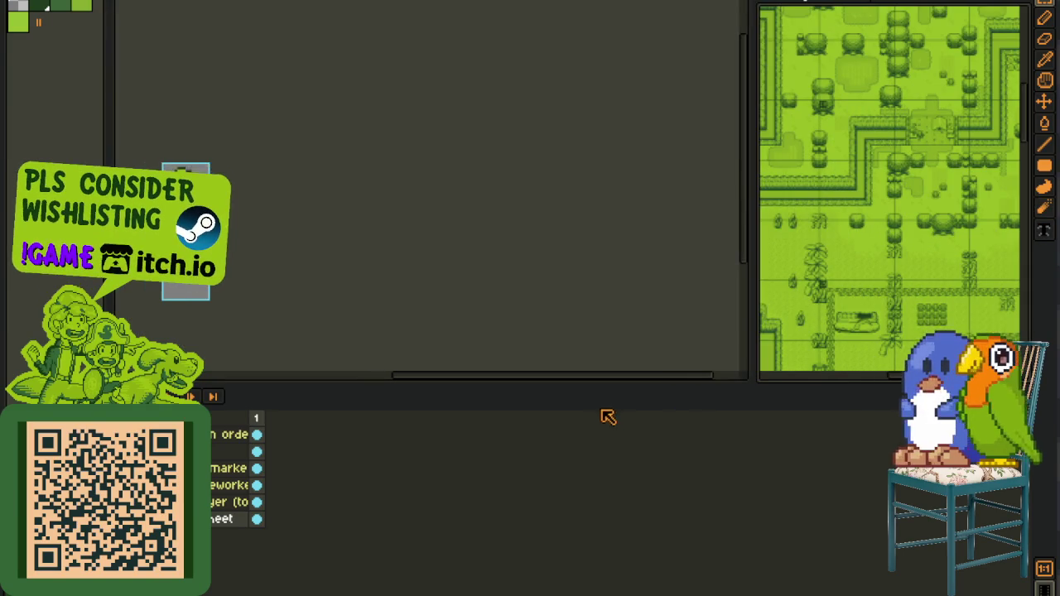
{"action": "left_click_drag", "start_coordinate": [581, 385], "coordinate": [570, 511]}
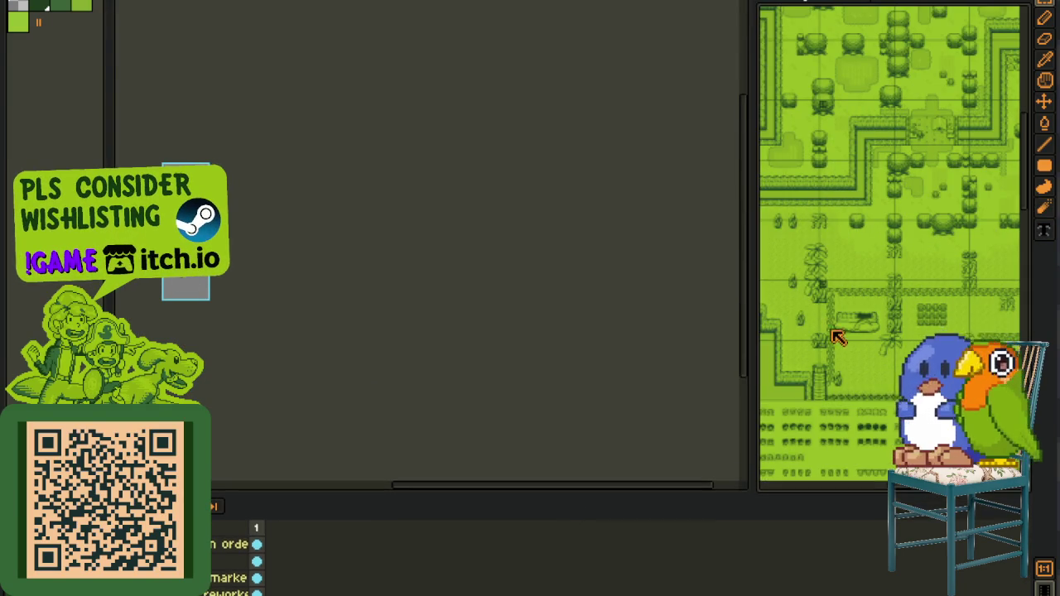
{"action": "scroll", "coordinate": [812, 327], "scroll_direction": "up", "scroll_amount": 2}
{"action": "scroll", "coordinate": [770, 328], "scroll_direction": "up", "scroll_amount": 2}
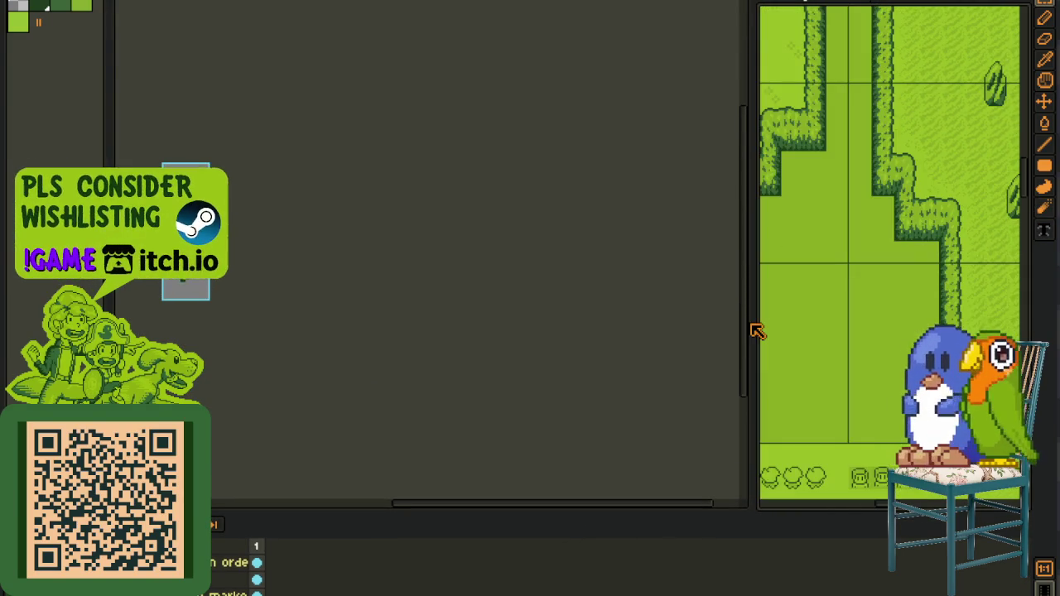
{"action": "scroll", "coordinate": [765, 398], "scroll_direction": "down", "scroll_amount": 3}
{"action": "scroll", "coordinate": [871, 296], "scroll_direction": "up", "scroll_amount": 2}
{"action": "left_click_drag", "start_coordinate": [871, 386], "coordinate": [882, 428]}
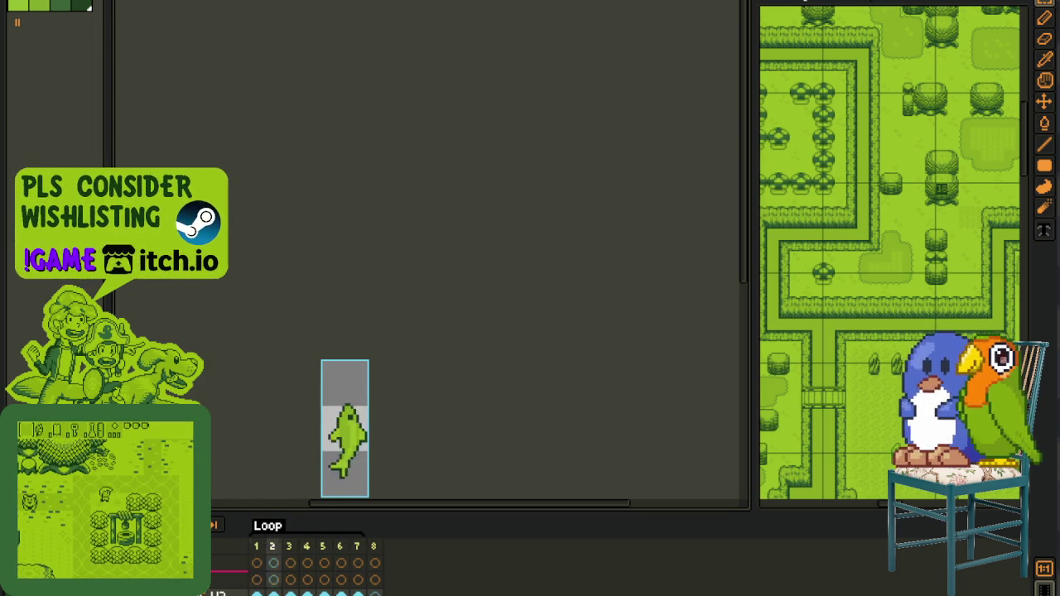
- Rename the layer to 'water splash'
{"action": "key", "text": "shift+p"}
{"action": "type", "text": "water "}
{"action": "type", "text": "splash"}
{"action": "key", "text": "Return"}
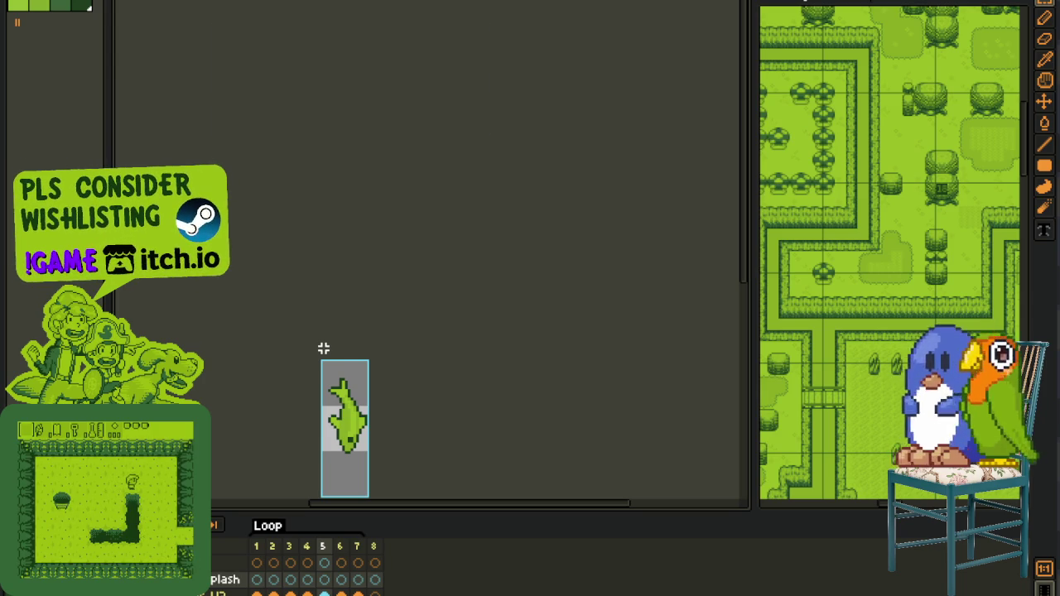
- On frame 1, zoom in and paint red over the splash sprite's left side
{"action": "scroll", "coordinate": [315, 389], "scroll_direction": "up", "scroll_amount": 1}
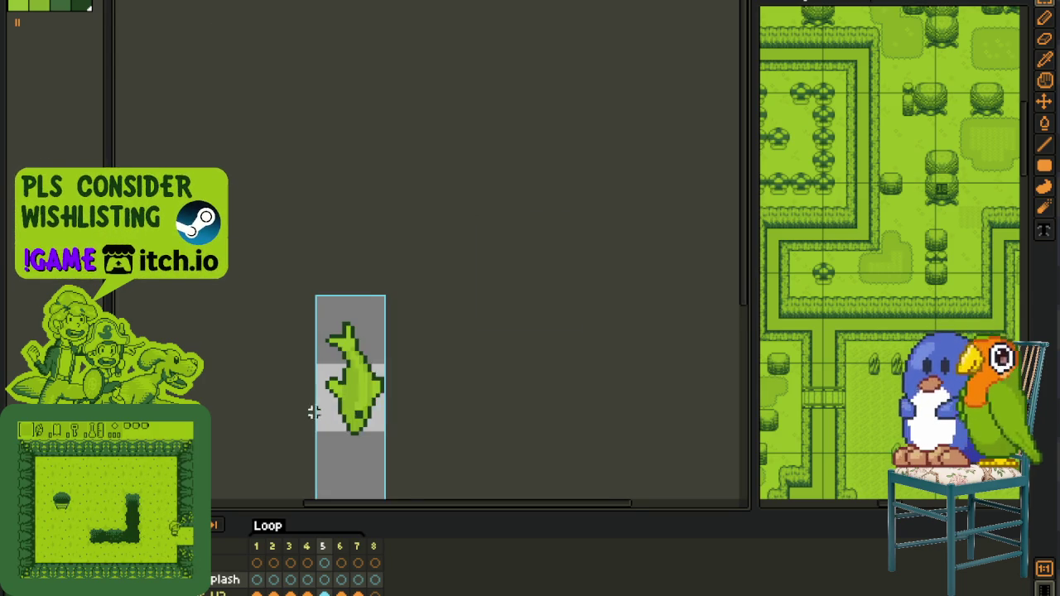
{"action": "scroll", "coordinate": [309, 426], "scroll_direction": "up", "scroll_amount": 1}
{"action": "scroll", "coordinate": [310, 433], "scroll_direction": "up", "scroll_amount": 1}
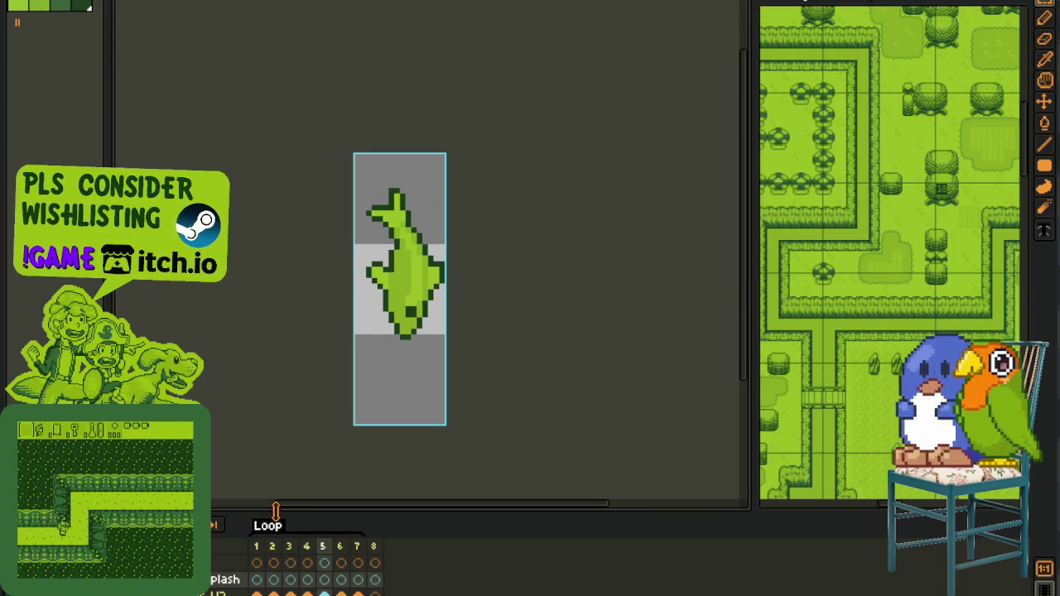
{"action": "left_click_drag", "start_coordinate": [273, 506], "coordinate": [298, 457]}
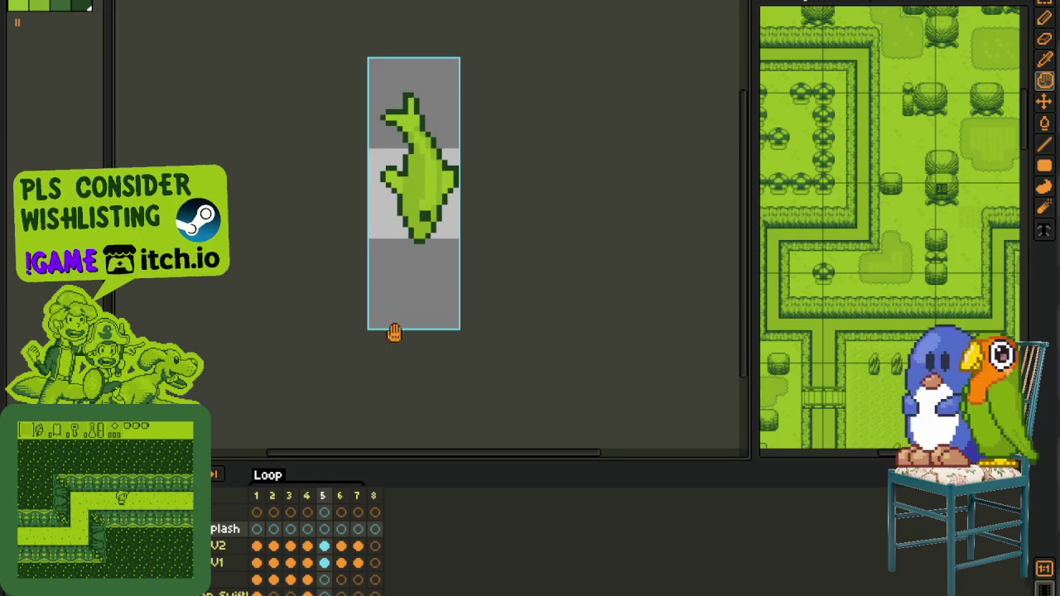
{"action": "left_click", "coordinate": [259, 530]}
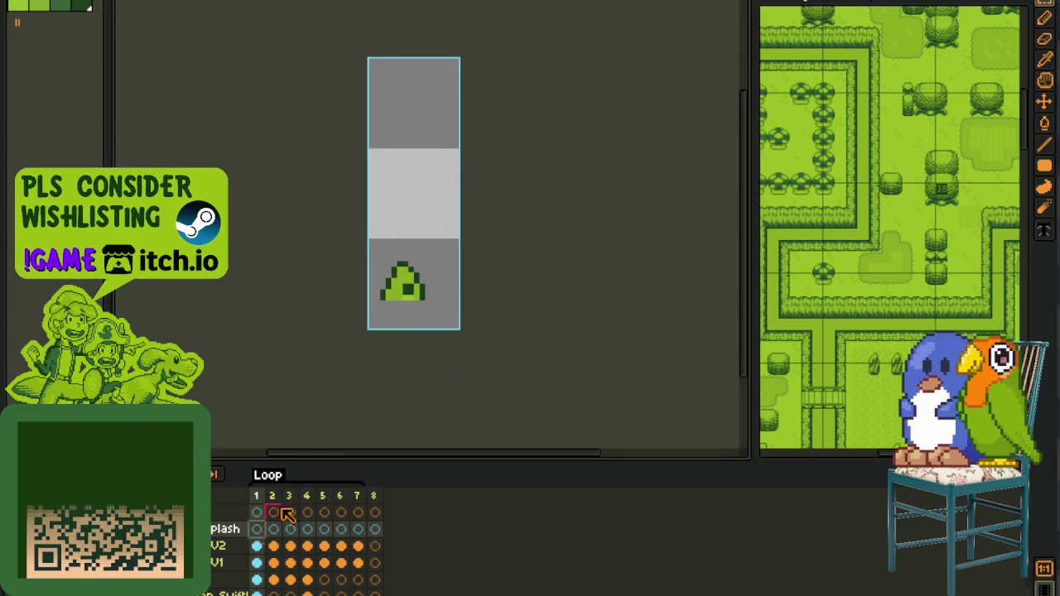
{"action": "left_click_drag", "start_coordinate": [402, 291], "coordinate": [378, 330]}
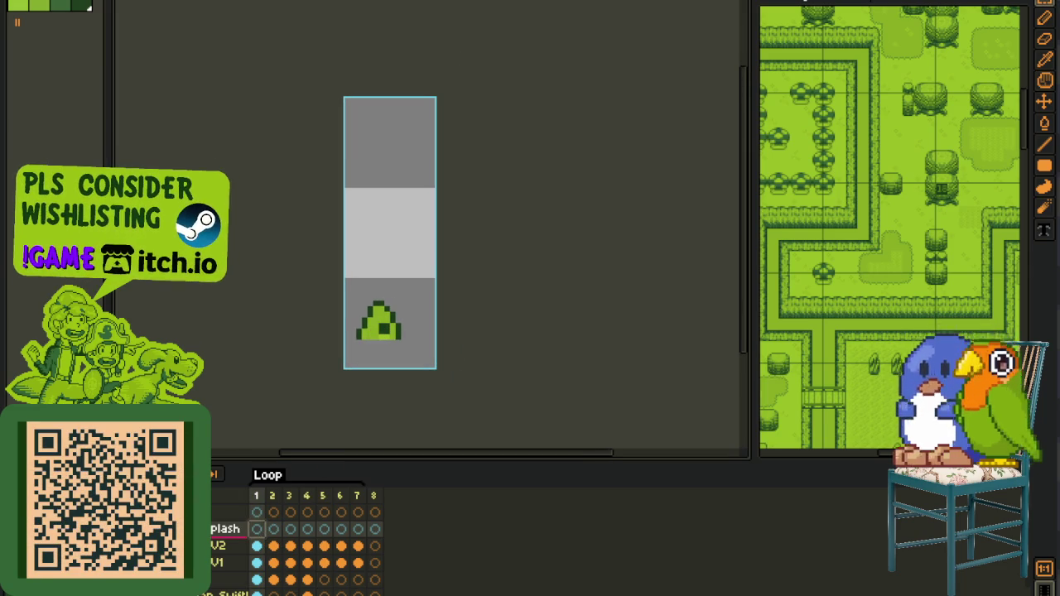
{"action": "scroll", "coordinate": [365, 323], "scroll_direction": "up", "scroll_amount": 2}
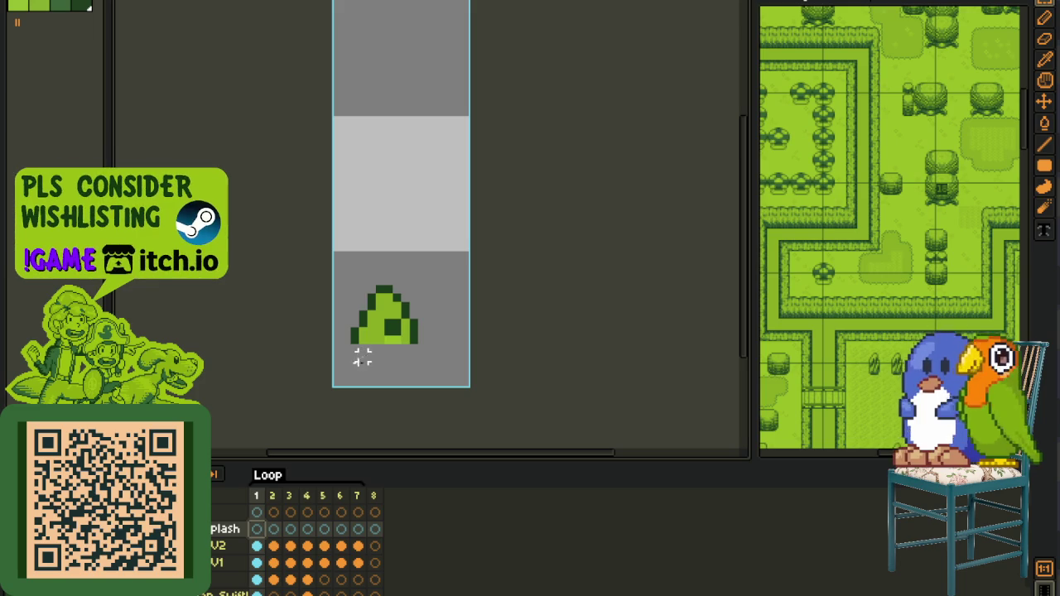
{"action": "scroll", "coordinate": [362, 358], "scroll_direction": "up", "scroll_amount": 2}
{"action": "mouse_move", "coordinate": [388, 296]}
{"action": "left_mouse_down"}
{"action": "mouse_move", "coordinate": [316, 298]}
{"action": "mouse_move", "coordinate": [371, 296]}
{"action": "mouse_move", "coordinate": [371, 276]}
{"action": "mouse_move", "coordinate": [375, 295]}
{"action": "left_mouse_up"}
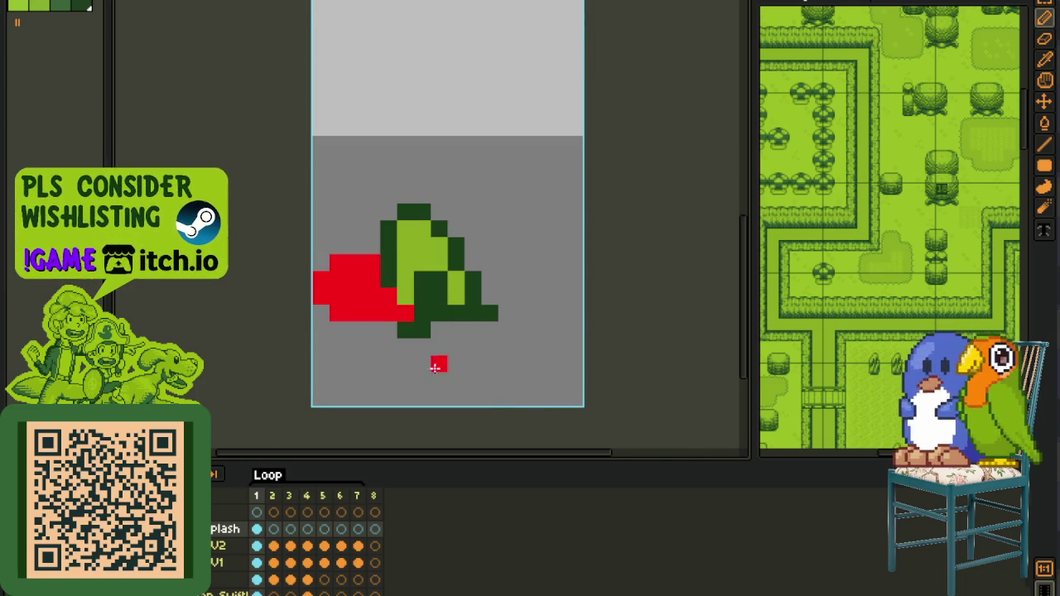
- Replace the dark-green pixels at the bottom of the splash frame
{"action": "key", "text": "i"}
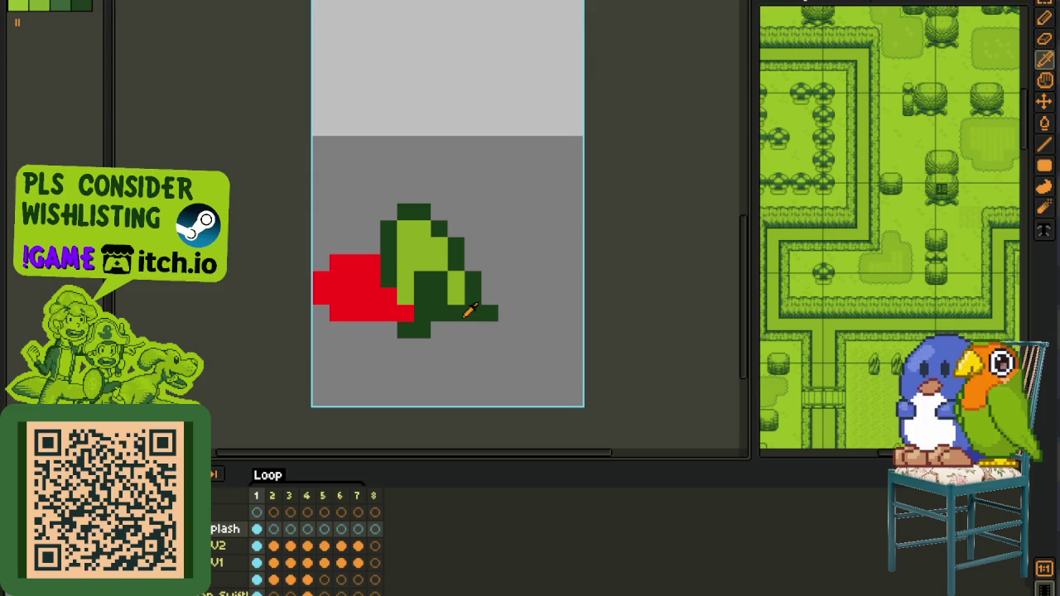
{"action": "key", "text": "shift+r"}
{"action": "left_click", "coordinate": [464, 462]}
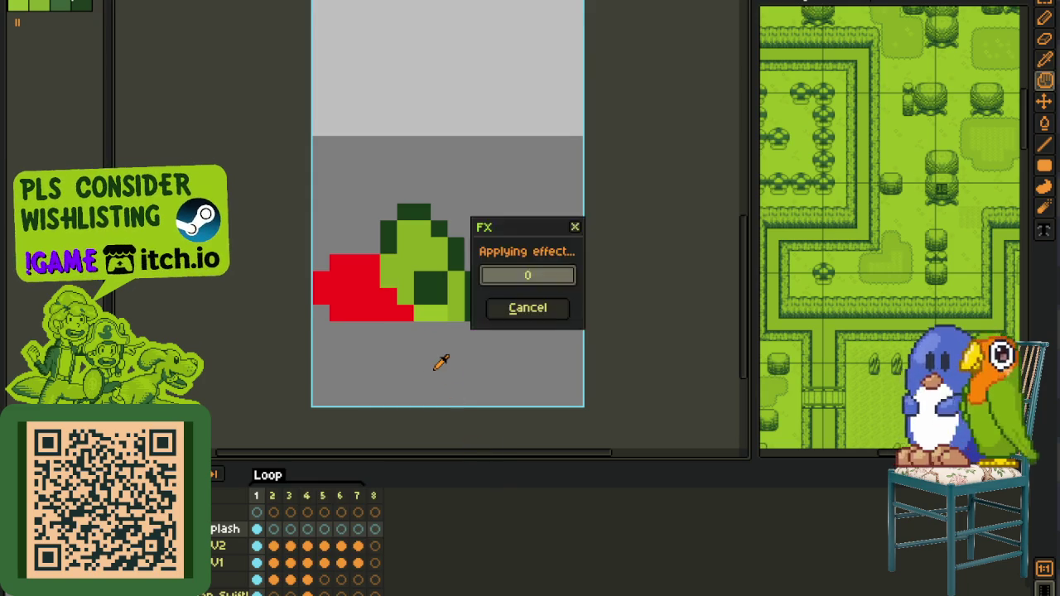
- Paint red splash pixels up-right from the sprite's bottom
{"action": "key", "text": "b"}
{"action": "mouse_move", "coordinate": [460, 313]}
{"action": "left_mouse_down"}
{"action": "mouse_move", "coordinate": [516, 276]}
{"action": "mouse_move", "coordinate": [534, 278]}
{"action": "left_mouse_up"}
{"action": "scroll", "coordinate": [530, 278], "scroll_direction": "down", "scroll_amount": 3}
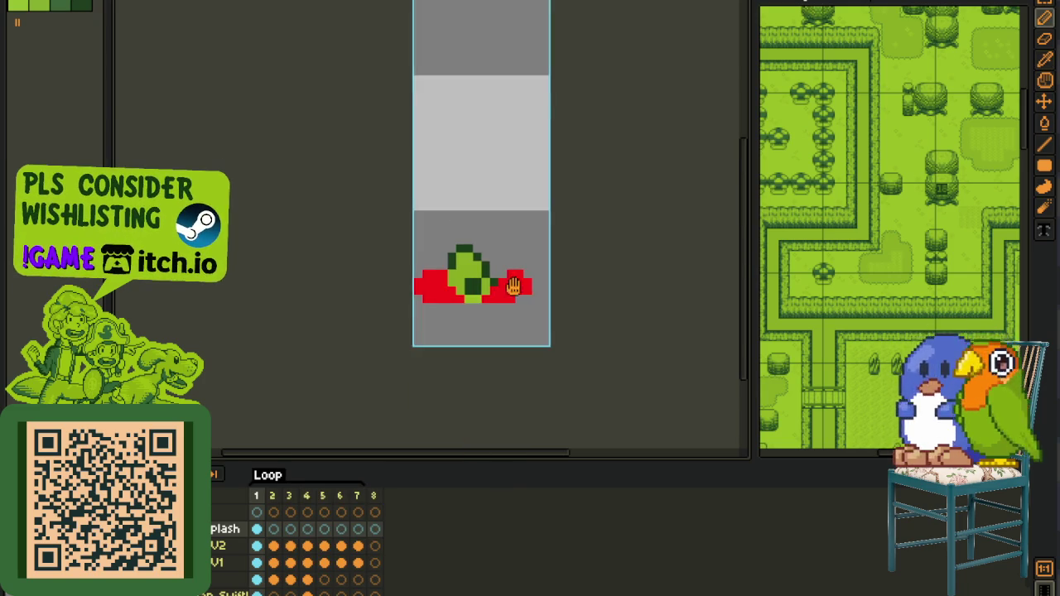
- On frame 2, paint red splash wings left and right of the fish's tail
{"action": "left_click", "coordinate": [274, 538]}
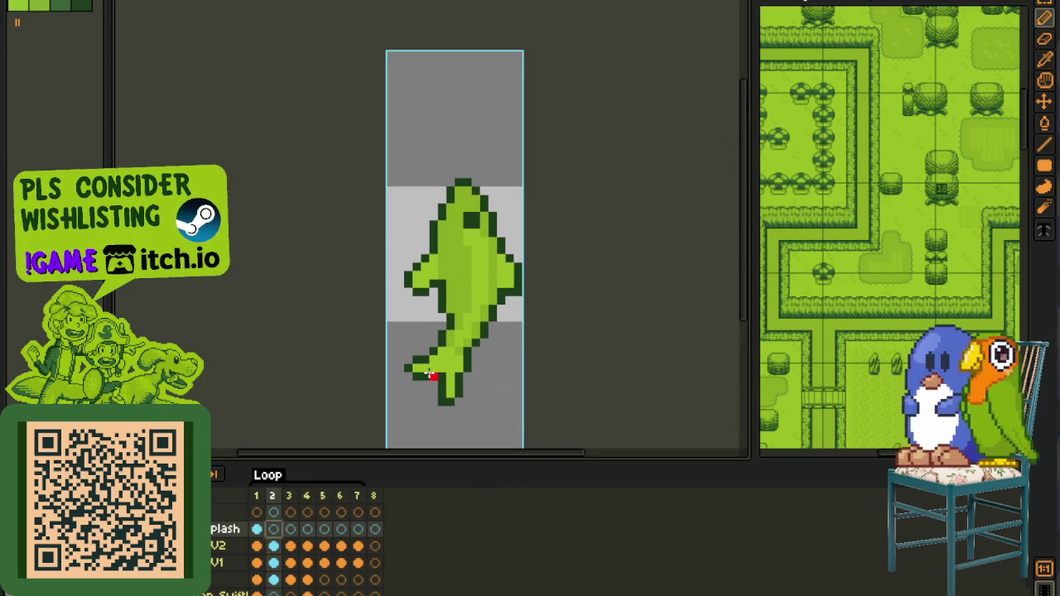
{"action": "left_click_drag", "start_coordinate": [425, 411], "coordinate": [399, 348]}
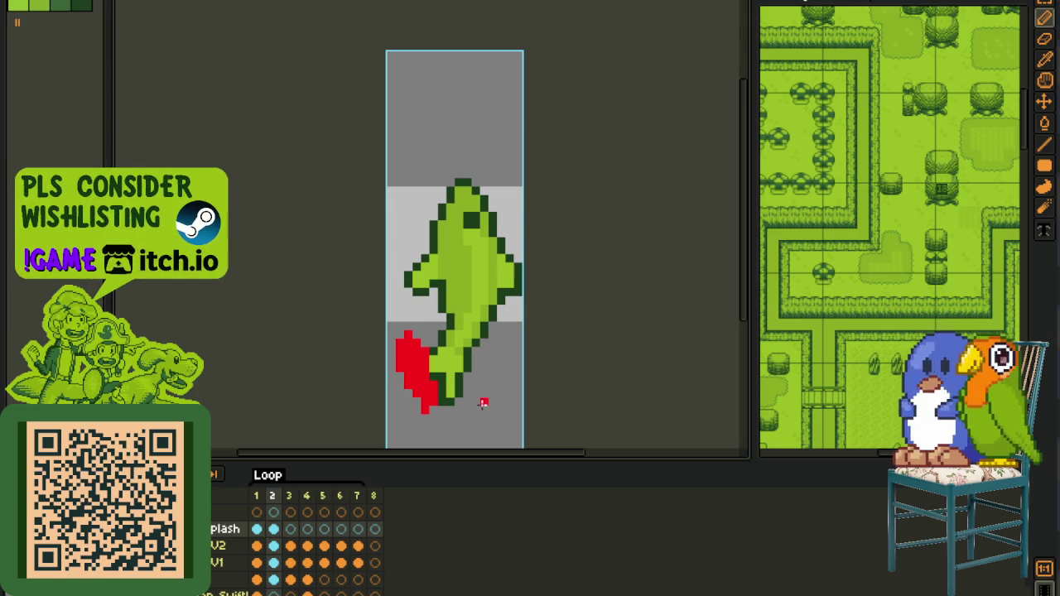
{"action": "left_click_drag", "start_coordinate": [484, 403], "coordinate": [496, 348]}
{"action": "scroll", "coordinate": [479, 433], "scroll_direction": "up", "scroll_amount": 2}
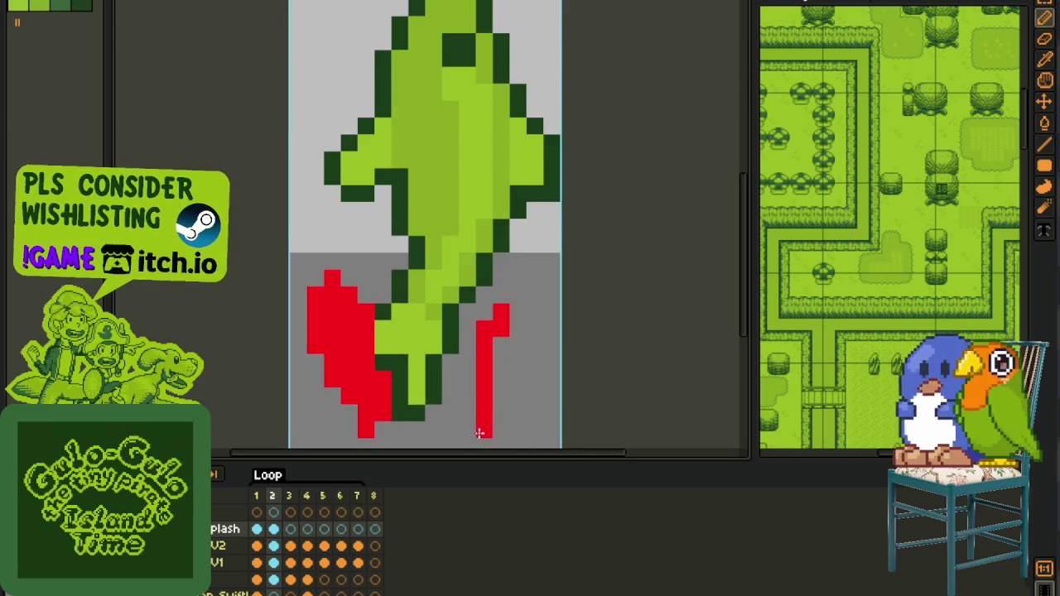
{"action": "left_click_drag", "start_coordinate": [468, 427], "coordinate": [469, 383]}
{"action": "mouse_move", "coordinate": [468, 419]}
{"action": "left_mouse_down"}
{"action": "mouse_move", "coordinate": [471, 386]}
{"action": "mouse_move", "coordinate": [529, 314]}
{"action": "left_mouse_up"}
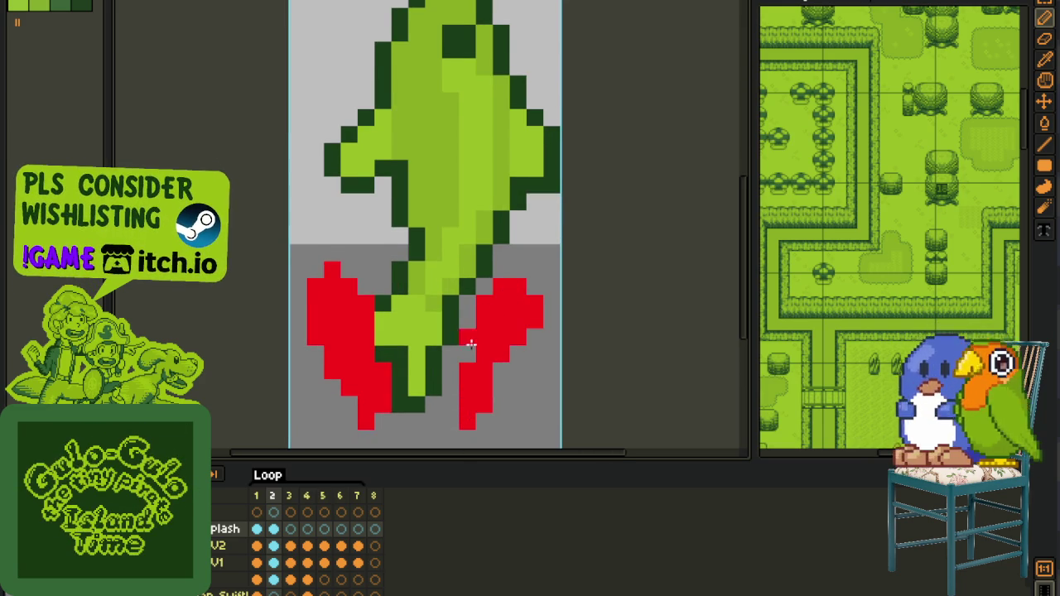
- Clean stray red pixels from the left splash and recolour two edge pixels dark green
{"action": "scroll", "coordinate": [493, 375], "scroll_direction": "down", "scroll_amount": 2}
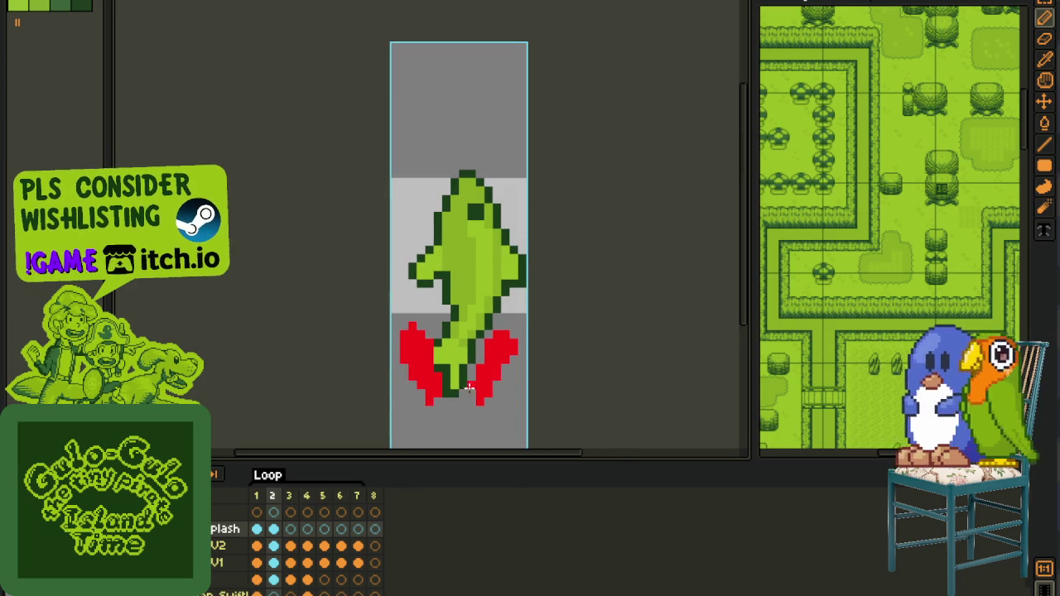
{"action": "scroll", "coordinate": [486, 388], "scroll_direction": "up", "scroll_amount": 2}
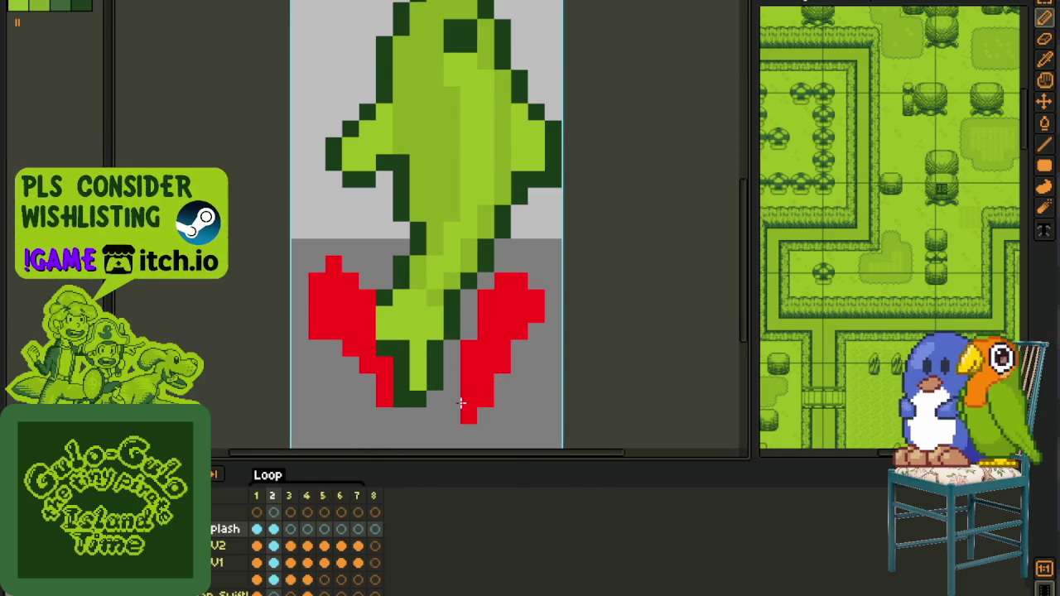
{"action": "mouse_move", "coordinate": [382, 399]}
{"action": "left_mouse_down"}
{"action": "mouse_move", "coordinate": [383, 366]}
{"action": "mouse_move", "coordinate": [398, 366]}
{"action": "left_mouse_up"}
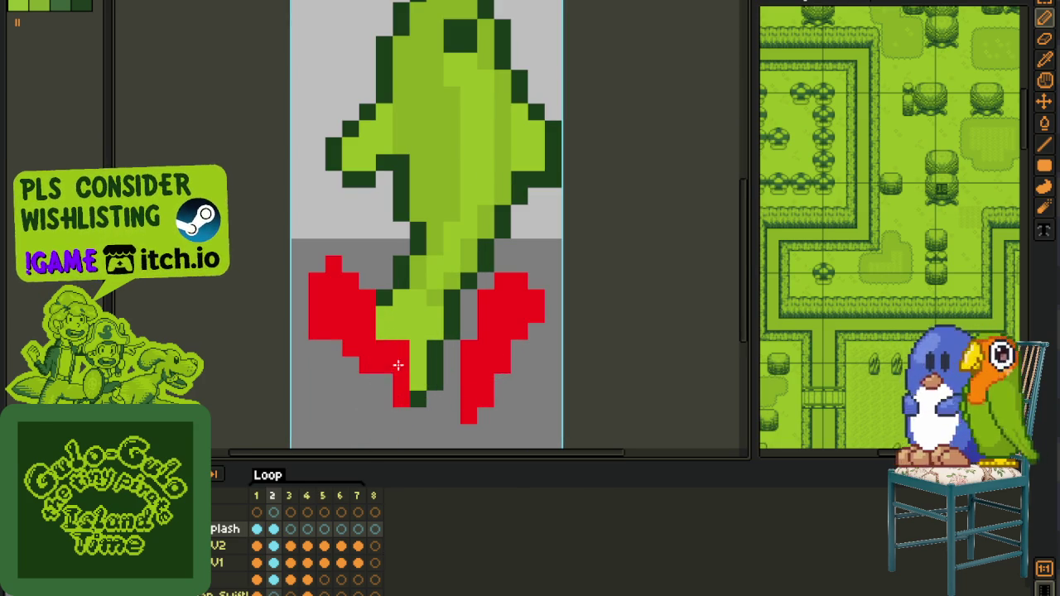
{"action": "left_click_drag", "start_coordinate": [339, 331], "coordinate": [354, 356]}
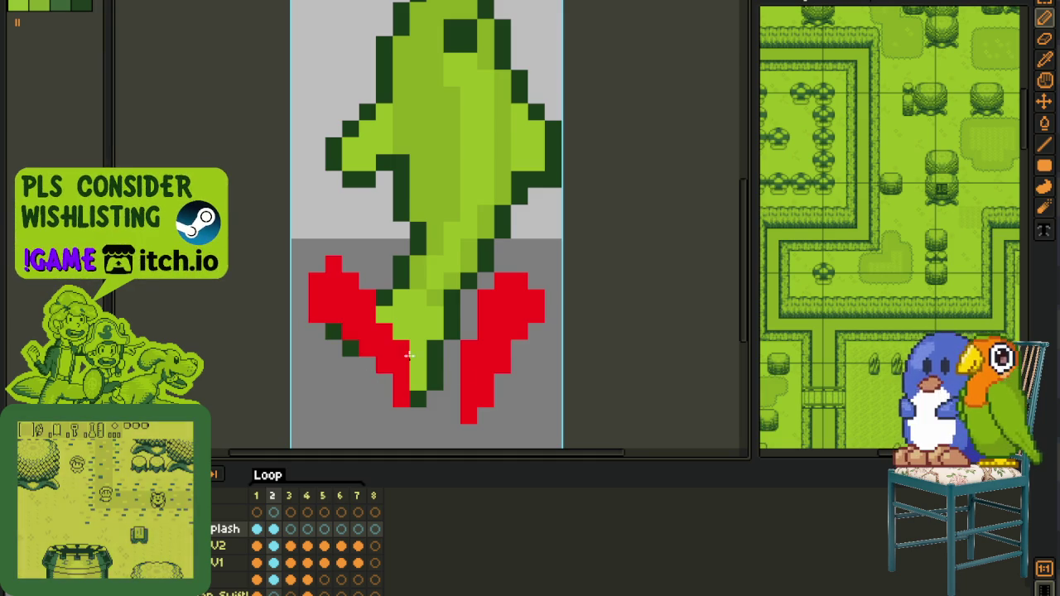
{"action": "scroll", "coordinate": [408, 355], "scroll_direction": "down", "scroll_amount": 2}
{"action": "scroll", "coordinate": [471, 364], "scroll_direction": "up", "scroll_amount": 1}
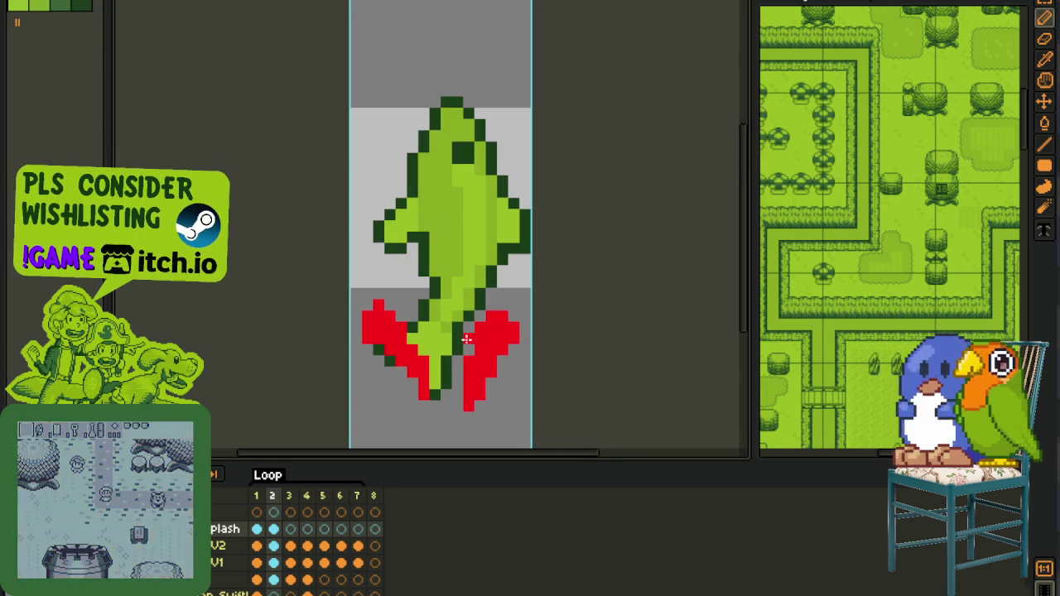
- Nudge the right and left splash wings one pixel inward
{"action": "left_click_drag", "start_coordinate": [470, 273], "coordinate": [534, 437]}
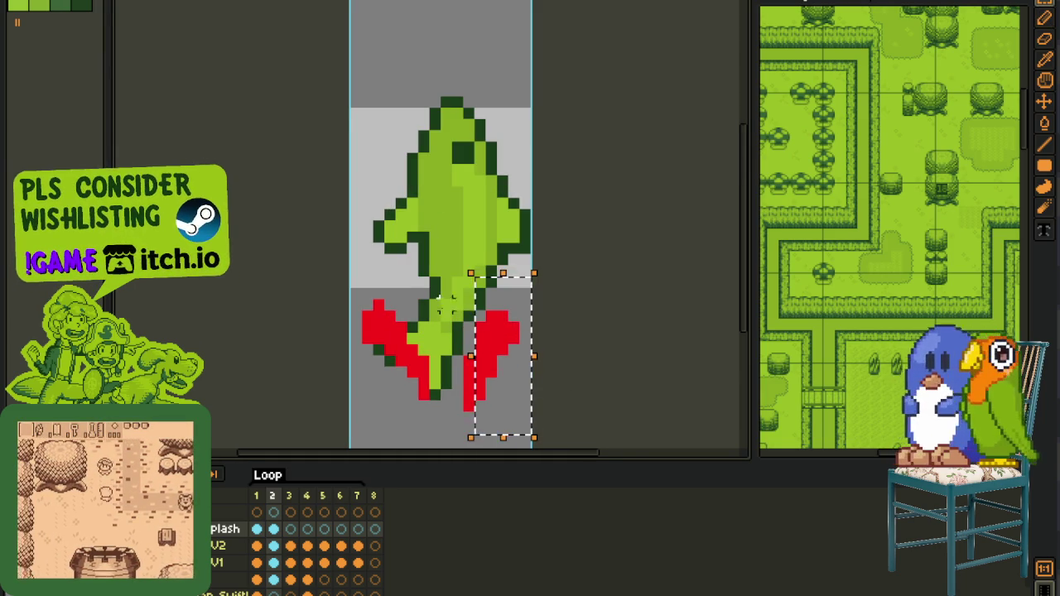
{"action": "left_click_drag", "start_coordinate": [485, 379], "coordinate": [459, 373]}
{"action": "mouse_move", "coordinate": [351, 290]}
{"action": "left_mouse_down"}
{"action": "mouse_move", "coordinate": [405, 379]}
{"action": "mouse_move", "coordinate": [425, 352]}
{"action": "left_mouse_up"}
{"action": "left_click", "coordinate": [451, 368]}
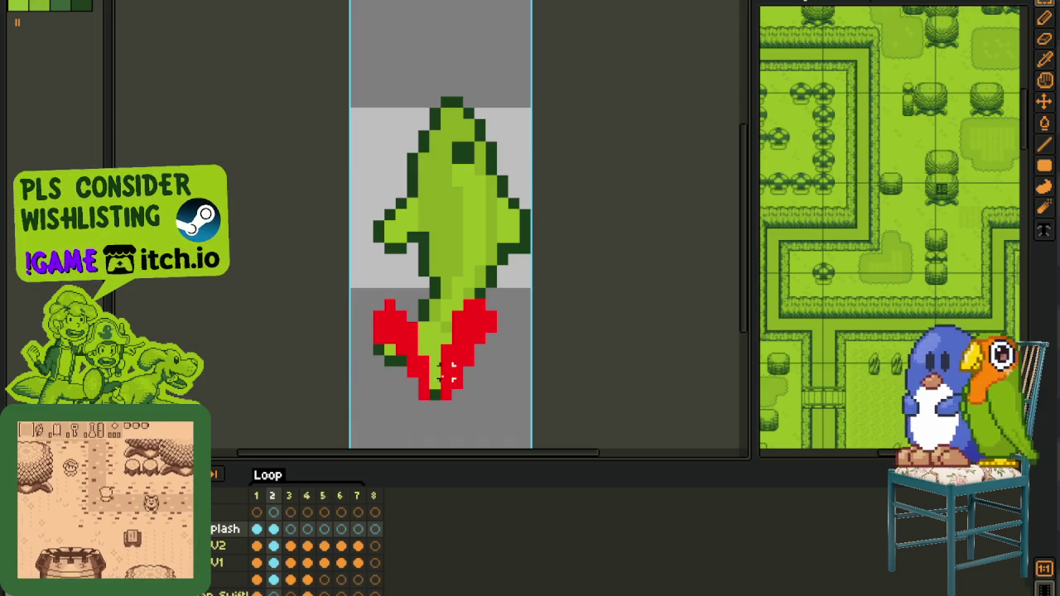
{"action": "scroll", "coordinate": [465, 369], "scroll_direction": "up", "scroll_amount": 2}
- Build a small red droplet below the right splash wing
{"action": "left_click", "coordinate": [494, 398]}
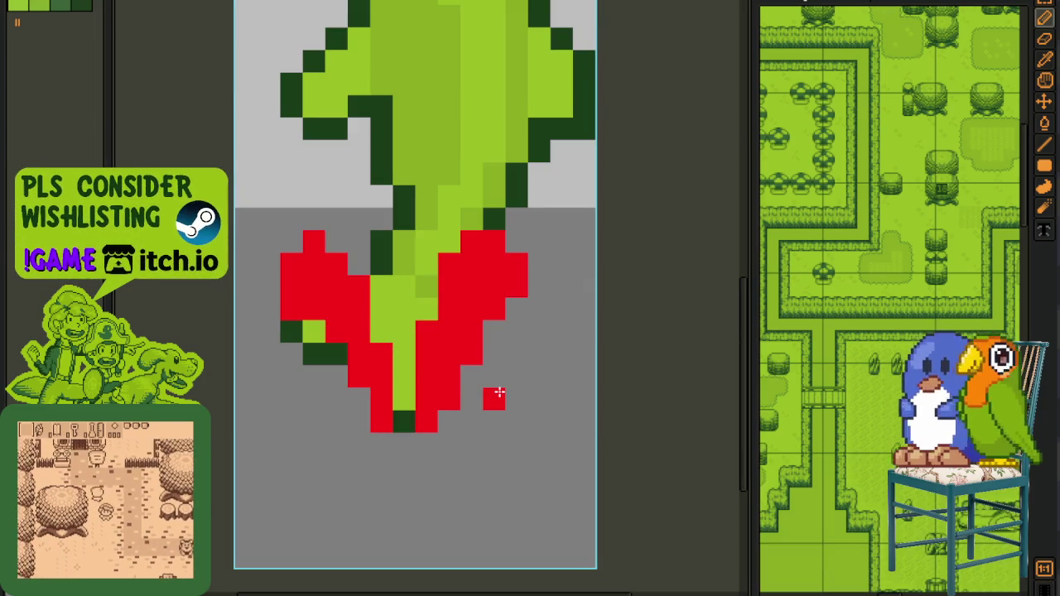
{"action": "key", "text": "ctrl+z"}
{"action": "left_click", "coordinate": [494, 411]}
{"action": "mouse_move", "coordinate": [498, 416]}
{"action": "left_mouse_down"}
{"action": "mouse_move", "coordinate": [504, 386]}
{"action": "mouse_move", "coordinate": [501, 407]}
{"action": "left_mouse_up"}
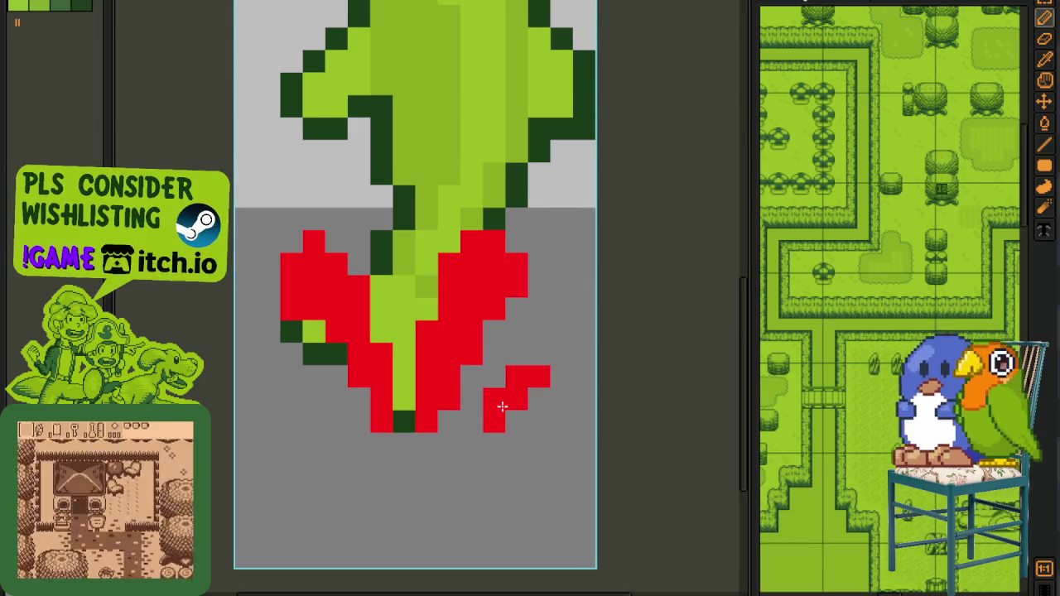
{"action": "mouse_move", "coordinate": [534, 367]}
{"action": "left_mouse_down"}
{"action": "mouse_move", "coordinate": [539, 351]}
{"action": "mouse_move", "coordinate": [573, 382]}
{"action": "left_mouse_up"}
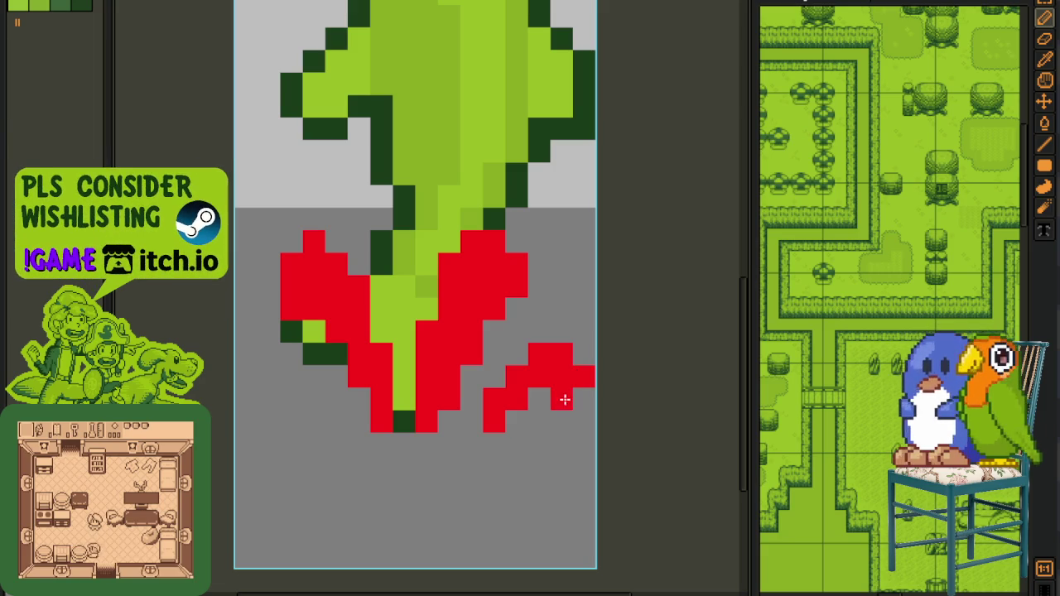
{"action": "left_click", "coordinate": [513, 412]}
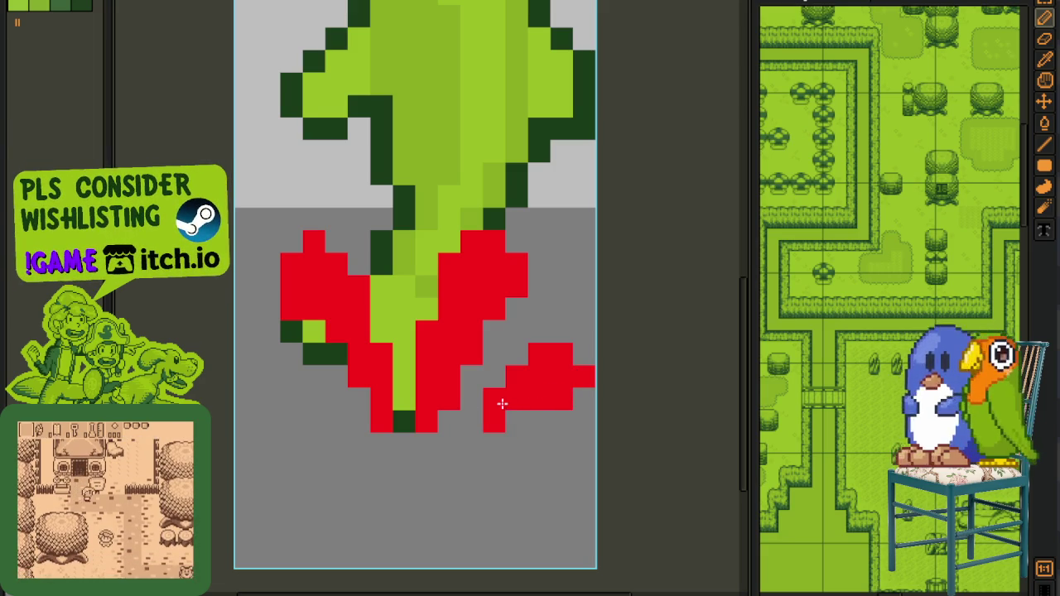
{"action": "mouse_move", "coordinate": [303, 403]}
{"action": "left_mouse_down"}
{"action": "mouse_move", "coordinate": [313, 376]}
{"action": "mouse_move", "coordinate": [291, 397]}
{"action": "left_mouse_up"}
- Add a two-pixel red droplet below the left splash wing
{"action": "left_click", "coordinate": [270, 381]}
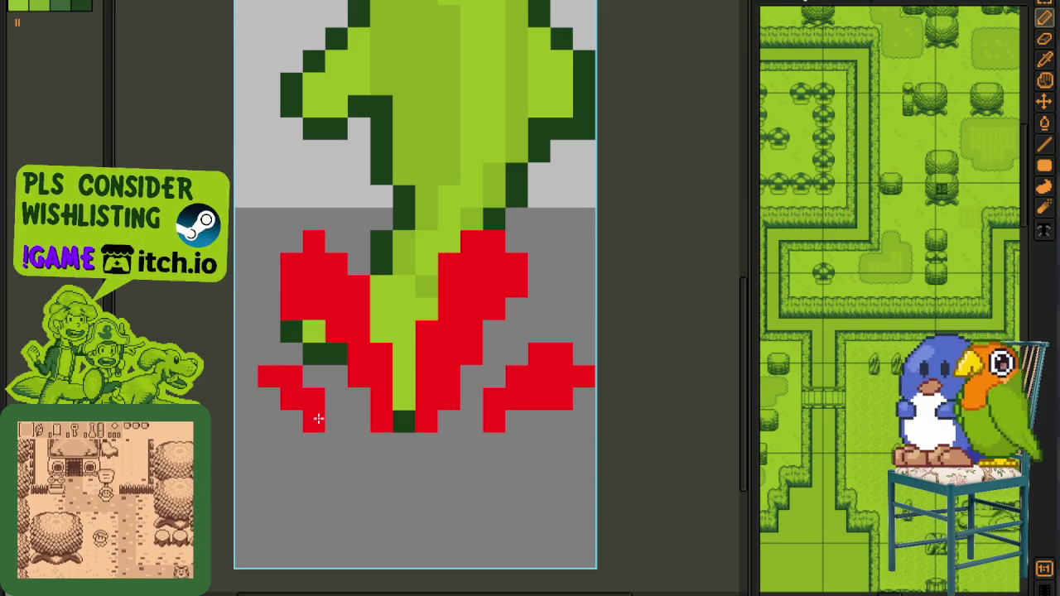
{"action": "left_click", "coordinate": [269, 399]}
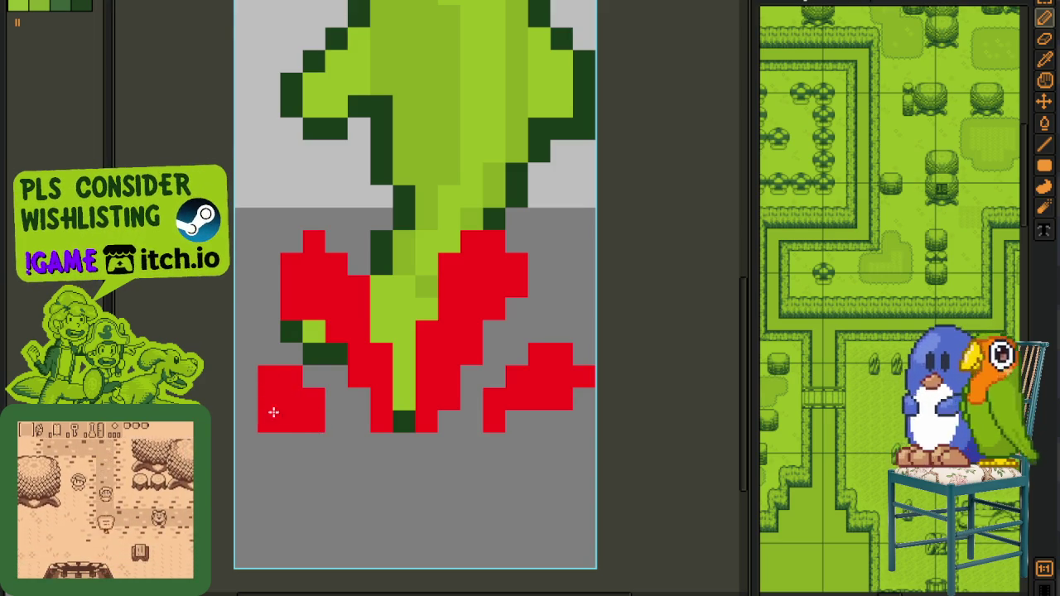
{"action": "right_click", "coordinate": [274, 411]}
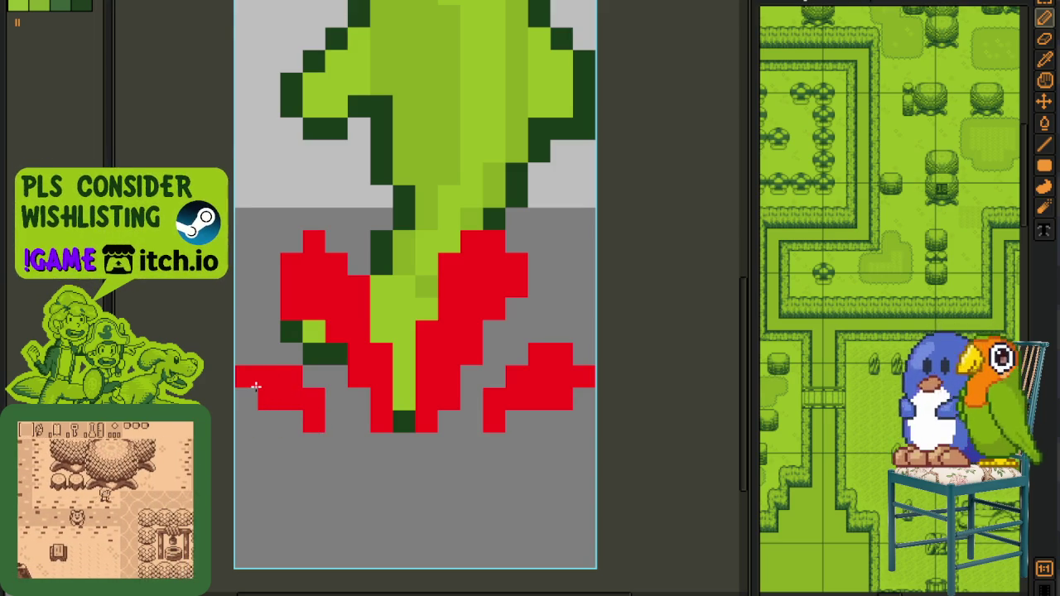
{"action": "scroll", "coordinate": [342, 376], "scroll_direction": "down", "scroll_amount": 3}
{"action": "scroll", "coordinate": [471, 374], "scroll_direction": "up", "scroll_amount": 3}
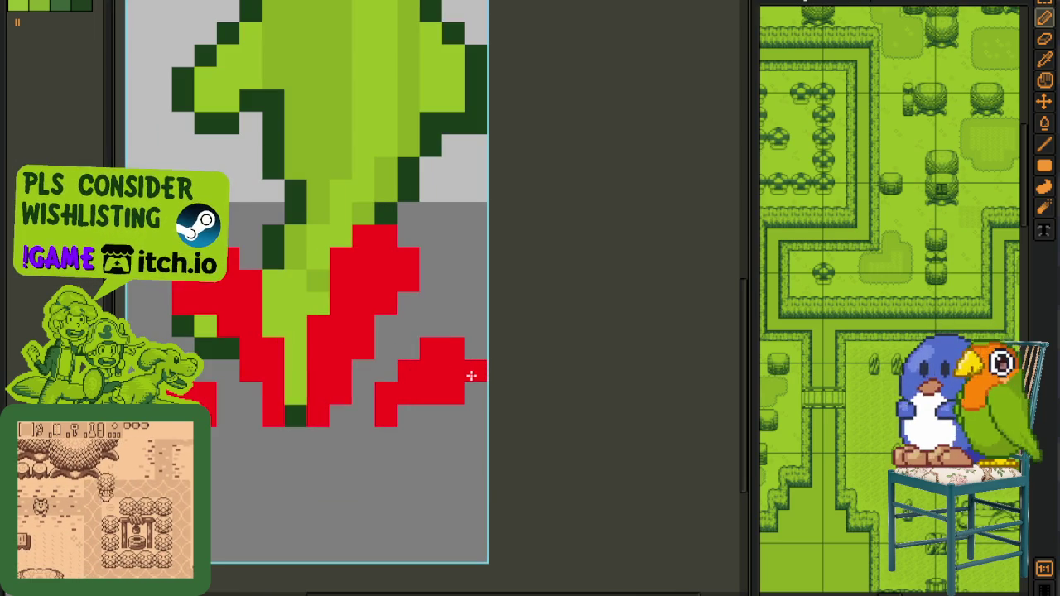
{"action": "scroll", "coordinate": [430, 409], "scroll_direction": "down", "scroll_amount": 3}
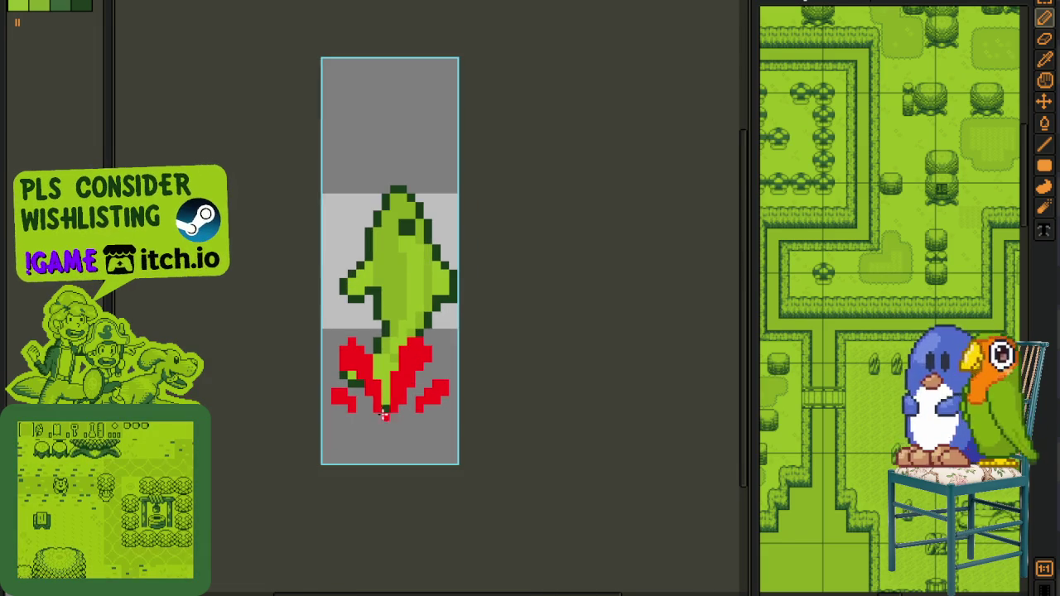
{"action": "key", "text": "Tab"}
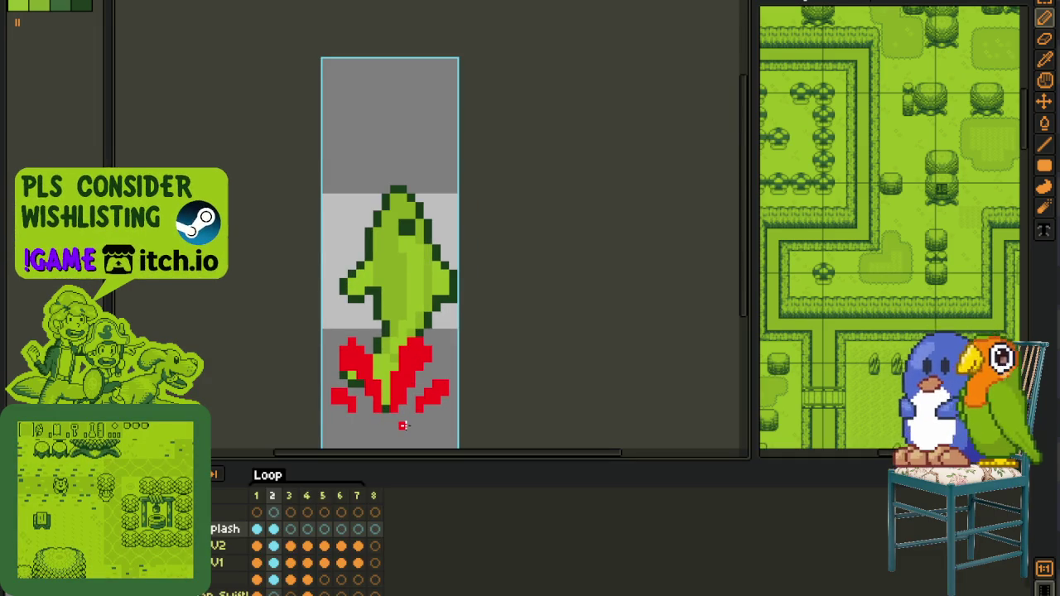
- Move to frame 3 with onion-skin ghosts of the neighbouring frames shown
{"action": "key", "text": "Right"}
{"action": "key", "text": "Tab"}
{"action": "key", "text": "Tab"}
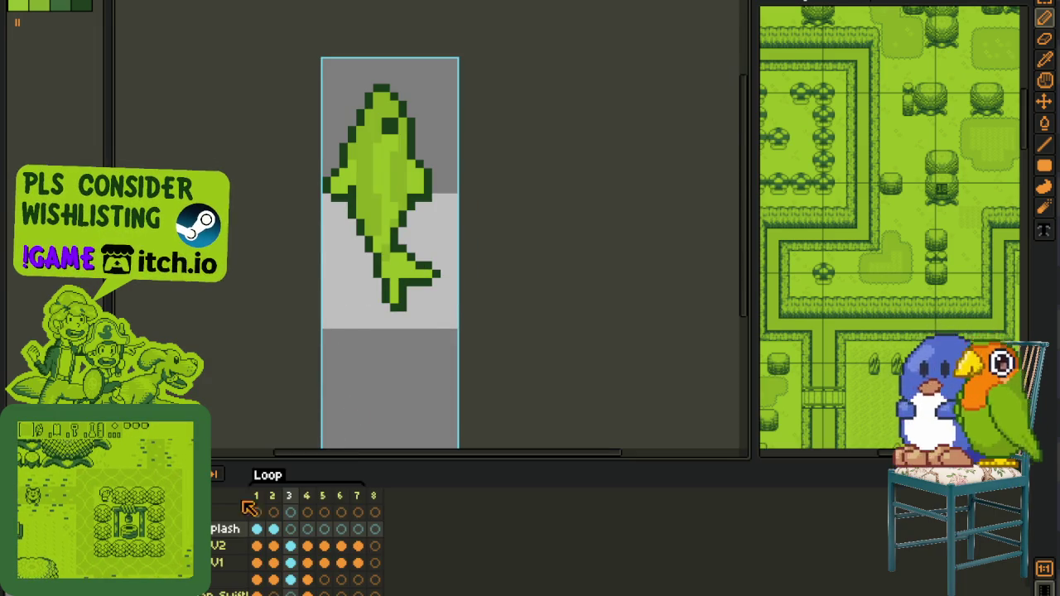
{"action": "key", "text": "F3"}
{"action": "key", "text": "Tab"}
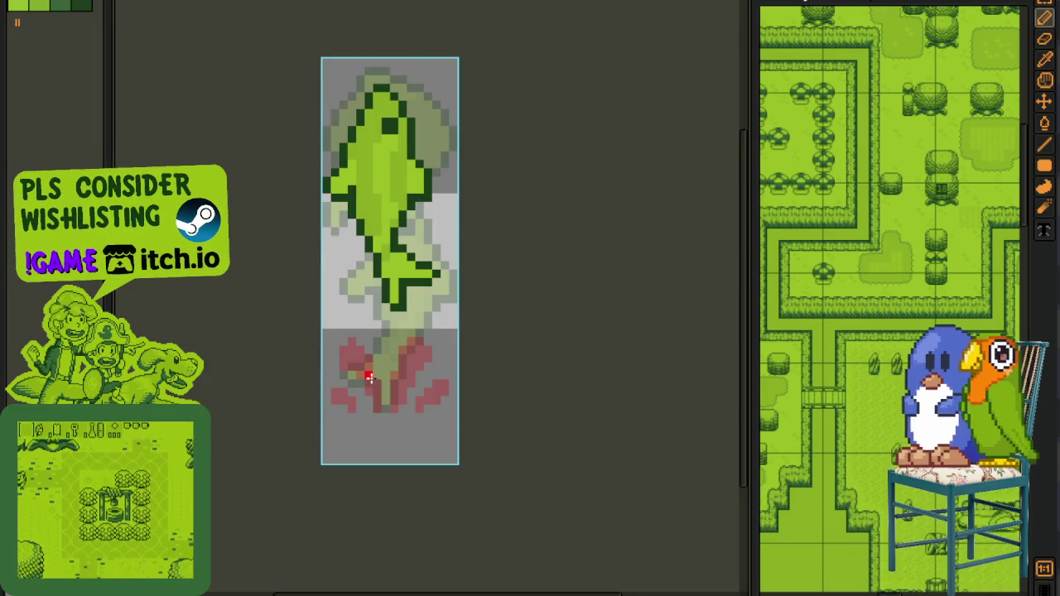
{"action": "scroll", "coordinate": [365, 368], "scroll_direction": "up", "scroll_amount": 1}
{"action": "scroll", "coordinate": [377, 381], "scroll_direction": "up", "scroll_amount": 1}
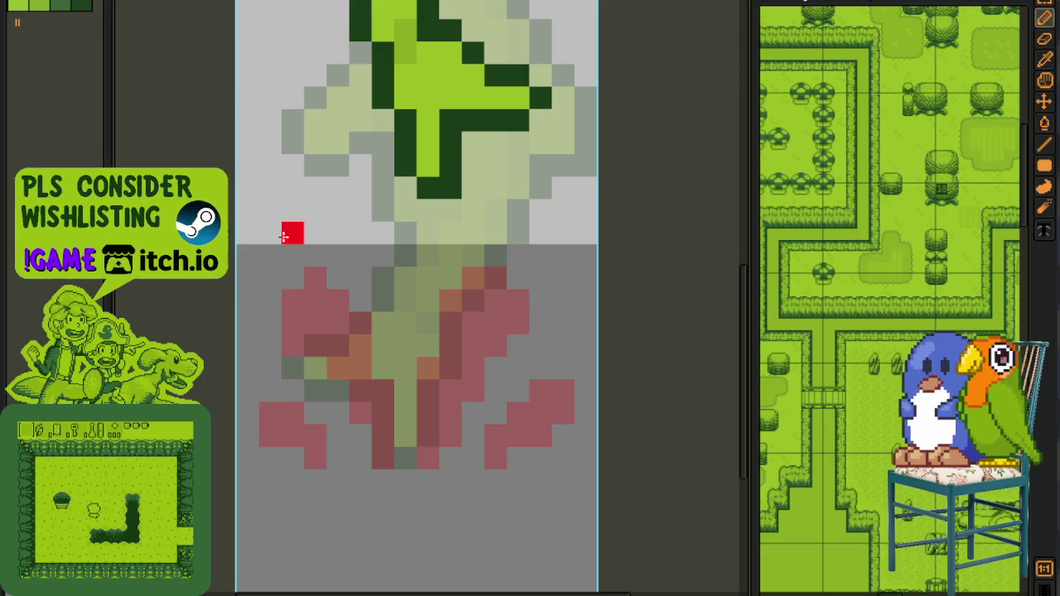
- Paint red splash hooks at the upper left and upper right of the fish's tail
{"action": "key", "text": "plus"}
{"action": "left_click", "coordinate": [299, 263]}
{"action": "key", "text": "minus"}
{"action": "left_click_drag", "start_coordinate": [299, 263], "coordinate": [315, 279]}
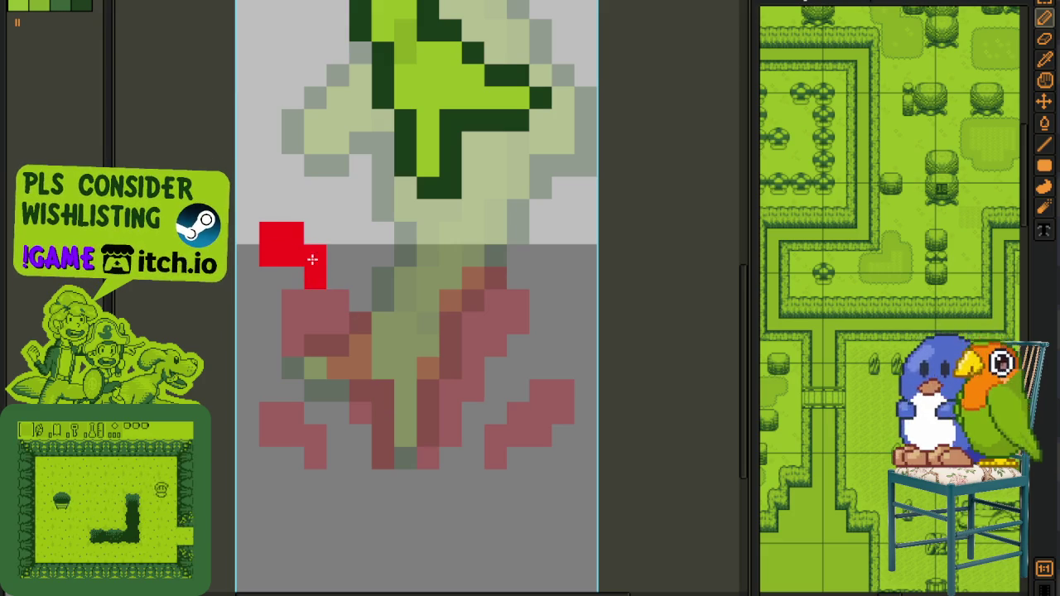
{"action": "mouse_move", "coordinate": [516, 253]}
{"action": "left_mouse_down"}
{"action": "mouse_move", "coordinate": [517, 234]}
{"action": "mouse_move", "coordinate": [534, 241]}
{"action": "left_mouse_up"}
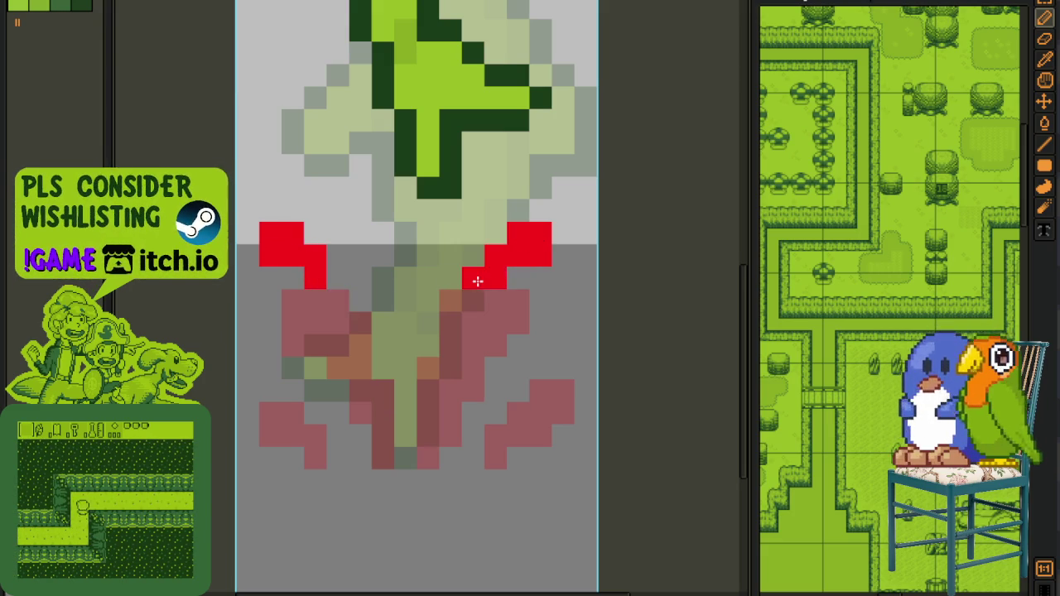
{"action": "left_click", "coordinate": [471, 299]}
{"action": "right_click", "coordinate": [472, 278]}
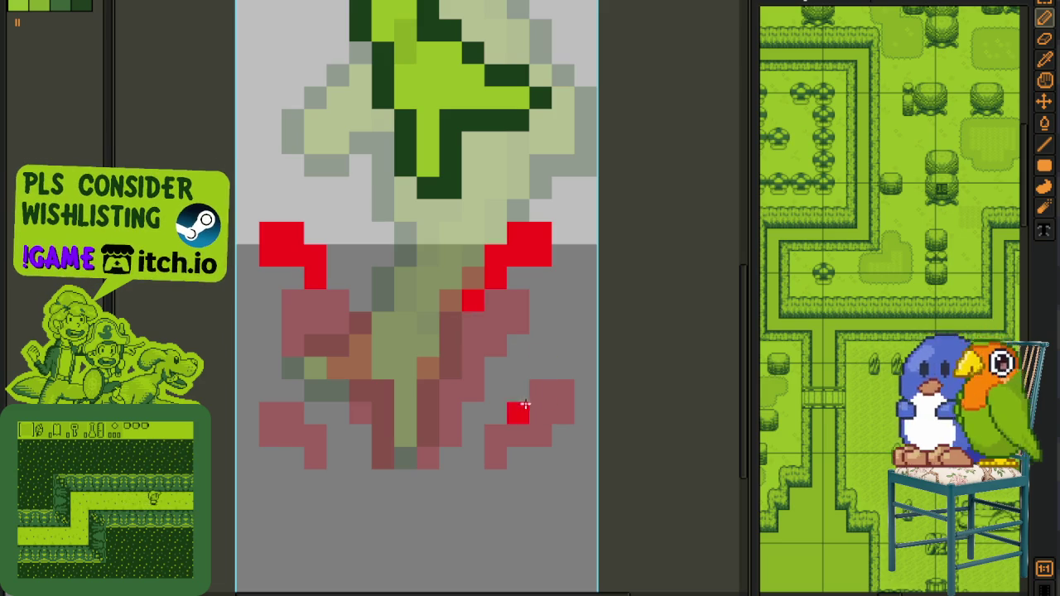
- Add red droplets to the right and left of the splash
{"action": "left_click", "coordinate": [541, 368]}
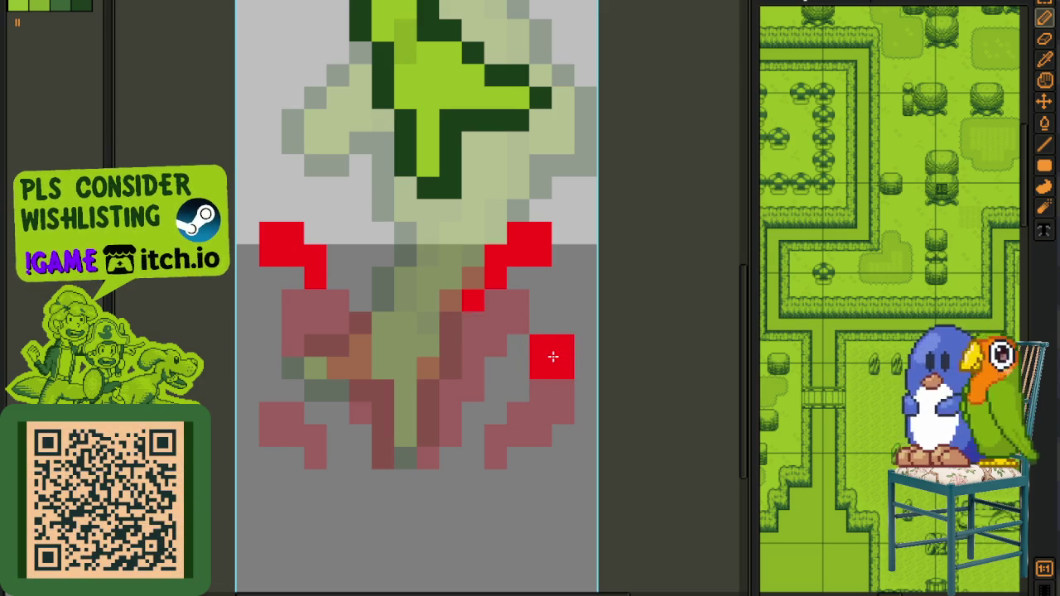
{"action": "left_click_drag", "start_coordinate": [315, 389], "coordinate": [295, 385]}
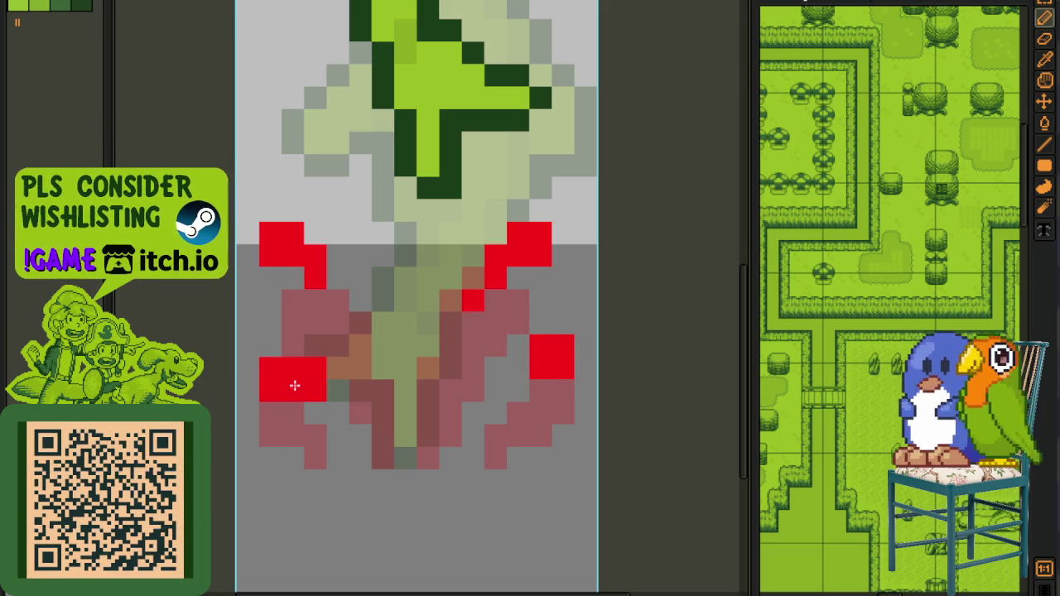
{"action": "scroll", "coordinate": [321, 358], "scroll_direction": "down", "scroll_amount": 2}
{"action": "scroll", "coordinate": [332, 350], "scroll_direction": "down", "scroll_amount": 2}
{"action": "key", "text": "Tab"}
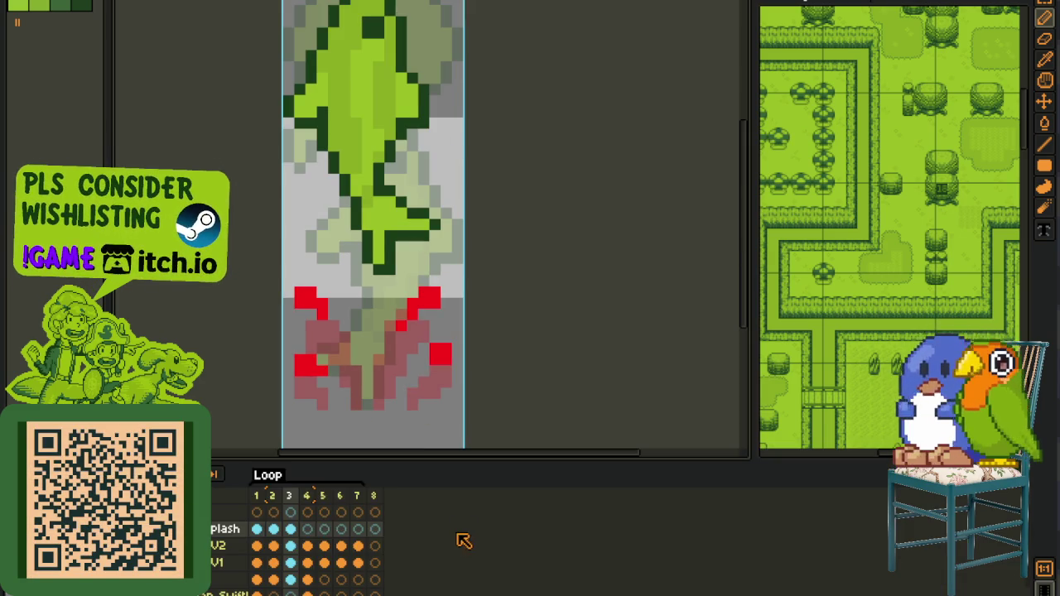
- Return to frame 2 with onion skinning turned back on
{"action": "left_click", "coordinate": [282, 553]}
{"action": "key", "text": "Tab"}
{"action": "scroll", "coordinate": [331, 410], "scroll_direction": "up", "scroll_amount": 2}
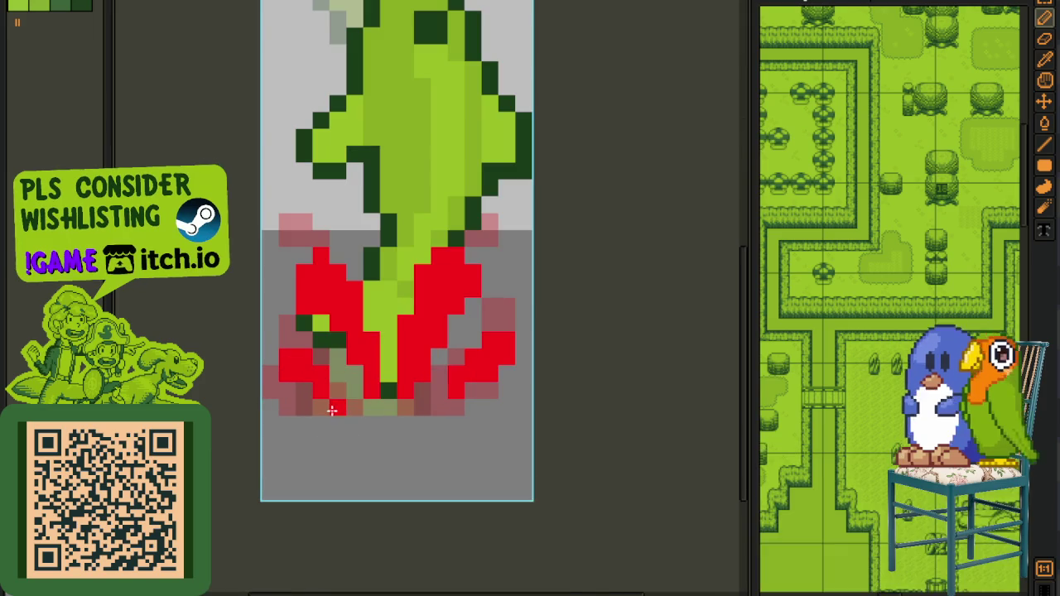
{"action": "key", "text": "Tab"}
{"action": "scroll", "coordinate": [327, 406], "scroll_direction": "down", "scroll_amount": 2}
{"action": "key", "text": "Tab"}
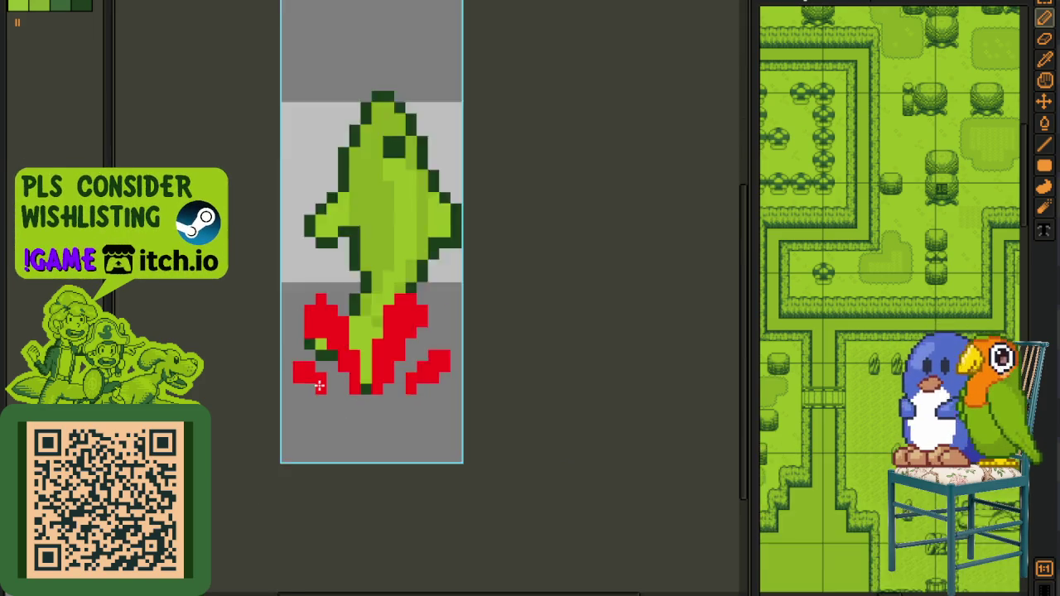
{"action": "key", "text": "Tab"}
{"action": "key", "text": "Tab"}
{"action": "key", "text": "Tab"}
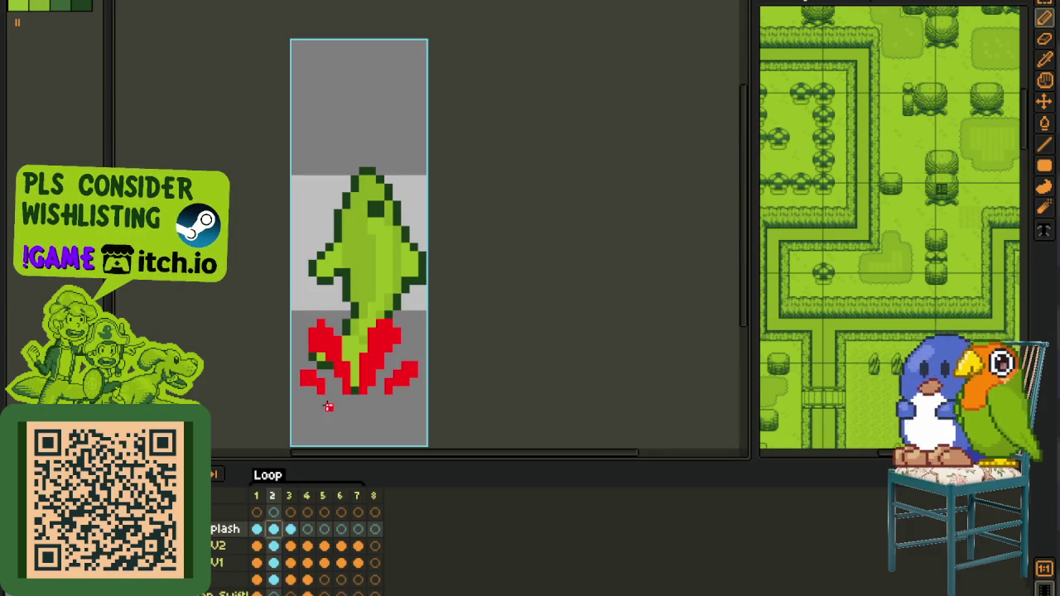
{"action": "key", "text": "F3"}
{"action": "key", "text": "Left"}
{"action": "key", "text": "Right"}
{"action": "key", "text": "Tab"}
{"action": "key", "text": "Tab"}
{"action": "key", "text": "Tab"}
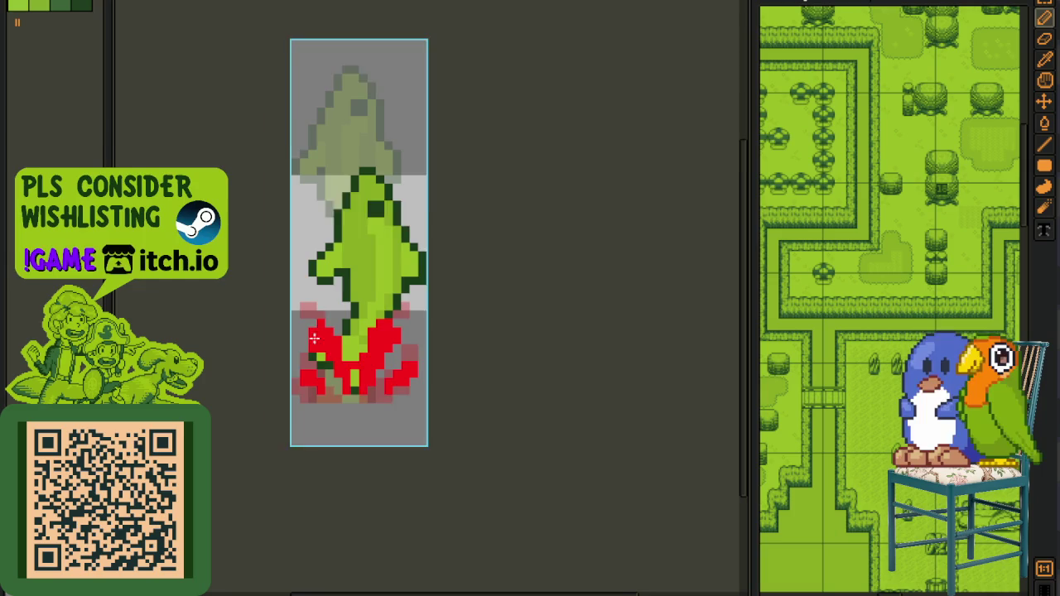
{"action": "scroll", "coordinate": [287, 288], "scroll_direction": "up", "scroll_amount": 1}
- Move the lower splash area slightly up and left on frame 2
{"action": "left_click_drag", "start_coordinate": [276, 278], "coordinate": [462, 445]}
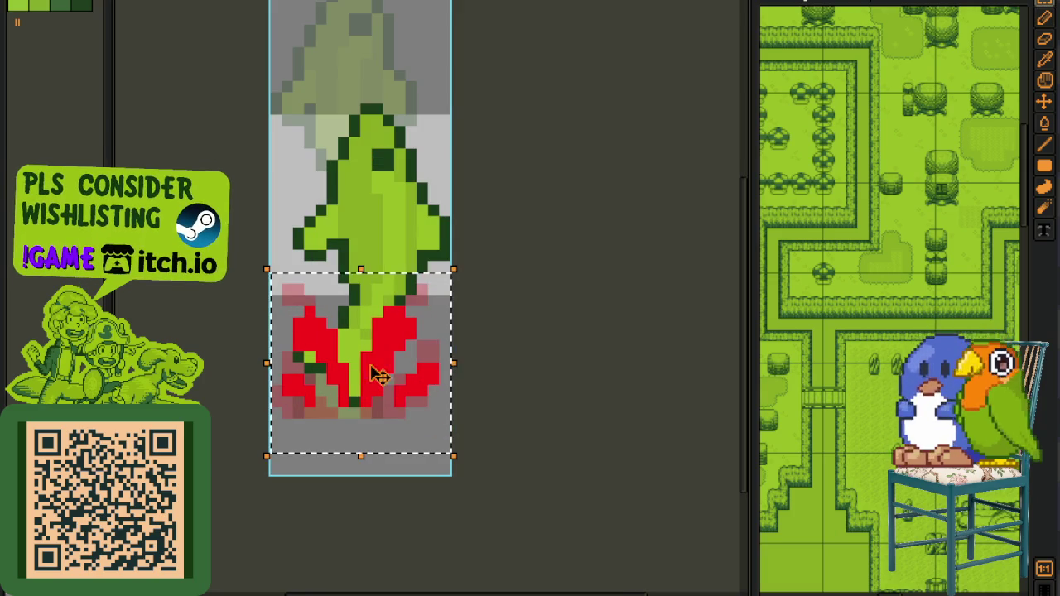
{"action": "left_click_drag", "start_coordinate": [378, 372], "coordinate": [370, 354]}
{"action": "key", "text": "ctrl+d"}
{"action": "key", "text": "Tab"}
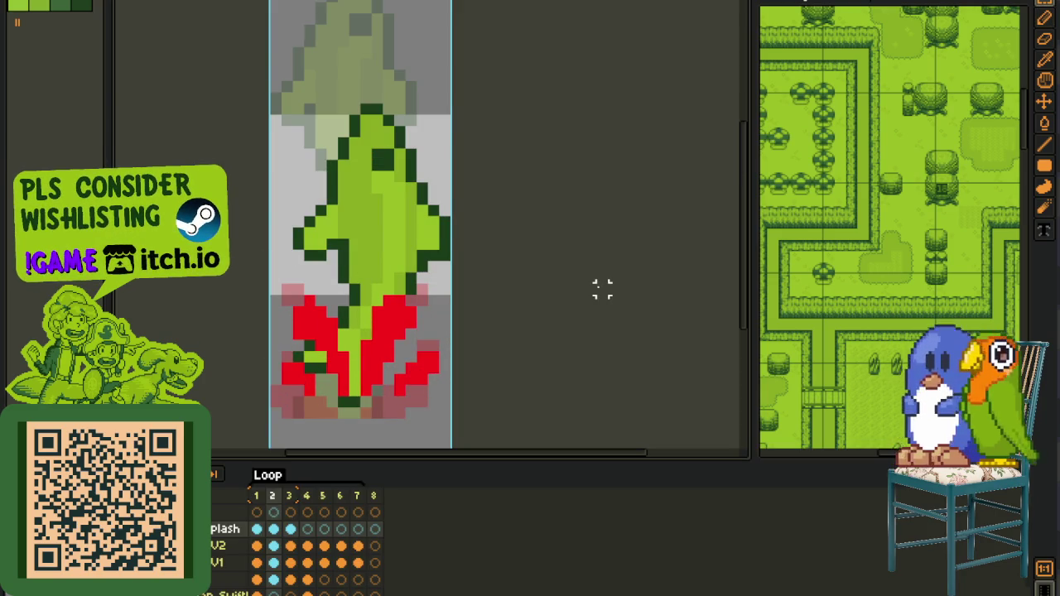
{"action": "key", "text": "Left"}
{"action": "key", "text": "Right"}
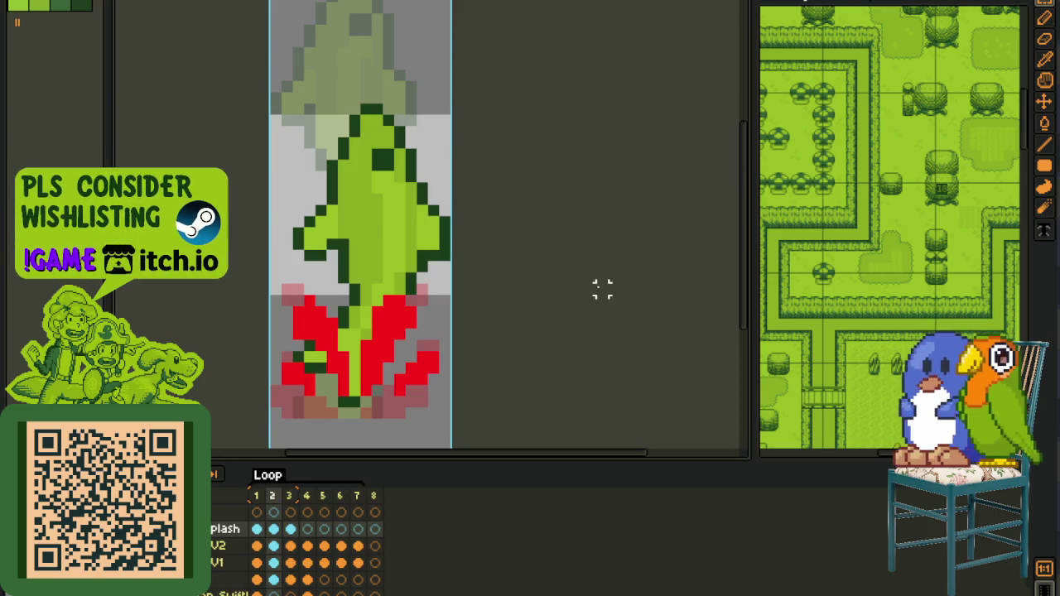
{"action": "key", "text": "Tab"}
- Nudge the lower-left splash pixels one pixel right and fill the bottom-centre pixel red
{"action": "scroll", "coordinate": [271, 383], "scroll_direction": "up", "scroll_amount": 1}
{"action": "left_click_drag", "start_coordinate": [284, 348], "coordinate": [375, 421]}
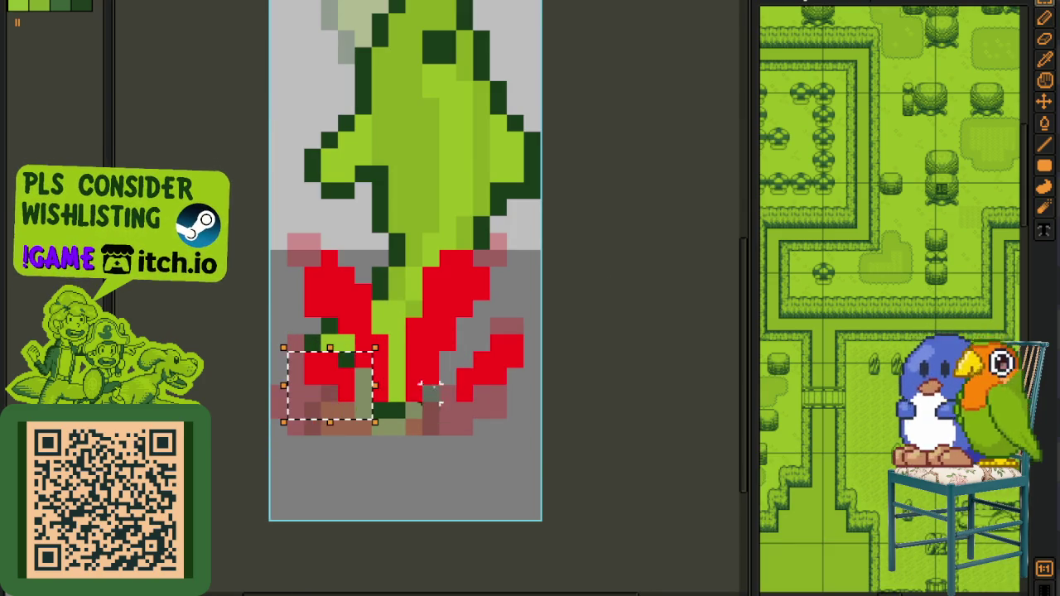
{"action": "key", "text": "Right"}
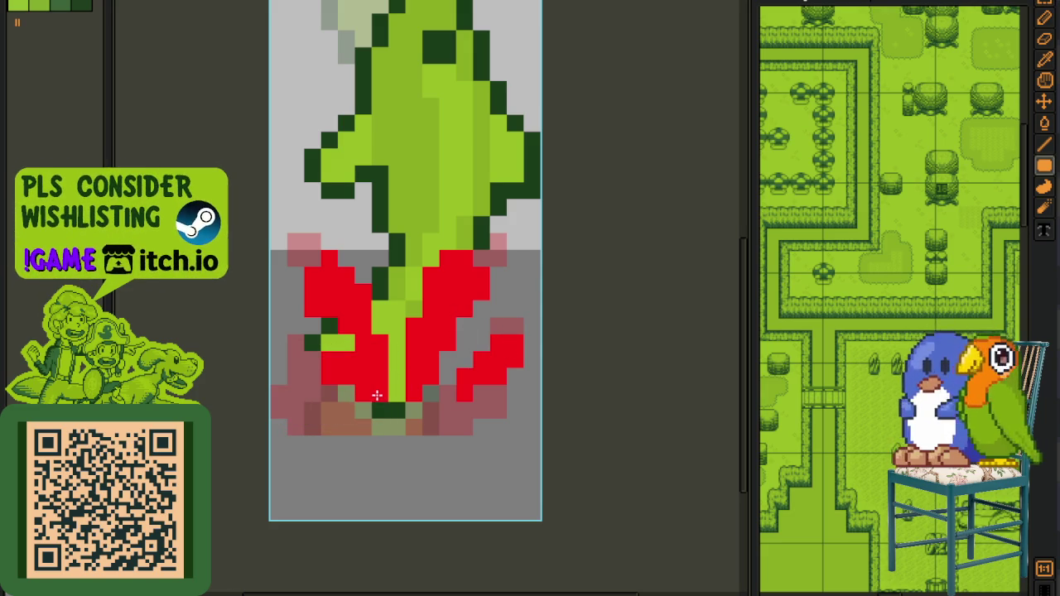
{"action": "left_click_drag", "start_coordinate": [376, 396], "coordinate": [387, 425]}
{"action": "key", "text": "ctrl+z"}
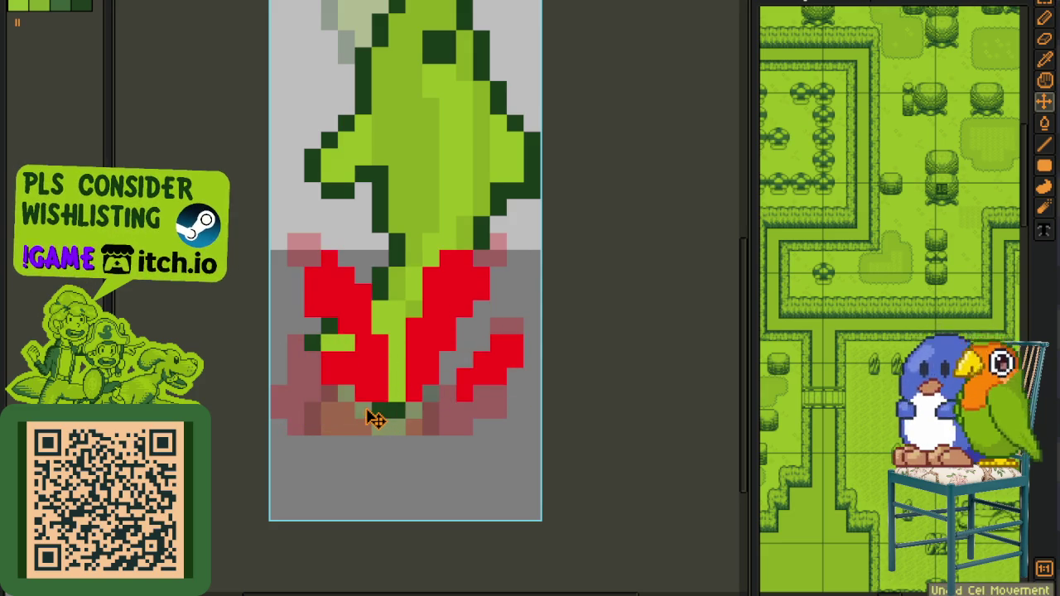
{"action": "key", "text": "b"}
{"action": "left_click", "coordinate": [379, 424]}
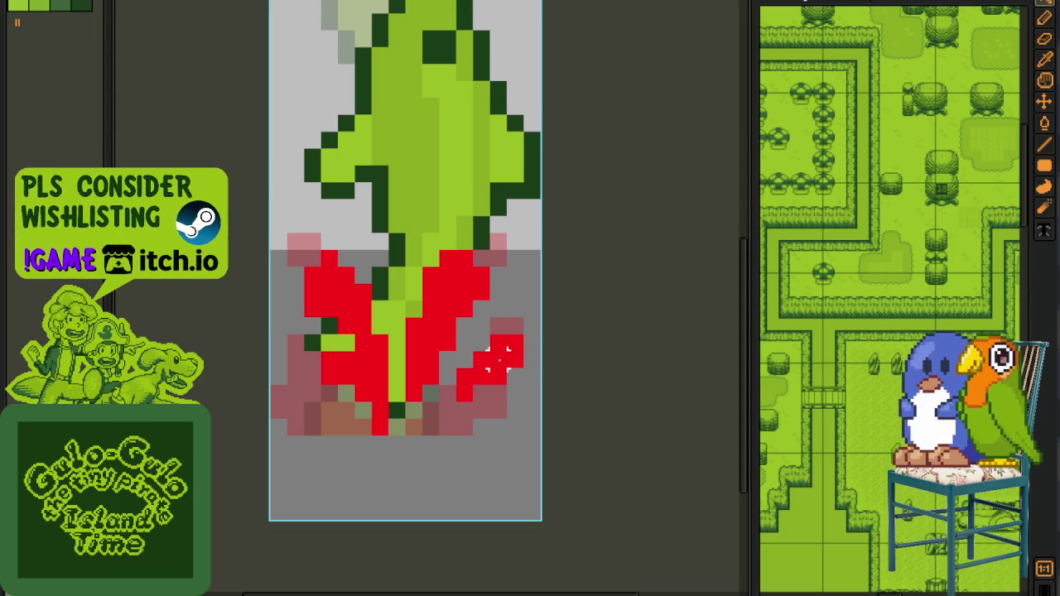
- Shift the right-hand red splash piece closer to the fish's tail
{"action": "left_click", "coordinate": [498, 357]}
{"action": "left_click", "coordinate": [439, 356]}
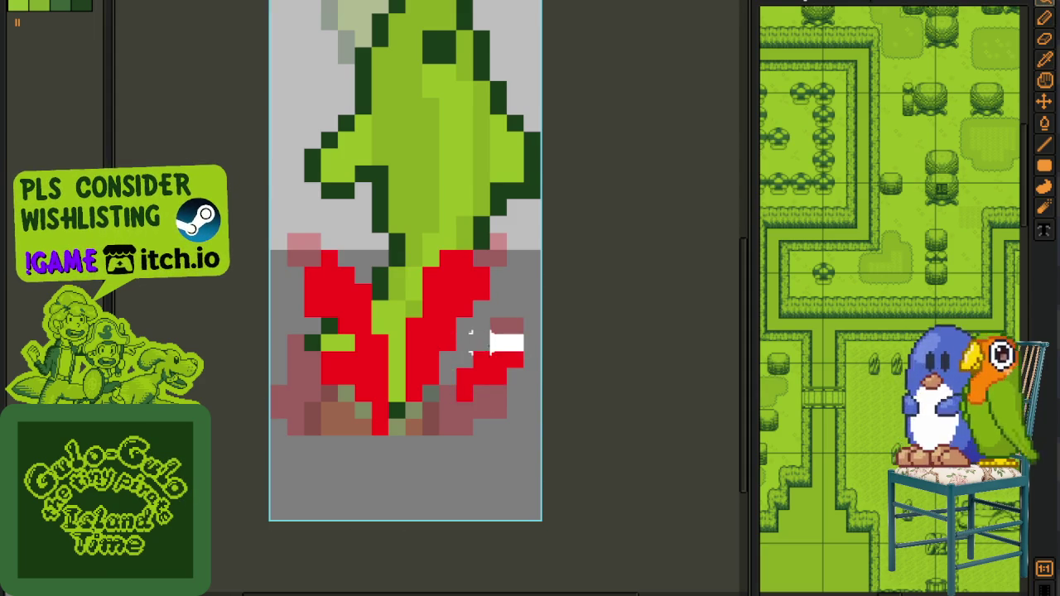
{"action": "left_click_drag", "start_coordinate": [470, 339], "coordinate": [486, 367]}
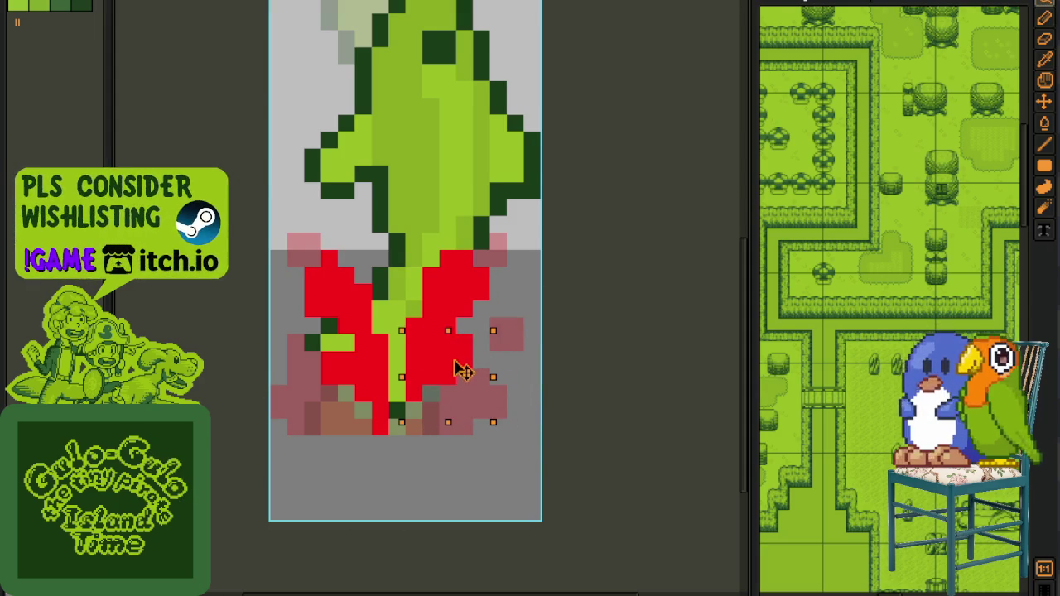
{"action": "left_click", "coordinate": [583, 309]}
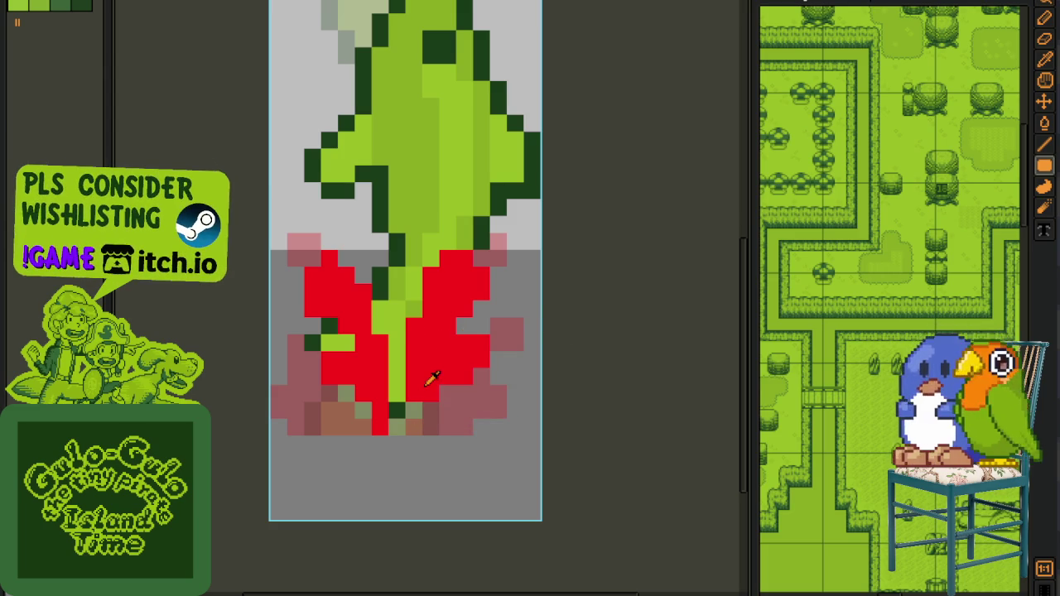
{"action": "scroll", "coordinate": [445, 389], "scroll_direction": "down", "scroll_amount": 3}
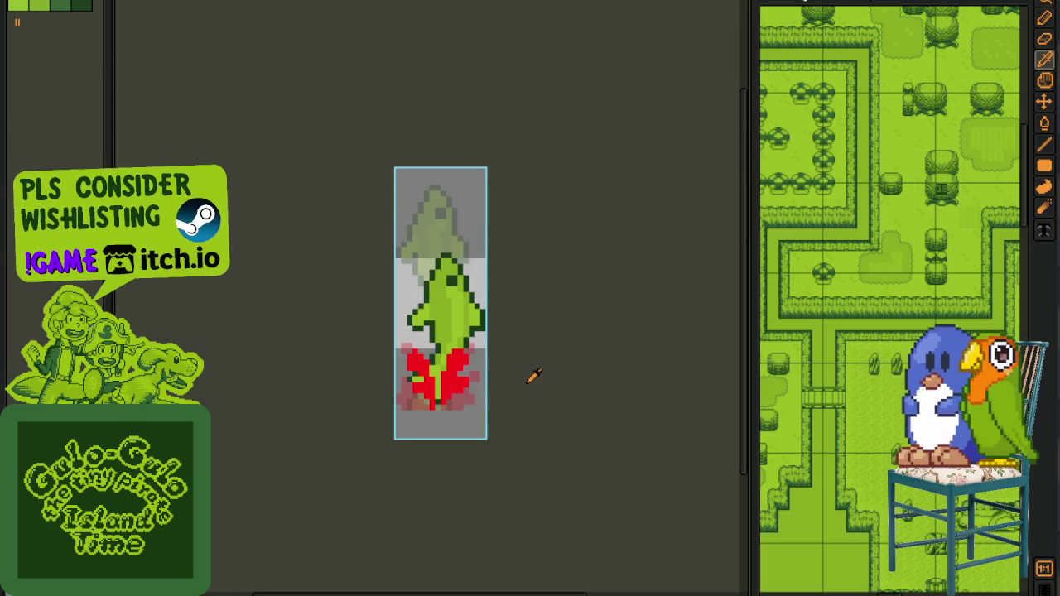
- Browse the animation frames and paste the red splash into frame 7's Splash cel
{"action": "key", "text": "Tab"}
{"action": "key", "text": "Return"}
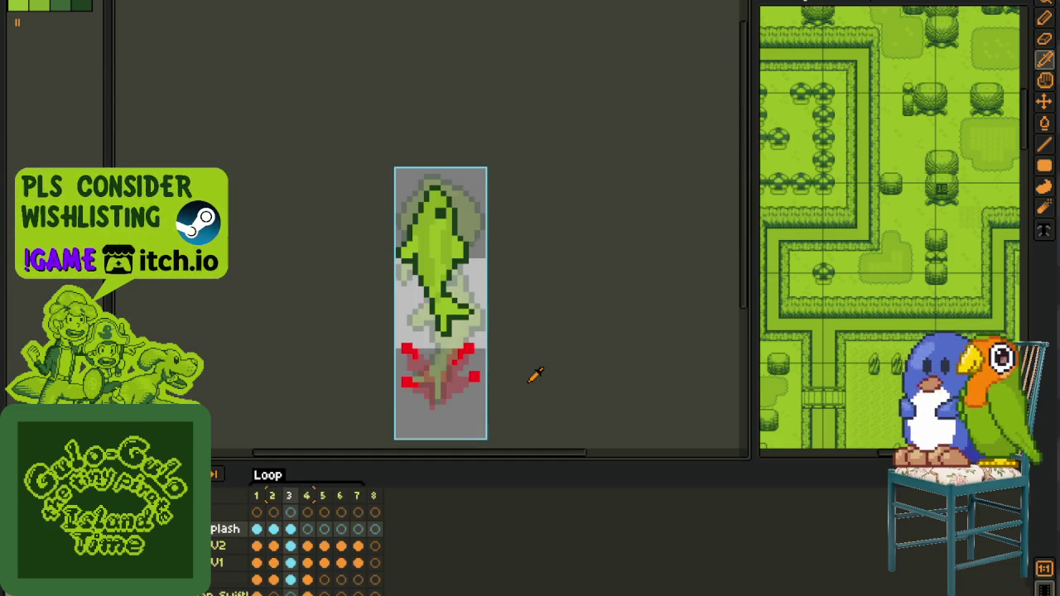
{"action": "key", "text": "Right"}
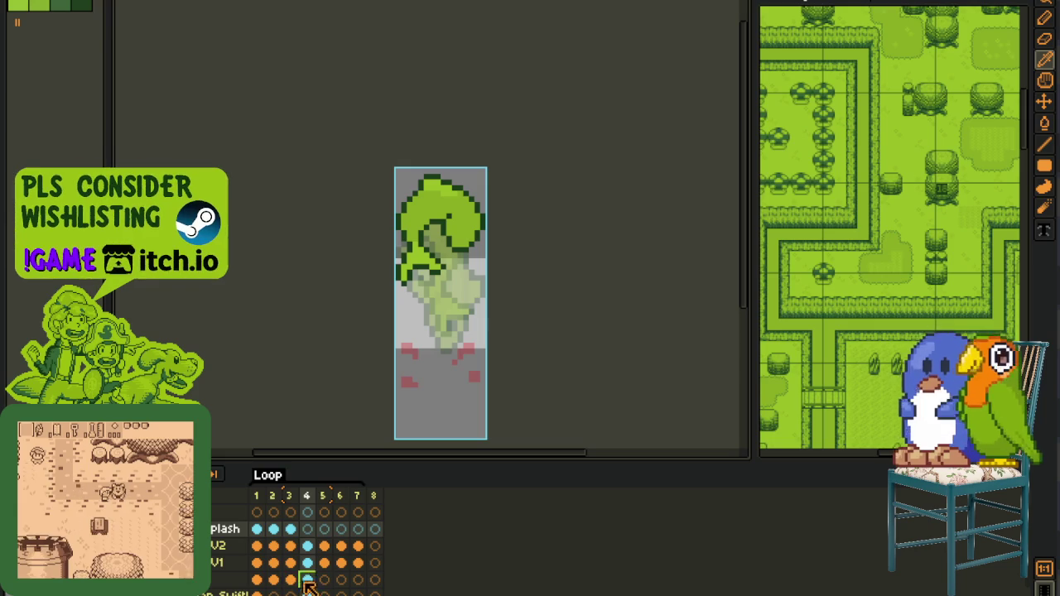
{"action": "left_click", "coordinate": [305, 545]}
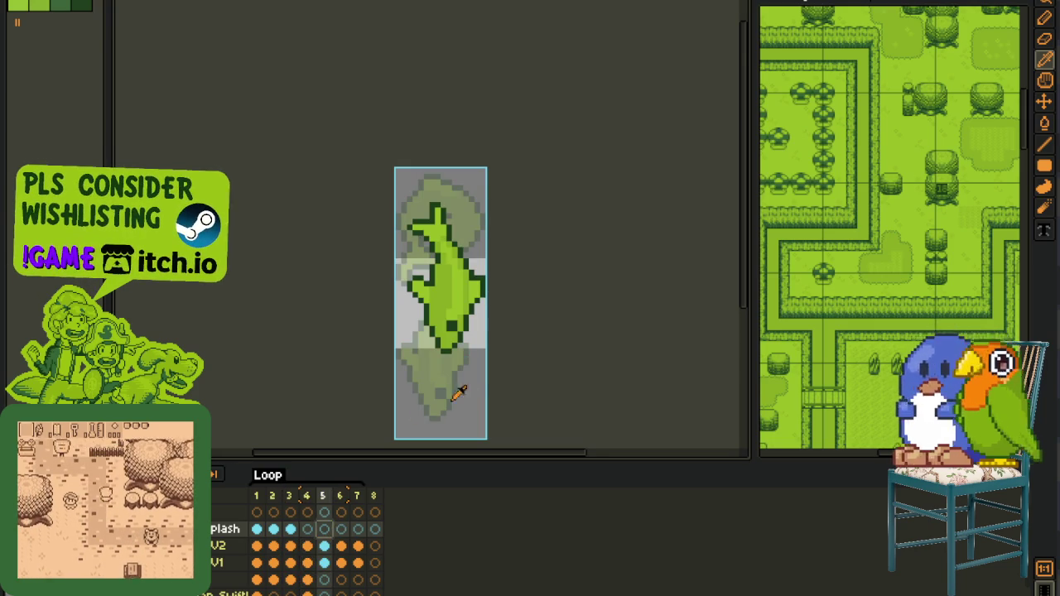
{"action": "key", "text": "Right"}
{"action": "left_click", "coordinate": [345, 530]}
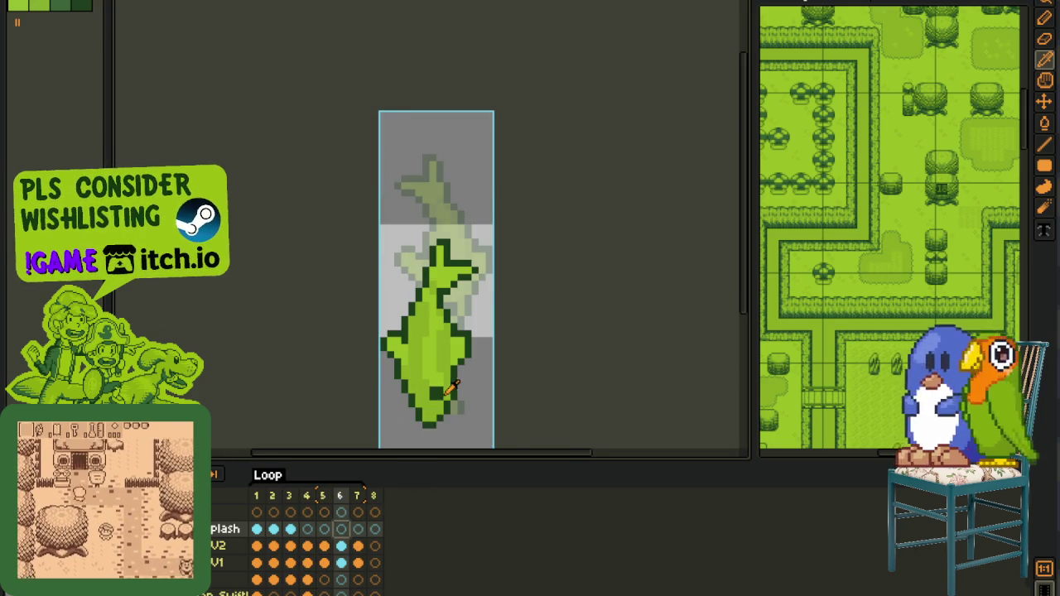
{"action": "scroll", "coordinate": [448, 391], "scroll_direction": "down", "scroll_amount": 3}
{"action": "left_click", "coordinate": [358, 530]}
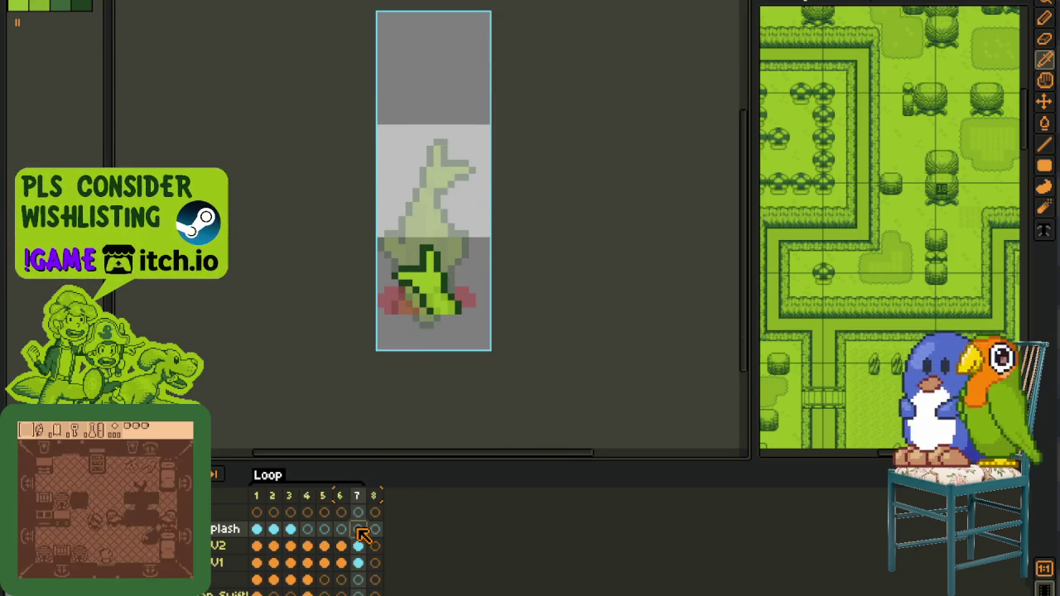
{"action": "left_click", "coordinate": [274, 530]}
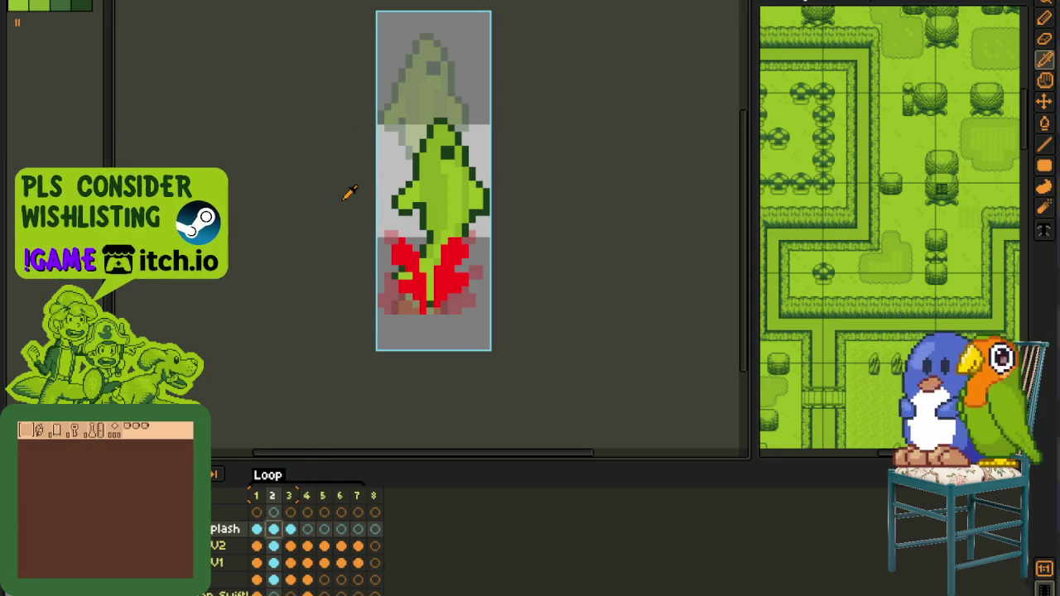
{"action": "left_click", "coordinate": [257, 530]}
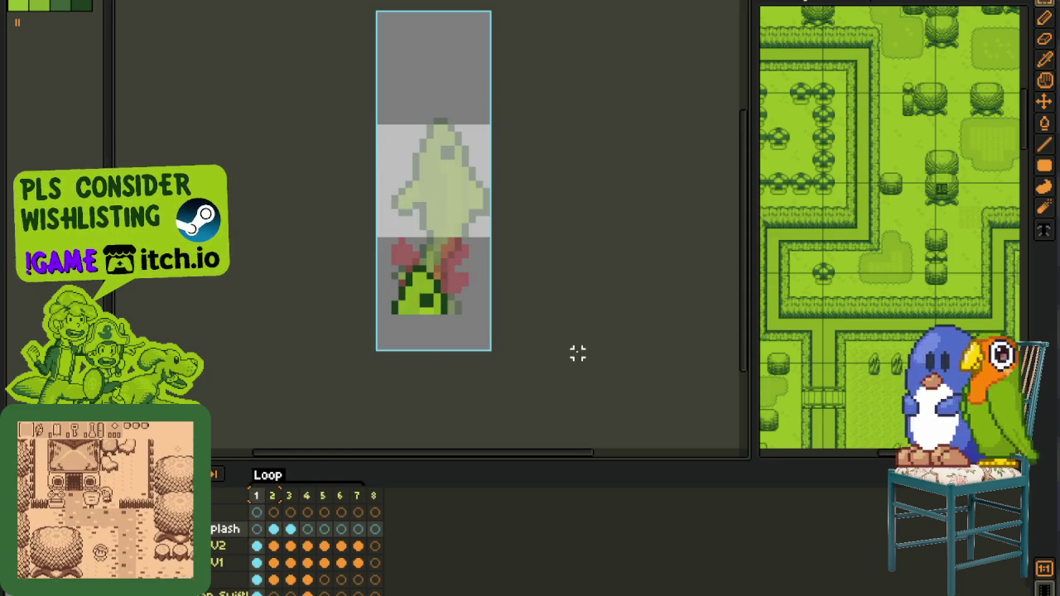
{"action": "left_click", "coordinate": [359, 537]}
{"action": "key", "text": "ctrl+v"}
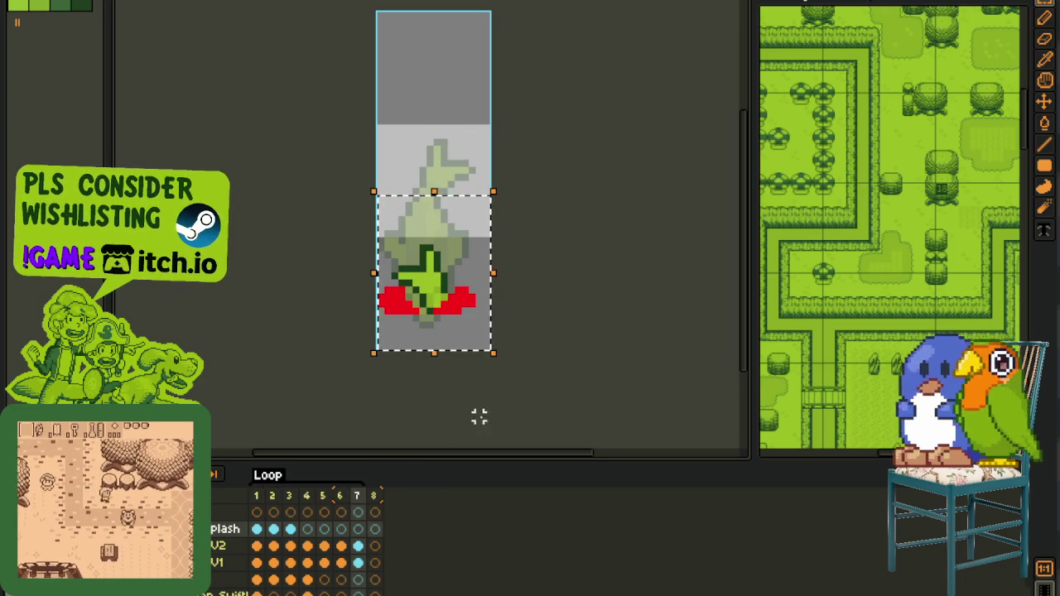
{"action": "key", "text": "Return"}
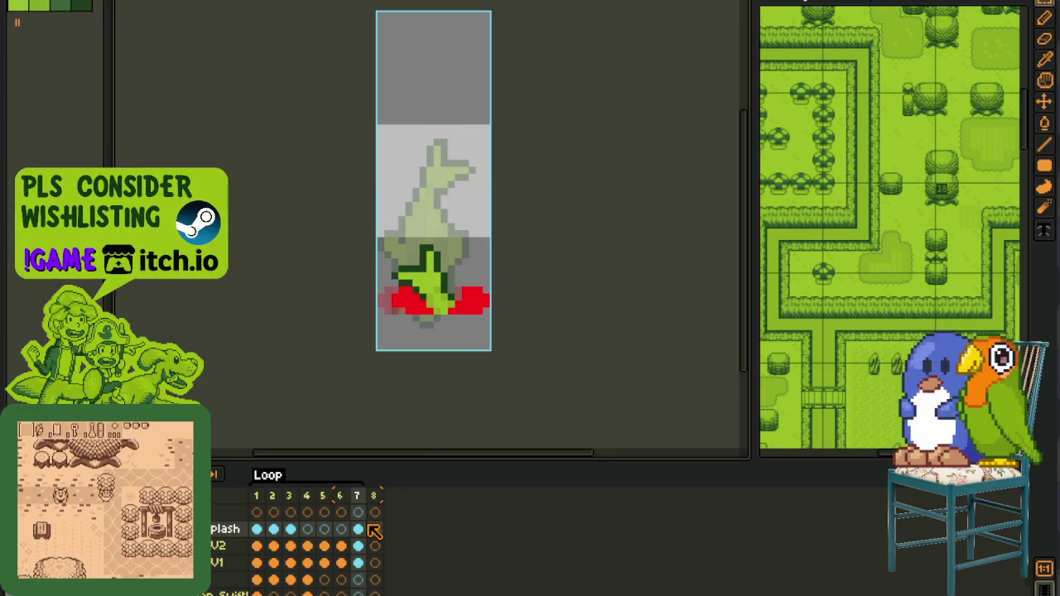
- Add a new frame and paste the red splash into frame 8
{"action": "key", "text": "alt+n"}
{"action": "key", "text": "alt+n"}
{"action": "left_click", "coordinate": [280, 529]}
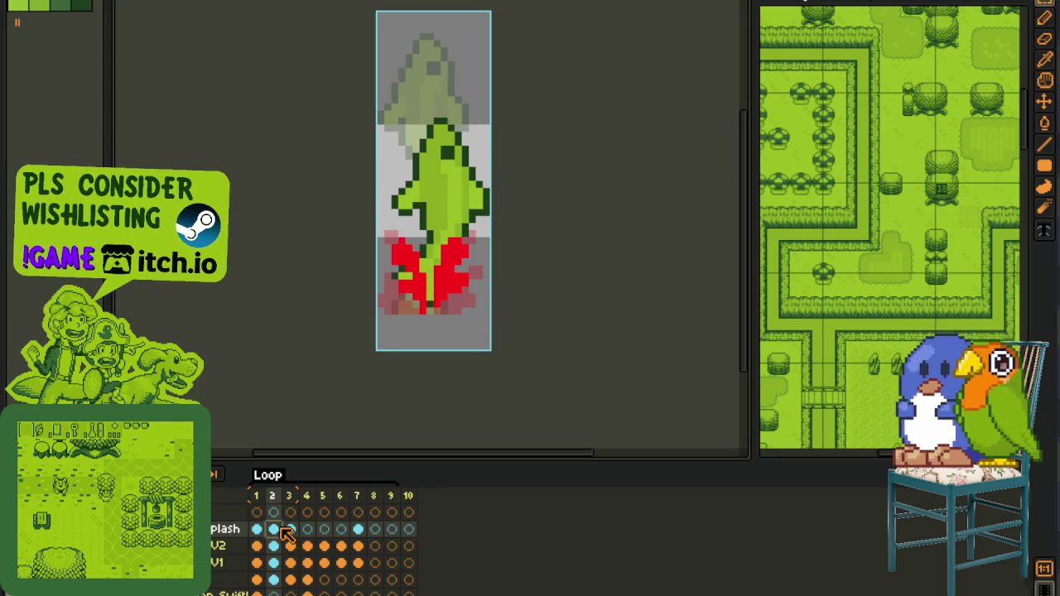
{"action": "key", "text": "Return"}
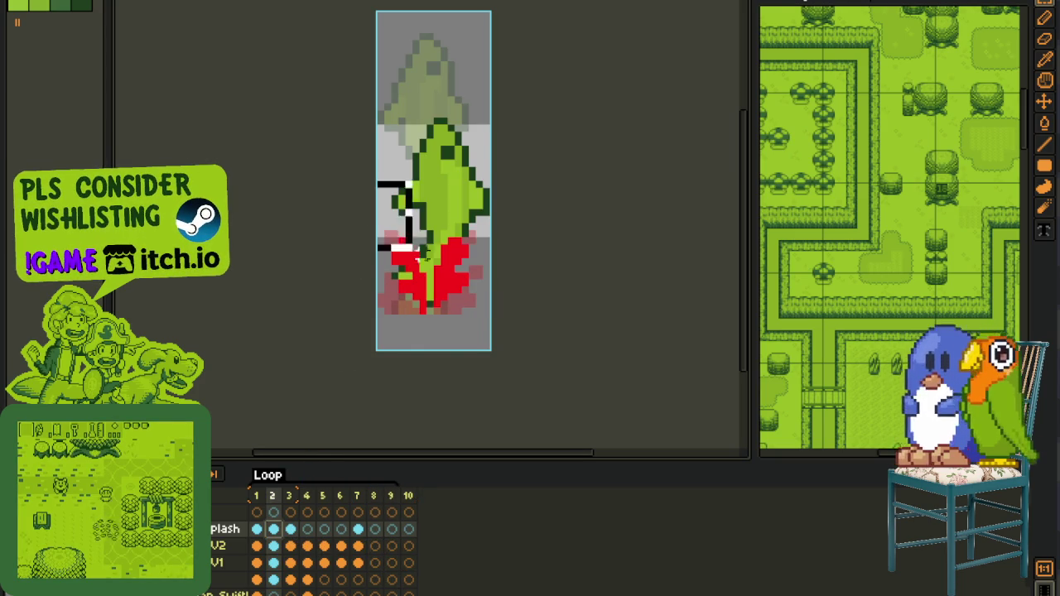
{"action": "key", "text": "Return"}
{"action": "left_click", "coordinate": [374, 530]}
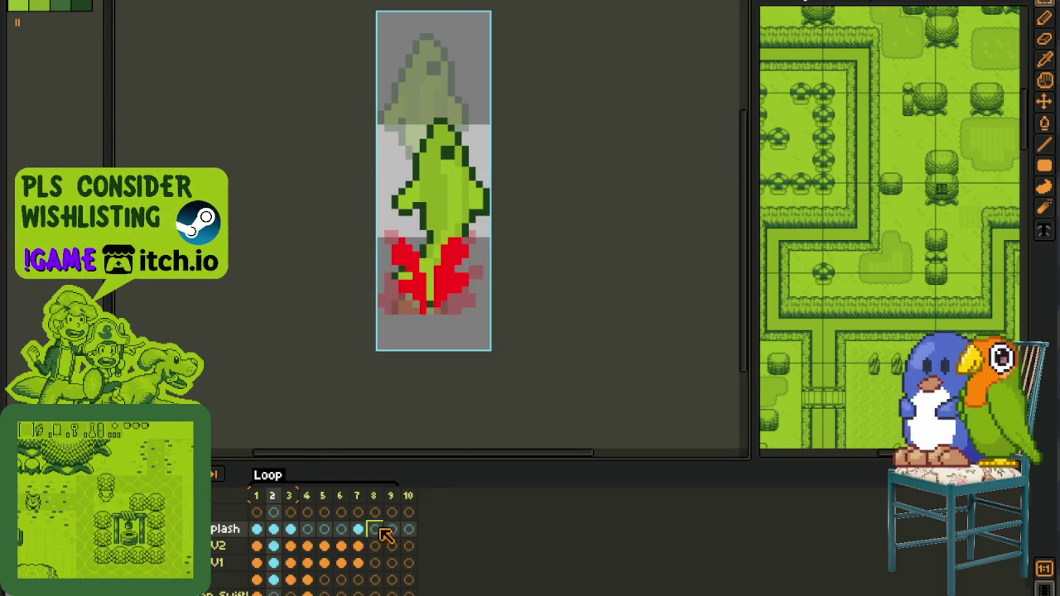
{"action": "key", "text": "ctrl+v"}
{"action": "key", "text": "Return"}
- Copy frame 3's splash into frame 9 and flip it horizontally
{"action": "left_click", "coordinate": [290, 529]}
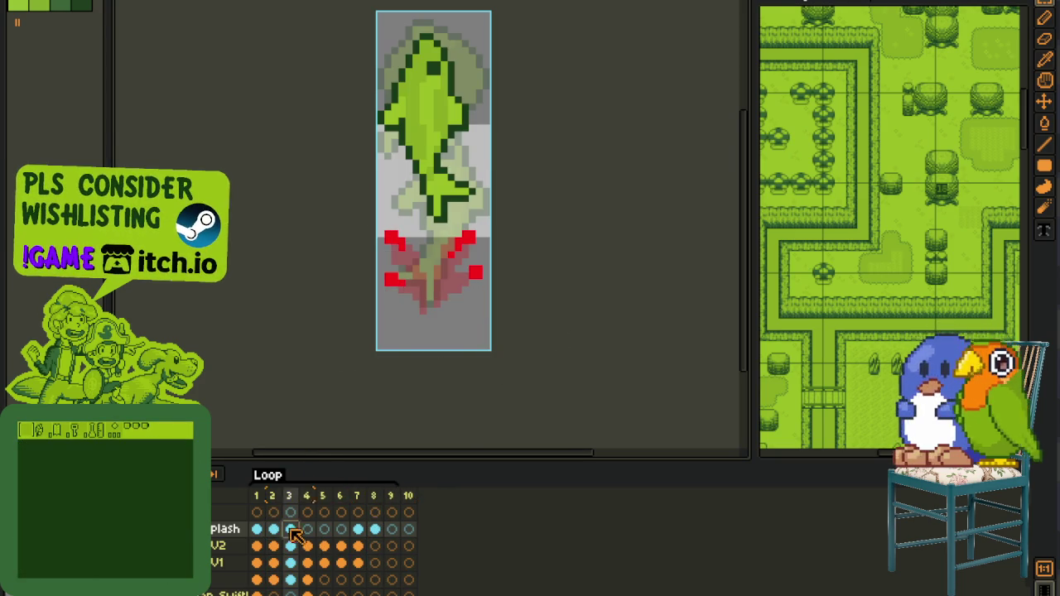
{"action": "left_click_drag", "start_coordinate": [324, 170], "coordinate": [627, 440]}
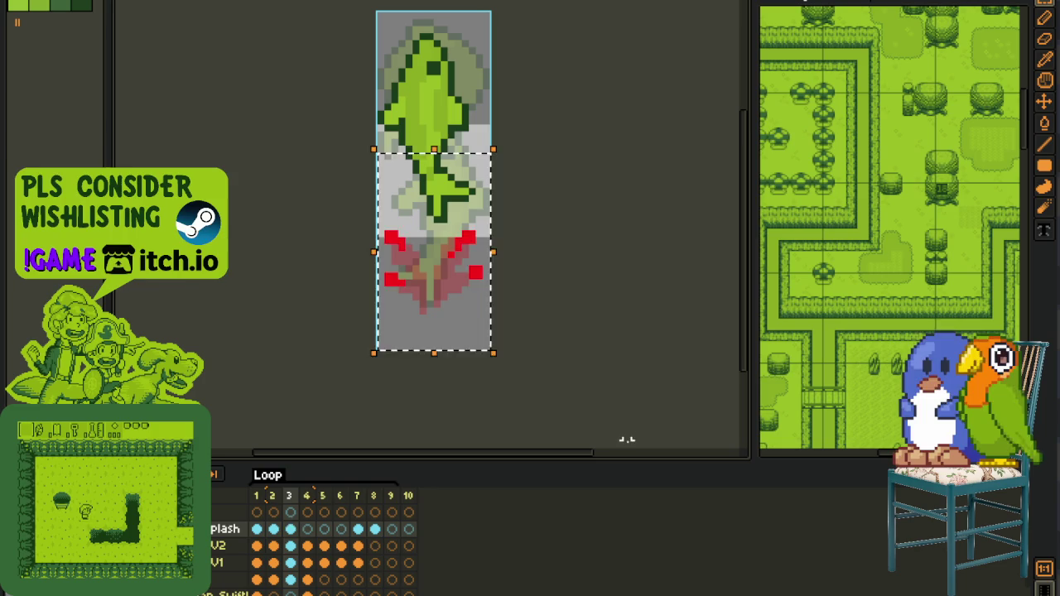
{"action": "left_click", "coordinate": [392, 530]}
{"action": "key", "text": "ctrl+v"}
{"action": "key", "text": "shift+h"}
{"action": "key", "text": "Return"}
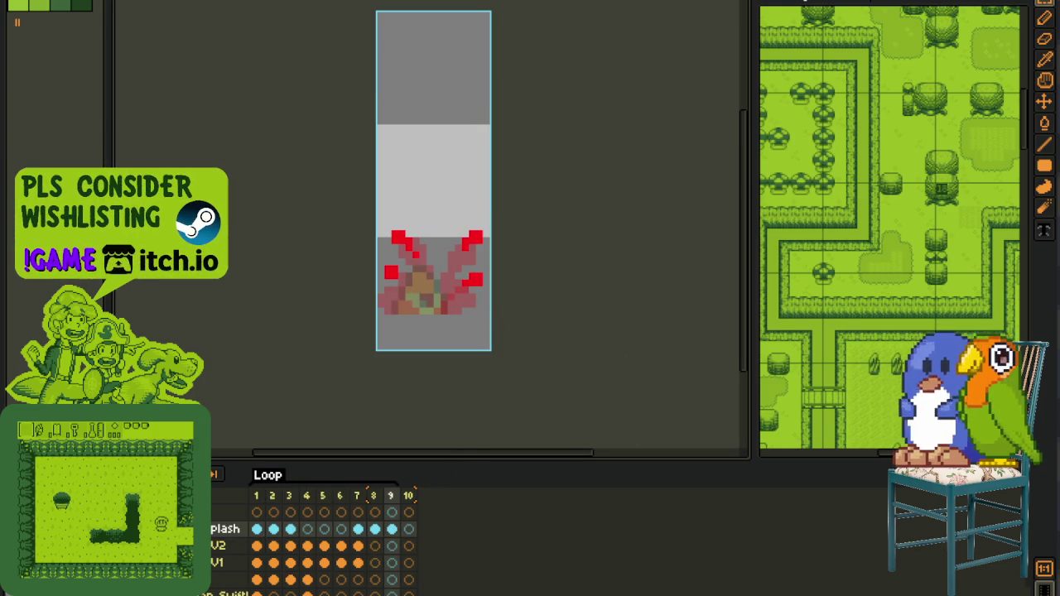
{"action": "scroll", "coordinate": [329, 326], "scroll_direction": "down", "scroll_amount": 2}
{"action": "scroll", "coordinate": [329, 326], "scroll_direction": "up", "scroll_amount": 3}
{"action": "right_click", "coordinate": [214, 489]}
{"action": "mouse_move", "coordinate": [249, 514]}
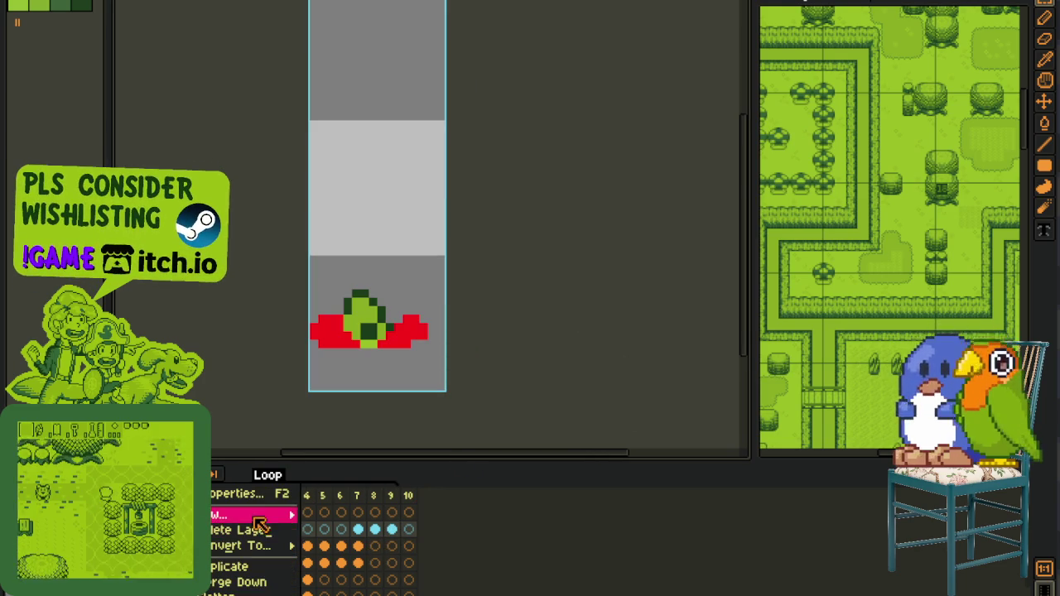
- Add a new empty layer and centre the view on the splash
{"action": "left_click", "coordinate": [365, 515]}
{"action": "scroll", "coordinate": [356, 369], "scroll_direction": "up", "scroll_amount": 1}
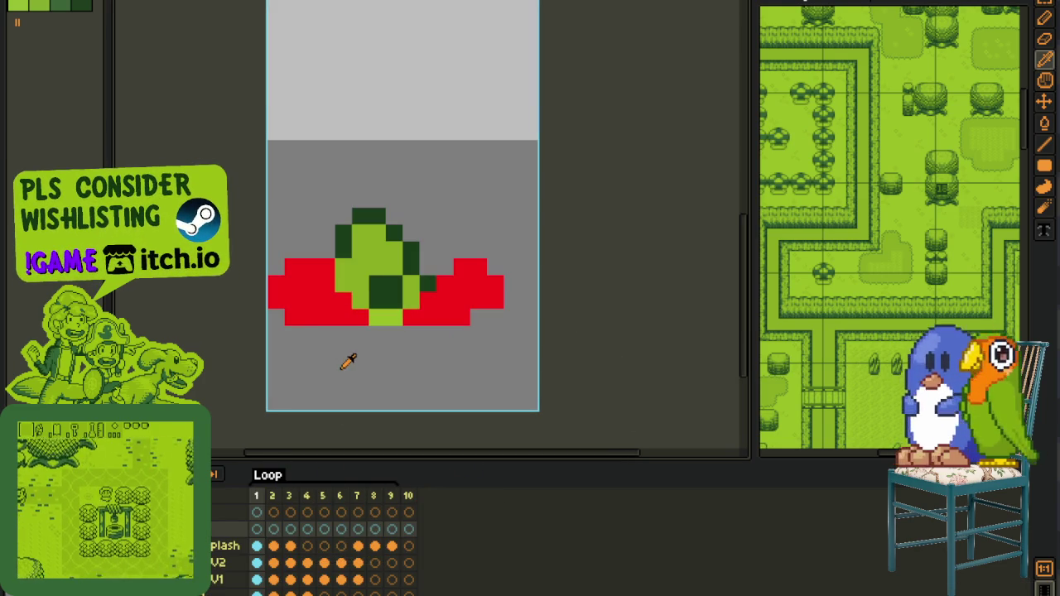
{"action": "left_click_drag", "start_coordinate": [362, 346], "coordinate": [331, 392]}
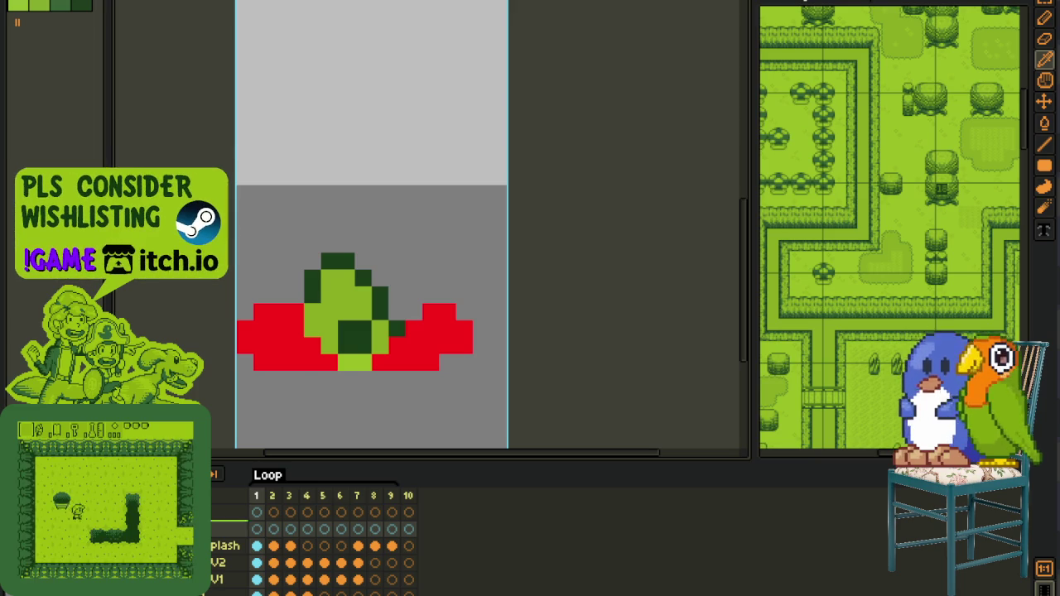
{"action": "key", "text": "Tab"}
- Draw black outline strokes along the splash's diagonal and upper edges, removing one stray pixel
{"action": "left_click", "coordinate": [331, 361]}
{"action": "scroll", "coordinate": [331, 364], "scroll_direction": "up", "scroll_amount": 1}
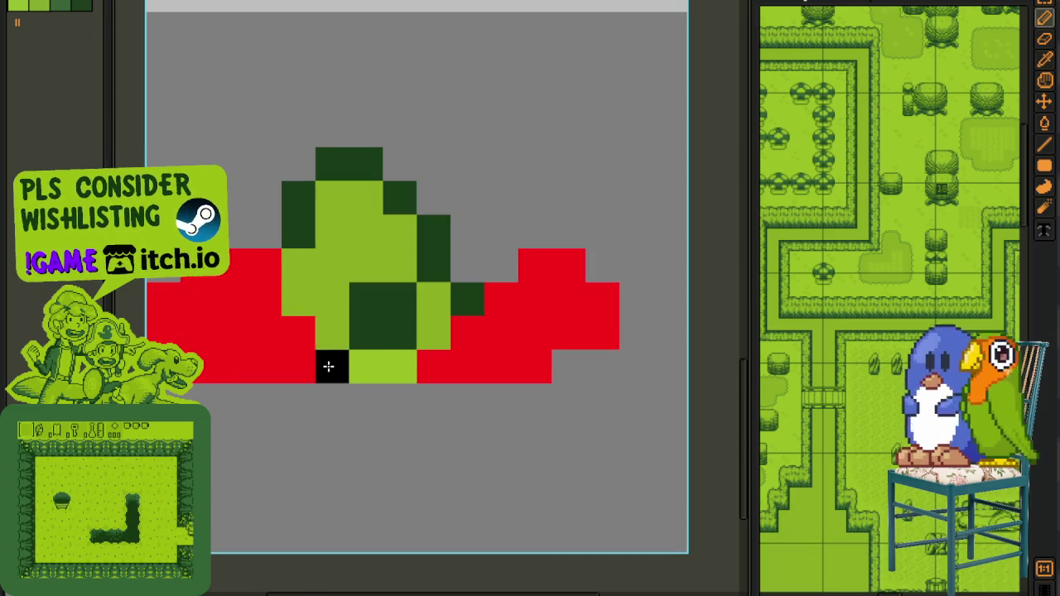
{"action": "right_click", "coordinate": [331, 365]}
{"action": "left_click_drag", "start_coordinate": [356, 375], "coordinate": [284, 279]}
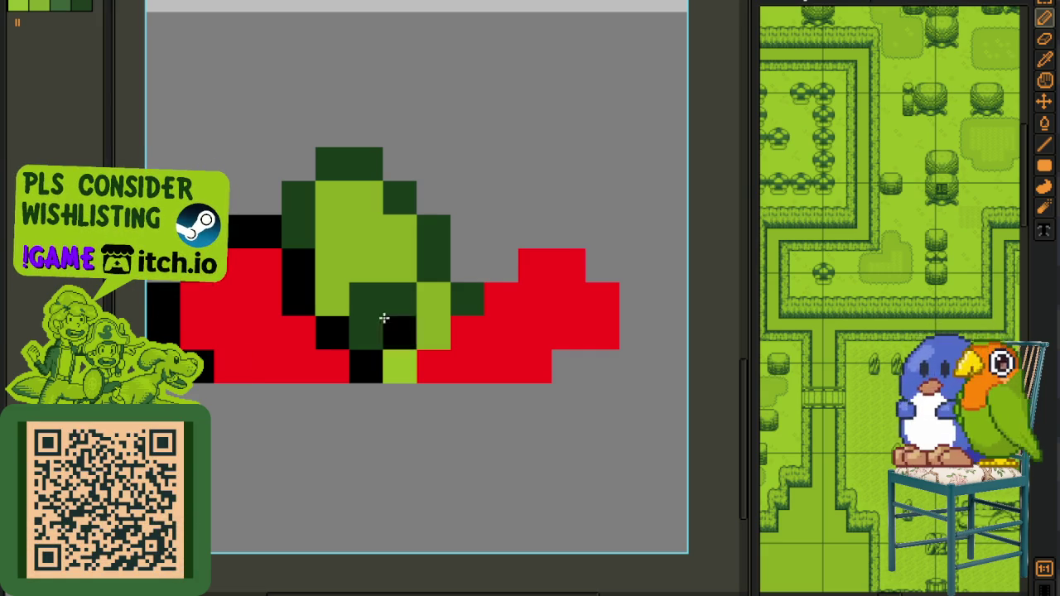
{"action": "mouse_move", "coordinate": [419, 355]}
{"action": "left_mouse_down"}
{"action": "mouse_move", "coordinate": [513, 274]}
{"action": "mouse_move", "coordinate": [572, 261]}
{"action": "mouse_move", "coordinate": [626, 293]}
{"action": "mouse_move", "coordinate": [624, 326]}
{"action": "mouse_move", "coordinate": [570, 377]}
{"action": "left_mouse_up"}
{"action": "scroll", "coordinate": [569, 376], "scroll_direction": "down", "scroll_amount": 2}
{"action": "scroll", "coordinate": [564, 376], "scroll_direction": "down", "scroll_amount": 1}
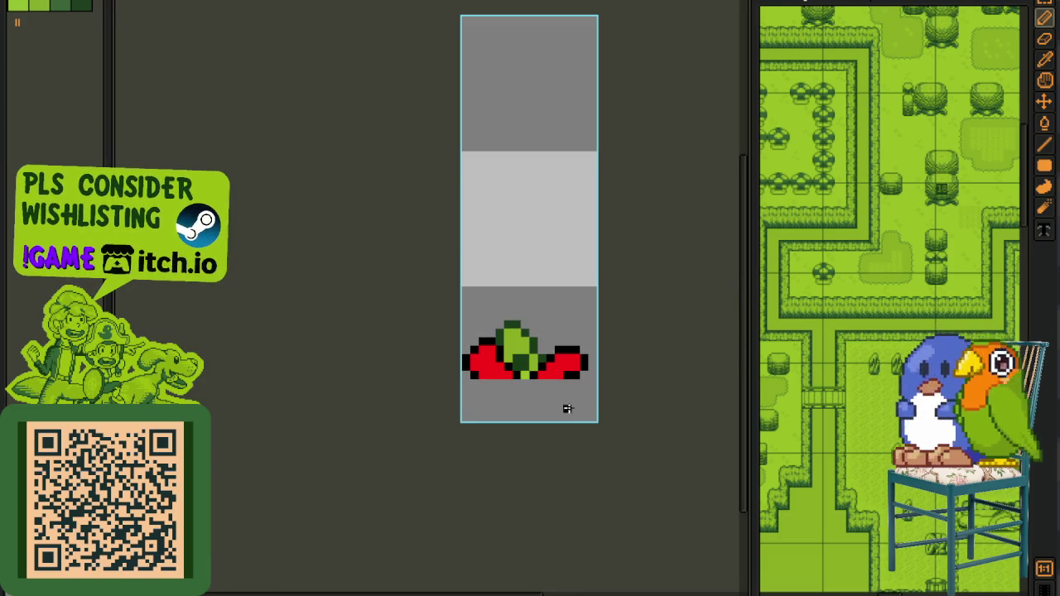
- In frame 2, toggle onion skin and trace a black outline along the splash's left side
{"action": "scroll", "coordinate": [568, 407], "scroll_direction": "up", "scroll_amount": 1}
{"action": "key", "text": "Tab"}
{"action": "key", "text": "v"}
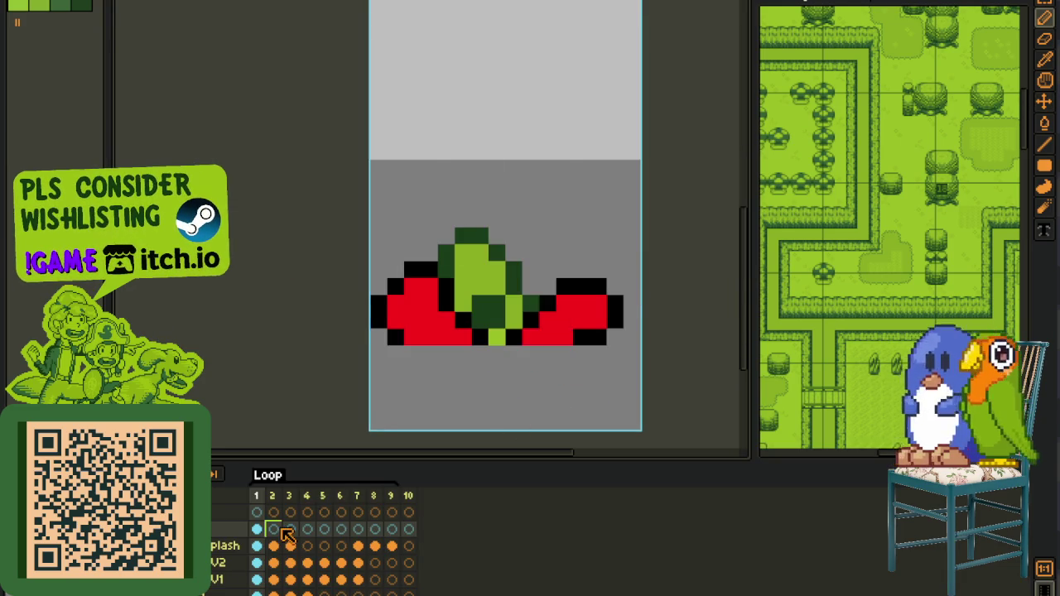
{"action": "key", "text": "Right"}
{"action": "scroll", "coordinate": [472, 310], "scroll_direction": "up", "scroll_amount": 1}
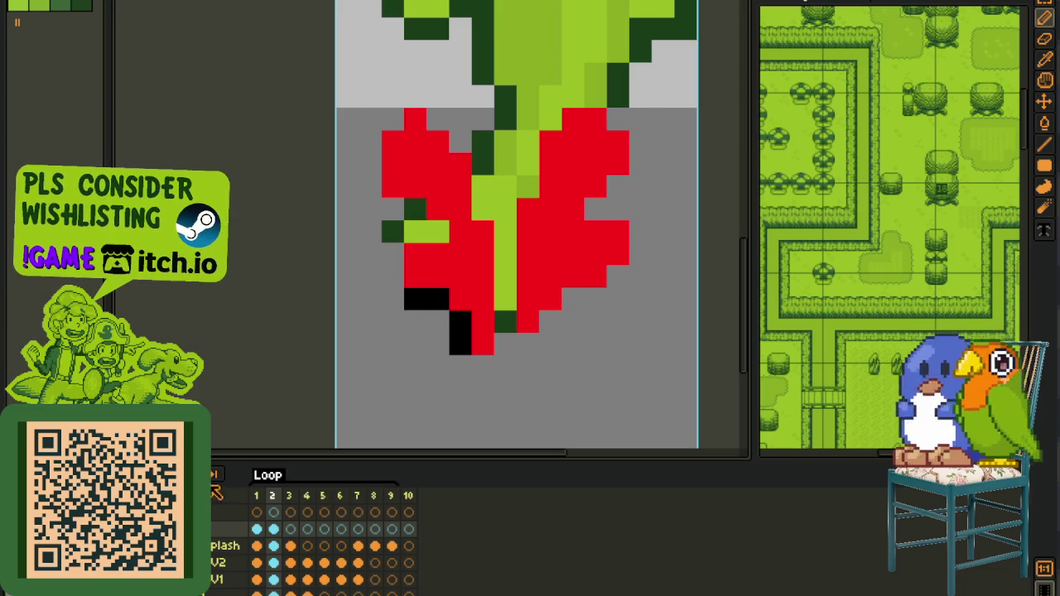
{"action": "left_click", "coordinate": [213, 488]}
{"action": "scroll", "coordinate": [439, 318], "scroll_direction": "up", "scroll_amount": 1}
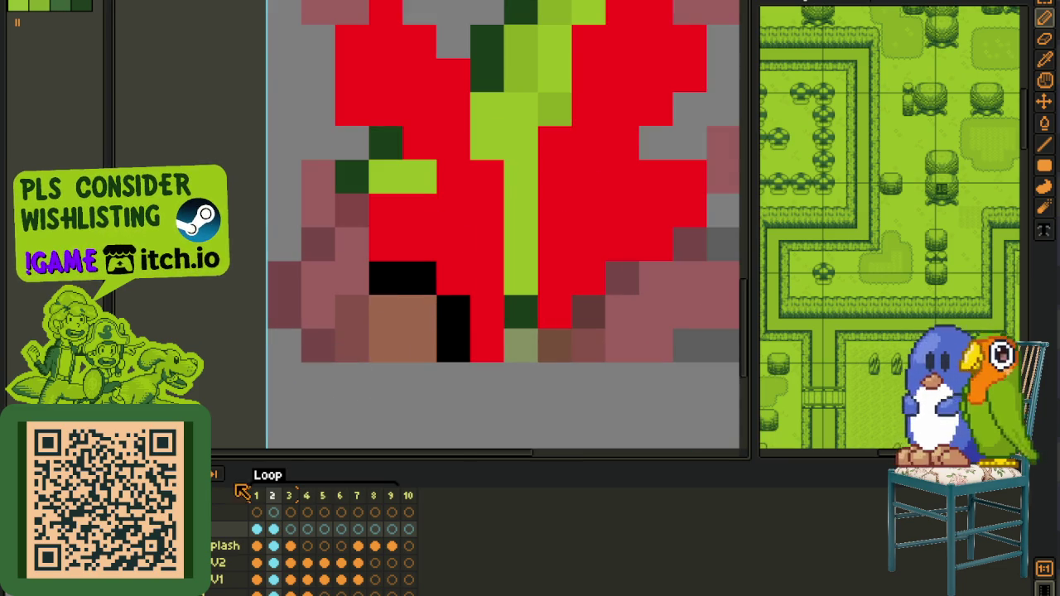
{"action": "left_click", "coordinate": [340, 256]}
{"action": "mouse_move", "coordinate": [347, 249]}
{"action": "left_mouse_down"}
{"action": "mouse_move", "coordinate": [399, 170]}
{"action": "mouse_move", "coordinate": [360, 370]}
{"action": "mouse_move", "coordinate": [334, 359]}
{"action": "mouse_move", "coordinate": [304, 293]}
{"action": "mouse_move", "coordinate": [304, 234]}
{"action": "mouse_move", "coordinate": [355, 204]}
{"action": "mouse_move", "coordinate": [436, 266]}
{"action": "mouse_move", "coordinate": [480, 369]}
{"action": "mouse_move", "coordinate": [459, 239]}
{"action": "mouse_move", "coordinate": [459, 404]}
{"action": "mouse_move", "coordinate": [537, 366]}
{"action": "mouse_move", "coordinate": [620, 303]}
{"action": "mouse_move", "coordinate": [667, 239]}
{"action": "mouse_move", "coordinate": [605, 196]}
{"action": "mouse_move", "coordinate": [643, 149]}
{"action": "mouse_move", "coordinate": [655, 92]}
{"action": "mouse_move", "coordinate": [604, 41]}
{"action": "mouse_move", "coordinate": [544, 66]}
{"action": "mouse_move", "coordinate": [504, 101]}
{"action": "mouse_move", "coordinate": [502, 158]}
{"action": "mouse_move", "coordinate": [467, 206]}
{"action": "left_mouse_up"}
{"action": "scroll", "coordinate": [465, 286], "scroll_direction": "down", "scroll_amount": 3}
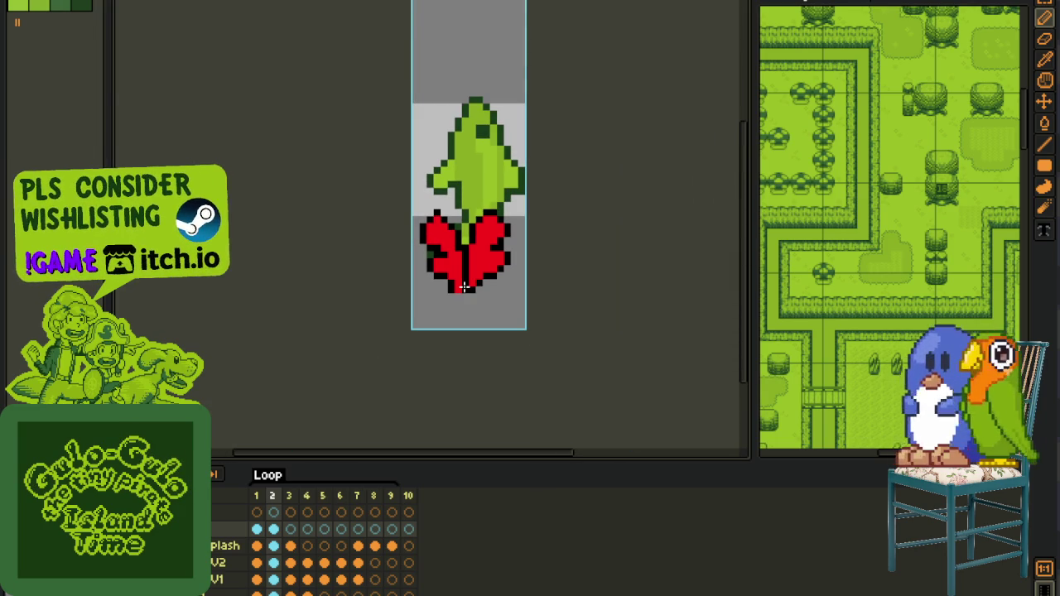
- Outline the bottom, left and top of frame 3's red splash block in black
{"action": "key", "text": "Return"}
{"action": "scroll", "coordinate": [443, 267], "scroll_direction": "up", "scroll_amount": 2}
{"action": "scroll", "coordinate": [405, 251], "scroll_direction": "up", "scroll_amount": 1}
{"action": "mouse_move", "coordinate": [379, 279]}
{"action": "left_mouse_down"}
{"action": "mouse_move", "coordinate": [390, 342]}
{"action": "mouse_move", "coordinate": [474, 346]}
{"action": "mouse_move", "coordinate": [514, 317]}
{"action": "mouse_move", "coordinate": [513, 338]}
{"action": "mouse_move", "coordinate": [492, 284]}
{"action": "mouse_move", "coordinate": [425, 249]}
{"action": "left_mouse_up"}
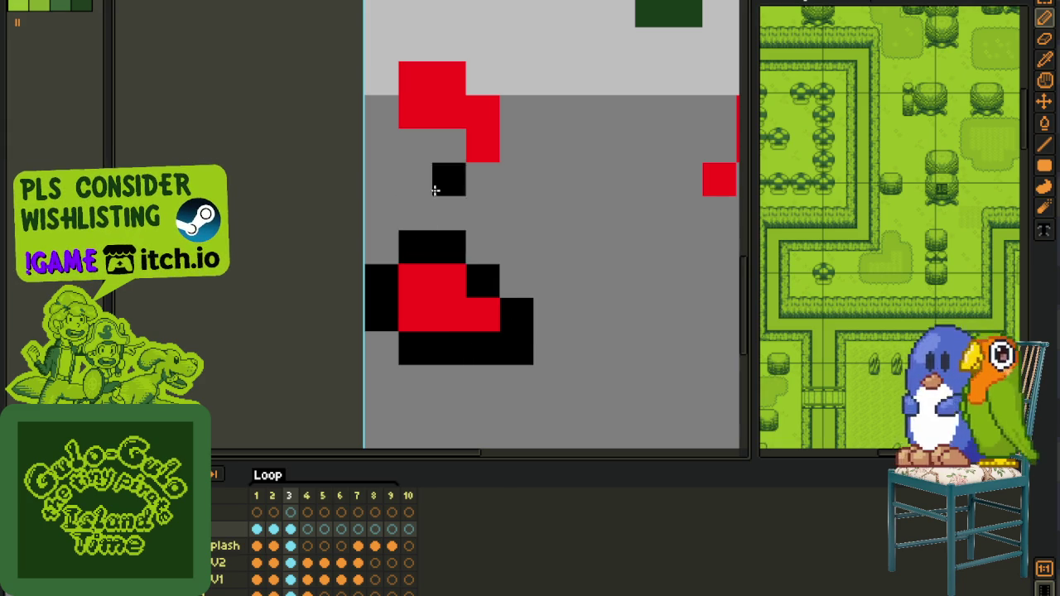
{"action": "scroll", "coordinate": [435, 191], "scroll_direction": "up", "scroll_amount": 3}
{"action": "mouse_move", "coordinate": [445, 339]}
{"action": "left_mouse_down"}
{"action": "mouse_move", "coordinate": [379, 300]}
{"action": "mouse_move", "coordinate": [339, 243]}
{"action": "mouse_move", "coordinate": [378, 206]}
{"action": "mouse_move", "coordinate": [435, 215]}
{"action": "mouse_move", "coordinate": [488, 268]}
{"action": "mouse_move", "coordinate": [450, 383]}
{"action": "mouse_move", "coordinate": [492, 397]}
{"action": "mouse_move", "coordinate": [525, 346]}
{"action": "mouse_move", "coordinate": [469, 310]}
{"action": "mouse_move", "coordinate": [355, 301]}
{"action": "mouse_move", "coordinate": [445, 237]}
{"action": "mouse_move", "coordinate": [498, 216]}
{"action": "mouse_move", "coordinate": [490, 165]}
{"action": "mouse_move", "coordinate": [466, 137]}
{"action": "mouse_move", "coordinate": [436, 144]}
{"action": "mouse_move", "coordinate": [364, 194]}
{"action": "mouse_move", "coordinate": [353, 234]}
{"action": "left_mouse_up"}
{"action": "scroll", "coordinate": [482, 306], "scroll_direction": "down", "scroll_amount": 2}
{"action": "scroll", "coordinate": [456, 315], "scroll_direction": "right", "scroll_amount": 3}
{"action": "scroll", "coordinate": [431, 325], "scroll_direction": "up", "scroll_amount": 2}
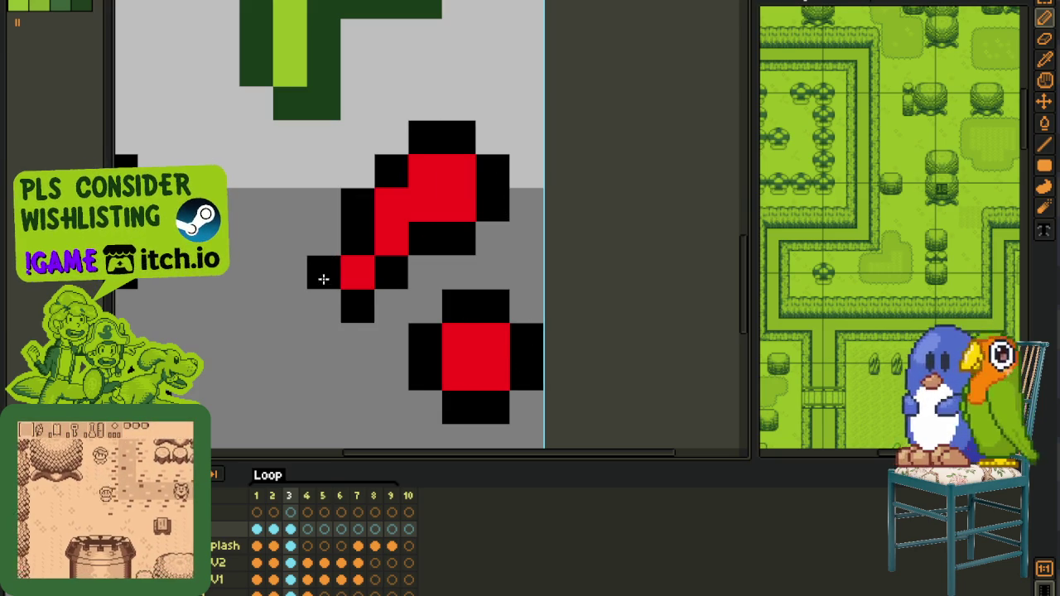
{"action": "scroll", "coordinate": [315, 301], "scroll_direction": "down", "scroll_amount": 5}
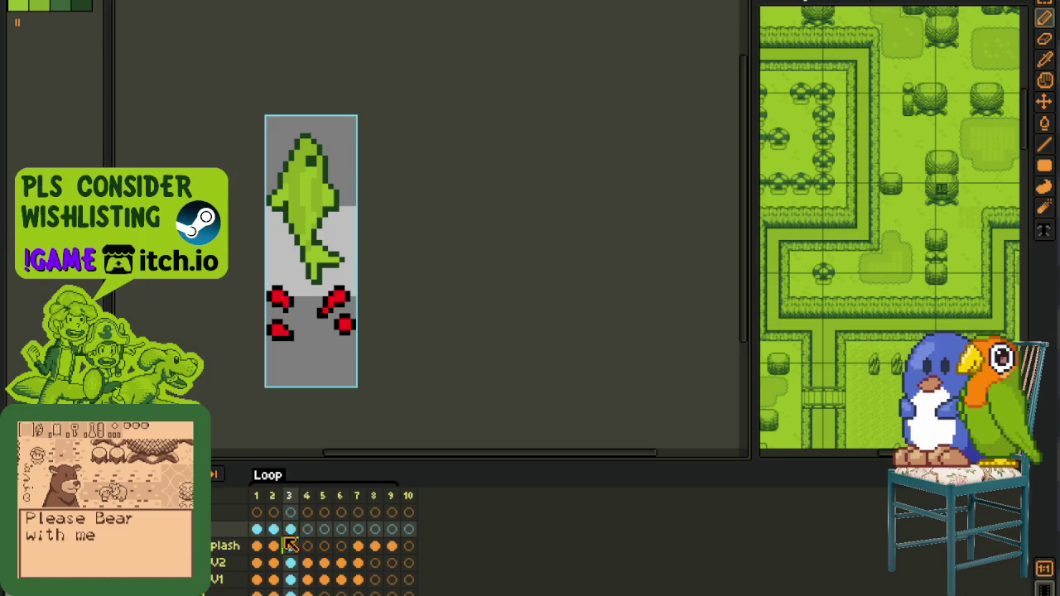
- Check frames 7–9 and undo stray edits on the frame 9 droplet outlines
{"action": "left_click_drag", "start_coordinate": [290, 540], "coordinate": [272, 538]}
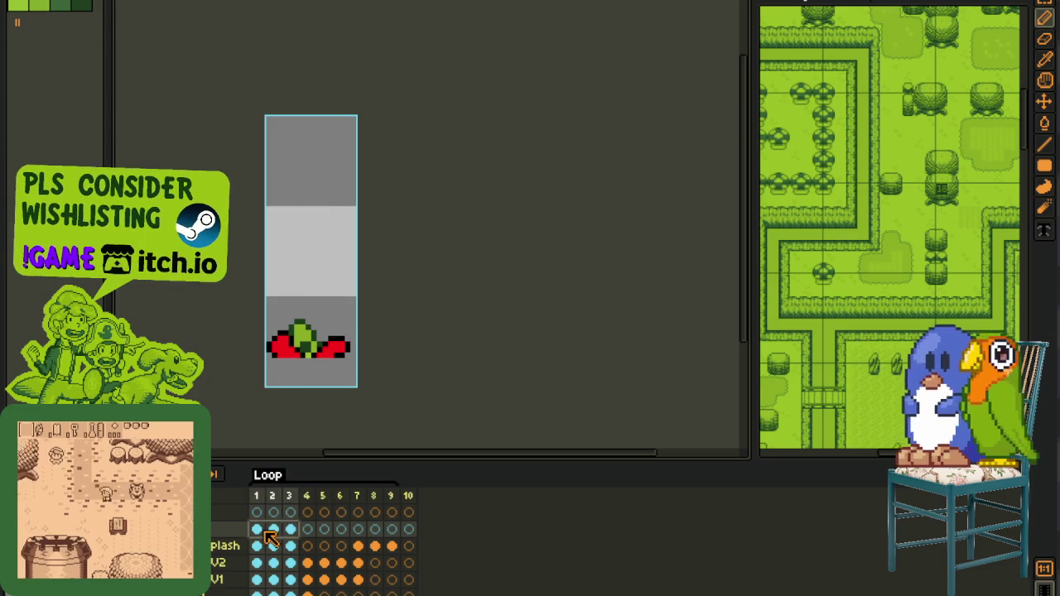
{"action": "left_click", "coordinate": [358, 536]}
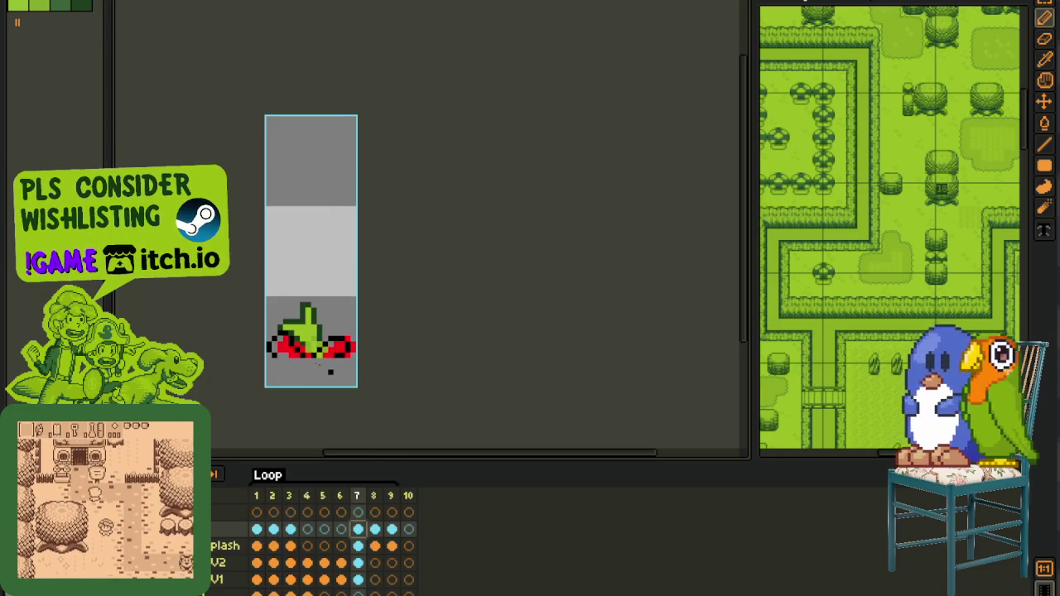
{"action": "left_click_drag", "start_coordinate": [262, 321], "coordinate": [414, 409]}
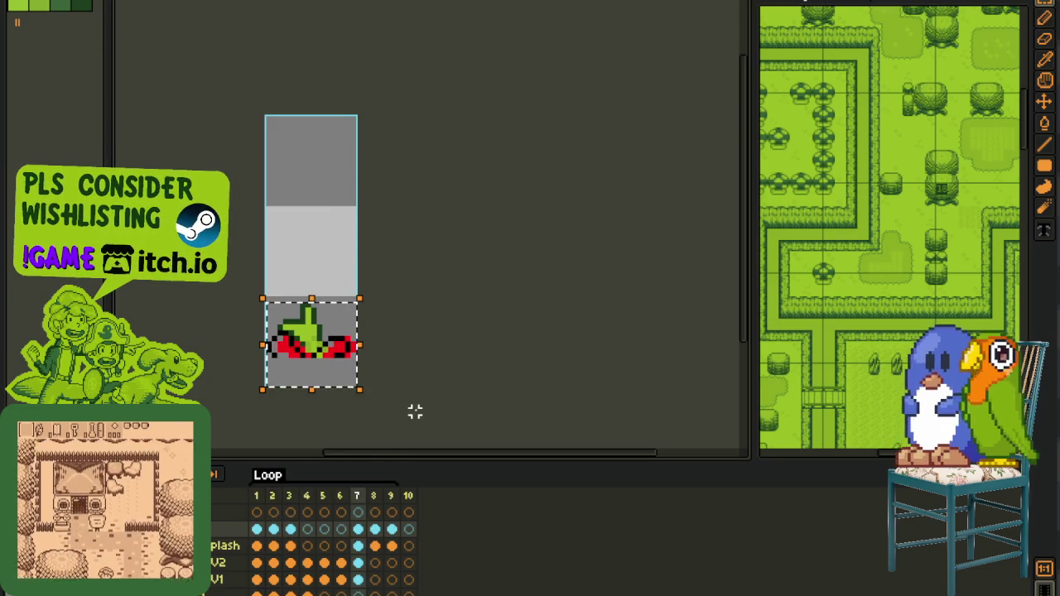
{"action": "left_click", "coordinate": [374, 529]}
{"action": "left_click", "coordinate": [391, 529]}
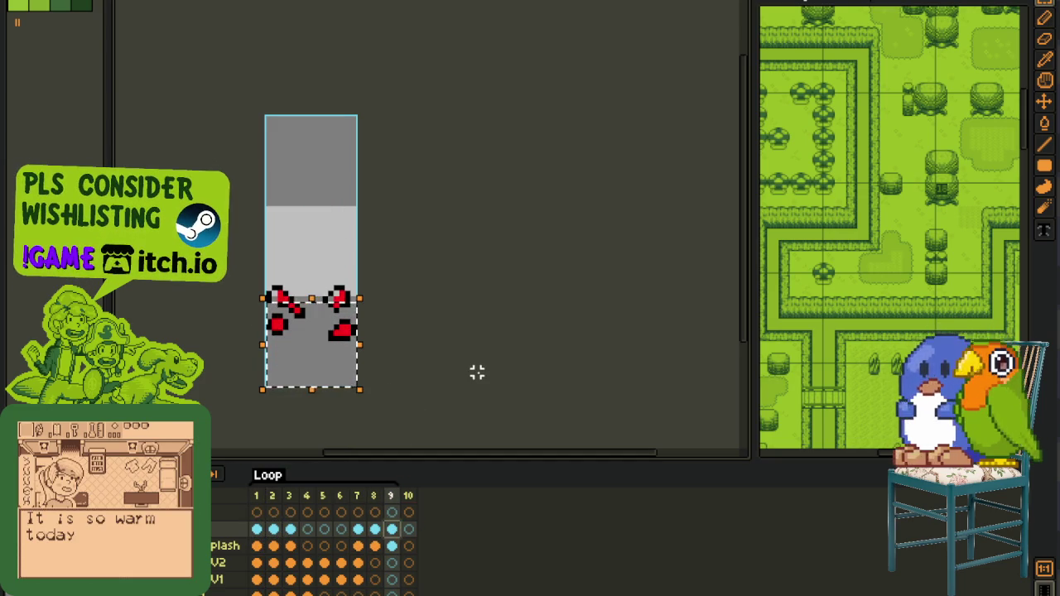
{"action": "key", "text": "ctrl+d"}
{"action": "key", "text": "ctrl+z"}
{"action": "key", "text": "ctrl+z"}
{"action": "key", "text": "ctrl+z"}
{"action": "left_click_drag", "start_coordinate": [252, 255], "coordinate": [483, 372]}
{"action": "key", "text": "ctrl+z"}
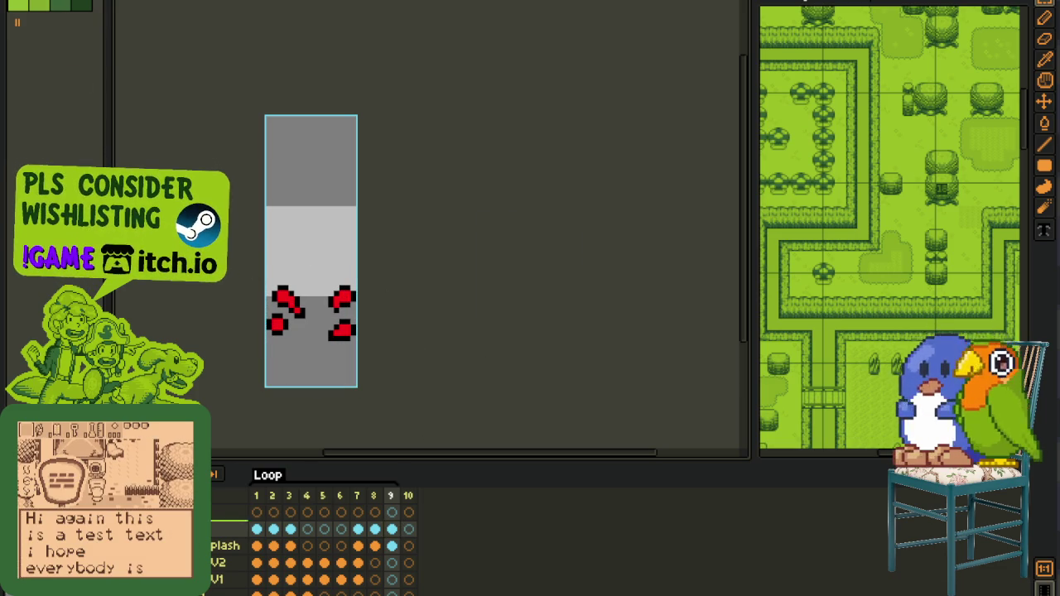
- Merge the outline layer down into the Splash layer
{"action": "right_click", "coordinate": [166, 530]}
{"action": "left_click", "coordinate": [240, 580]}
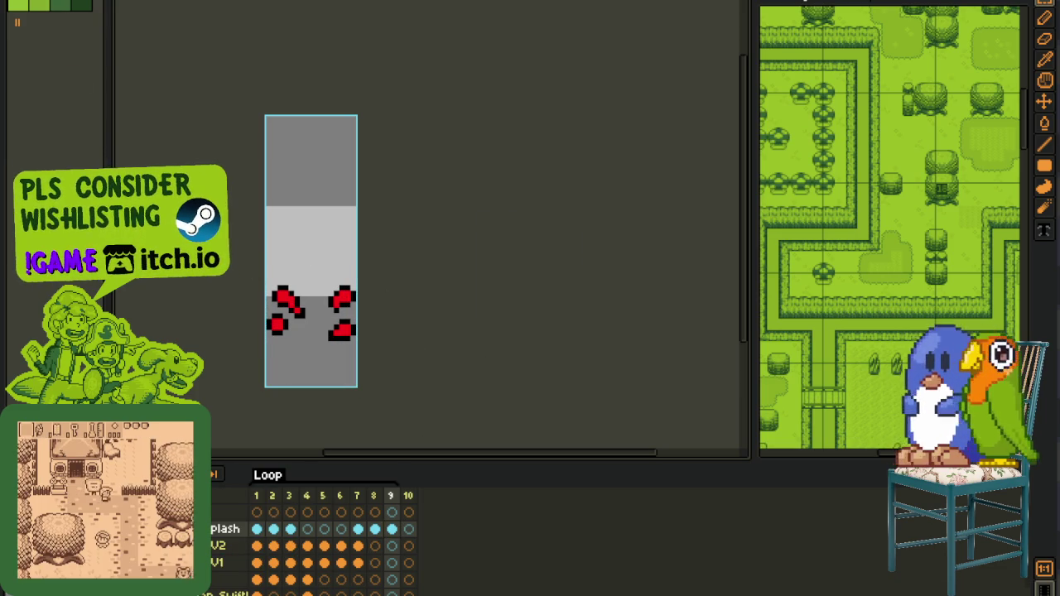
{"action": "scroll", "coordinate": [277, 301], "scroll_direction": "up", "scroll_amount": 2}
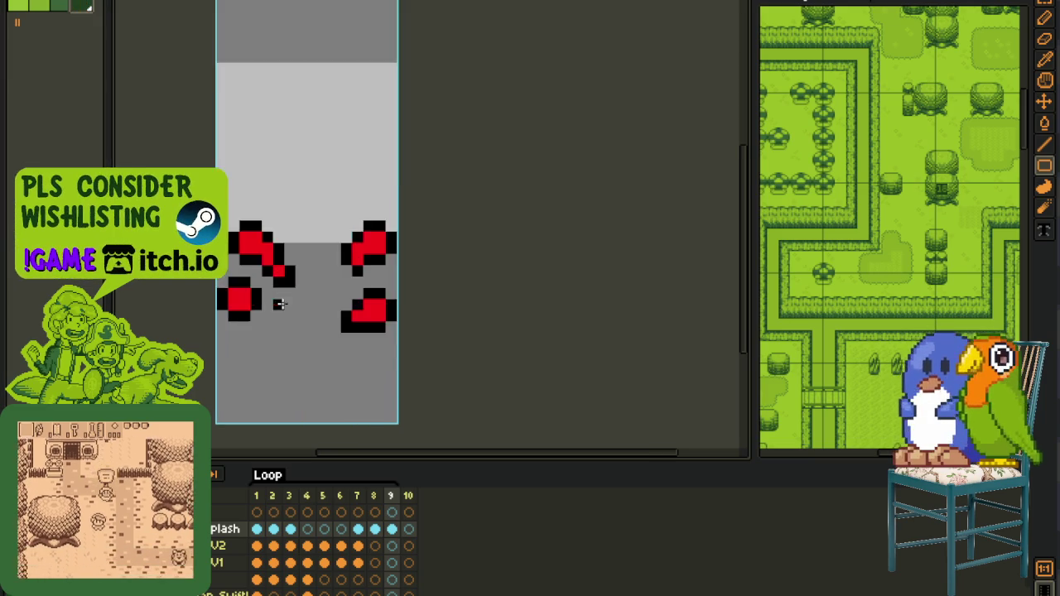
- Replace the black outlines with dark green and the red splash pixels with light green
{"action": "scroll", "coordinate": [277, 300], "scroll_direction": "up", "scroll_amount": 1}
{"action": "key", "text": "b"}
{"action": "scroll", "coordinate": [292, 276], "scroll_direction": "up", "scroll_amount": 1}
{"action": "key", "text": "shift+r"}
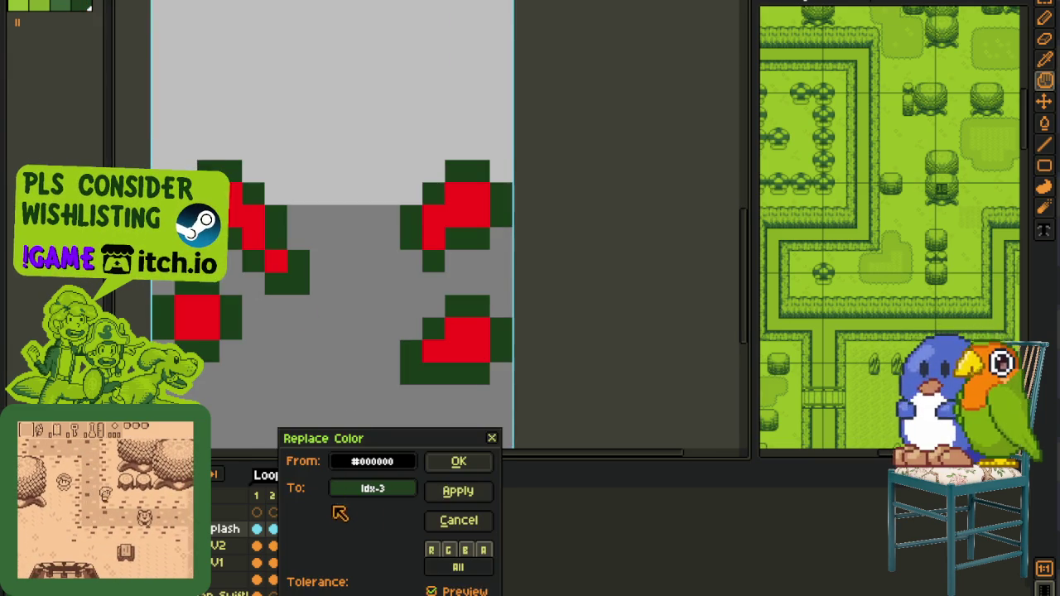
{"action": "key", "text": "Return"}
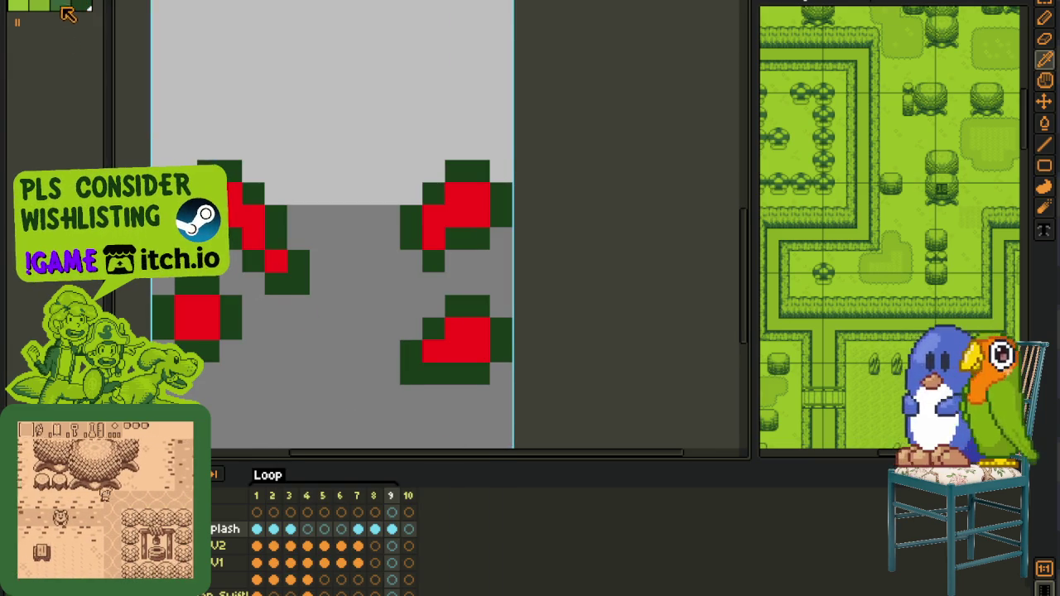
{"action": "key", "text": "shift+r"}
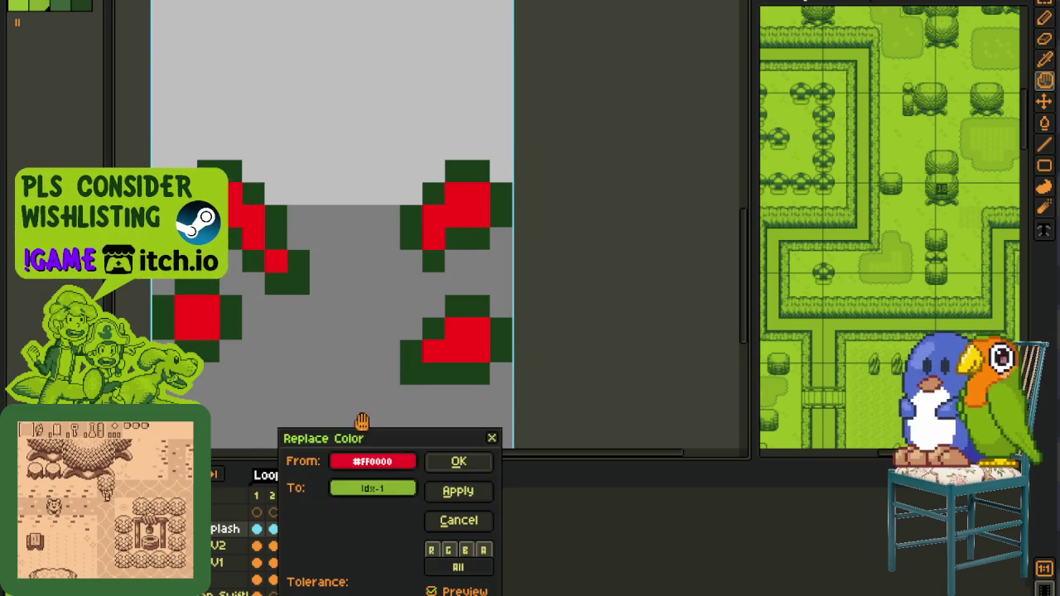
{"action": "key", "text": "Return"}
{"action": "scroll", "coordinate": [348, 392], "scroll_direction": "down", "scroll_amount": 3}
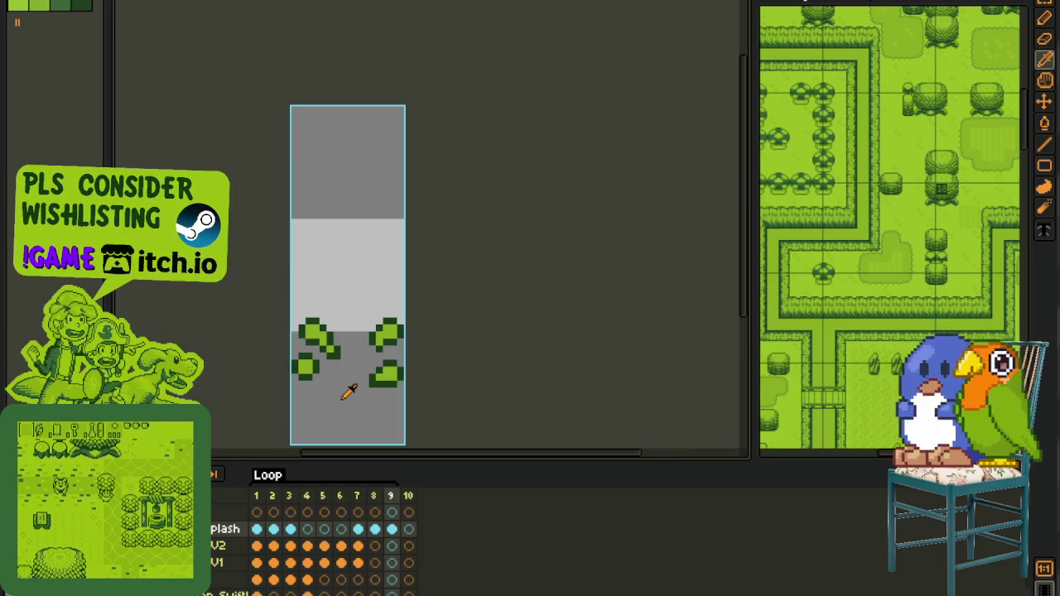
- Go to frame 1, step ahead to the fish frame, and zoom in on the fish
{"action": "left_click", "coordinate": [256, 495]}
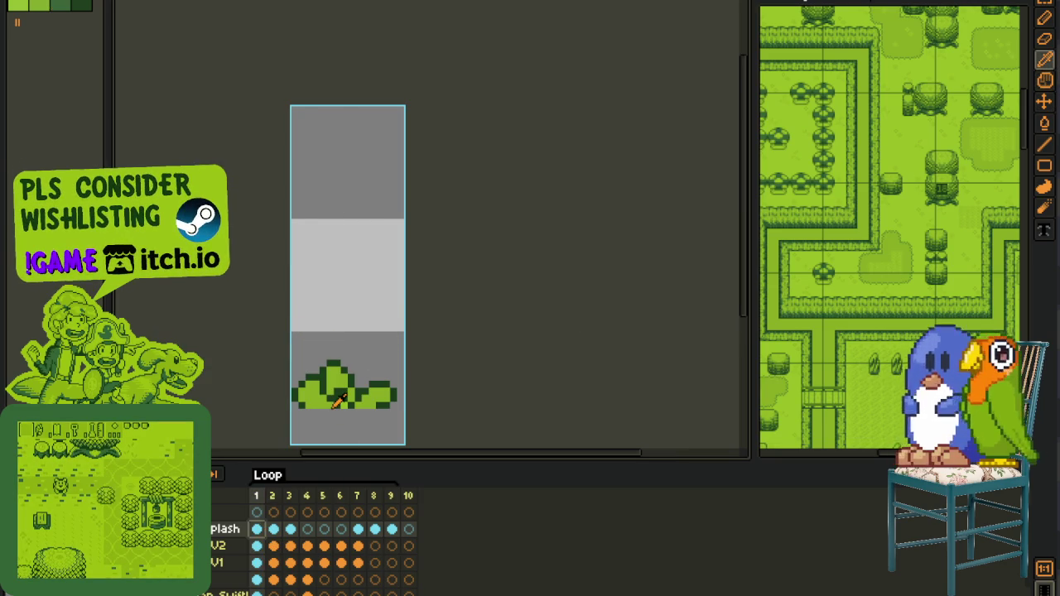
{"action": "scroll", "coordinate": [338, 401], "scroll_direction": "up", "scroll_amount": 2}
{"action": "scroll", "coordinate": [338, 401], "scroll_direction": "up", "scroll_amount": 3}
{"action": "scroll", "coordinate": [338, 401], "scroll_direction": "down", "scroll_amount": 4}
{"action": "scroll", "coordinate": [335, 417], "scroll_direction": "down", "scroll_amount": 2}
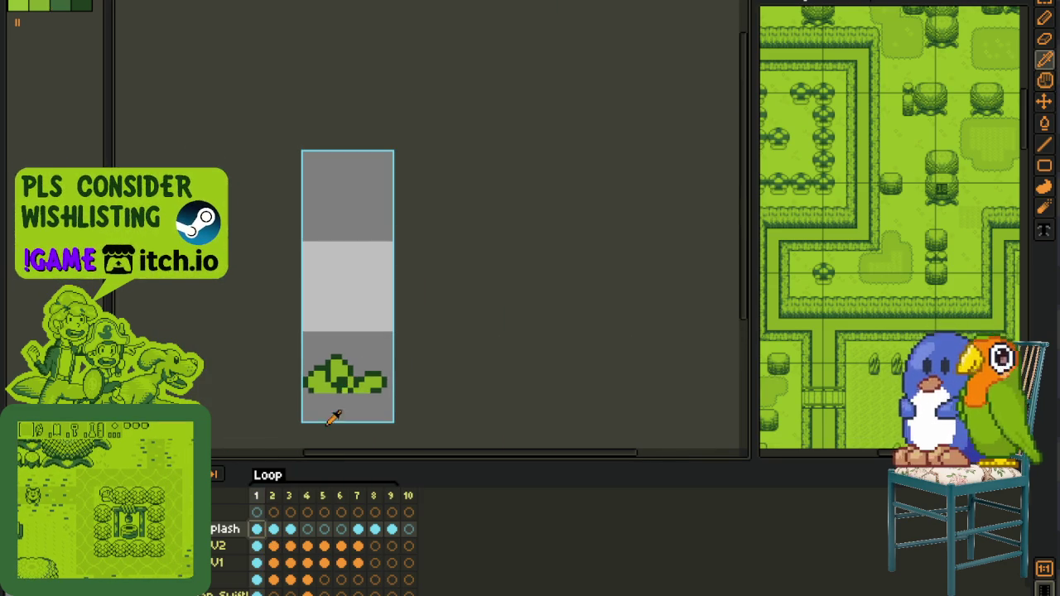
{"action": "key", "text": "Right"}
{"action": "key", "text": "Right"}
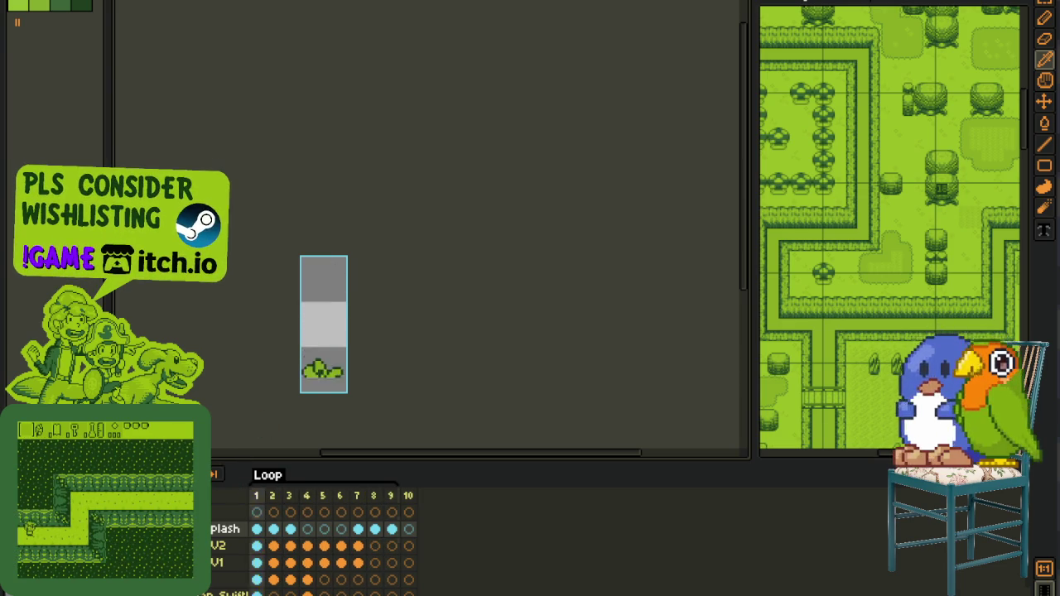
{"action": "scroll", "coordinate": [317, 367], "scroll_direction": "up", "scroll_amount": 2}
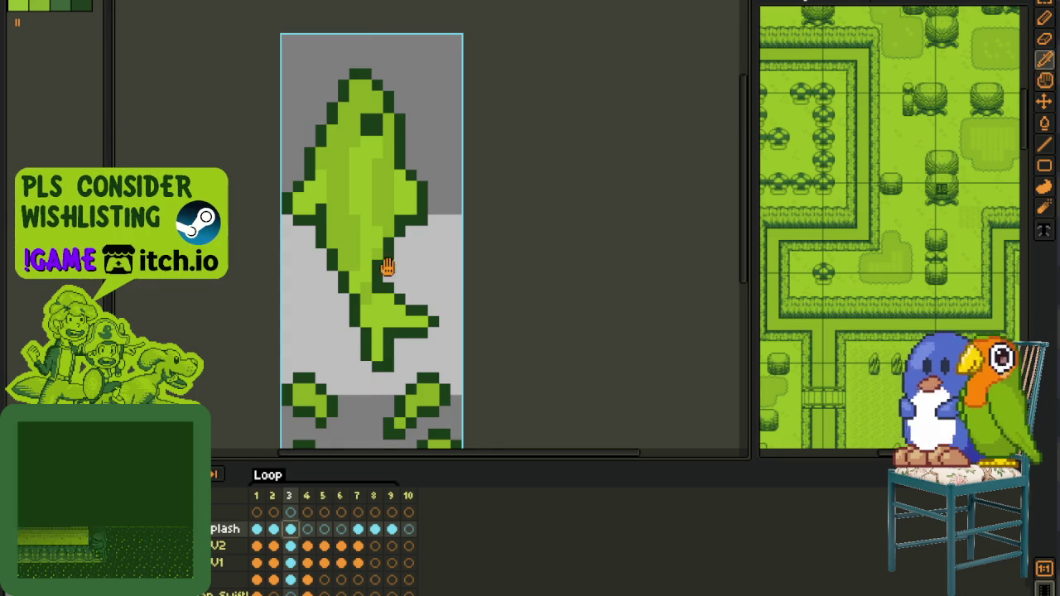
{"action": "left_click_drag", "start_coordinate": [367, 412], "coordinate": [387, 348]}
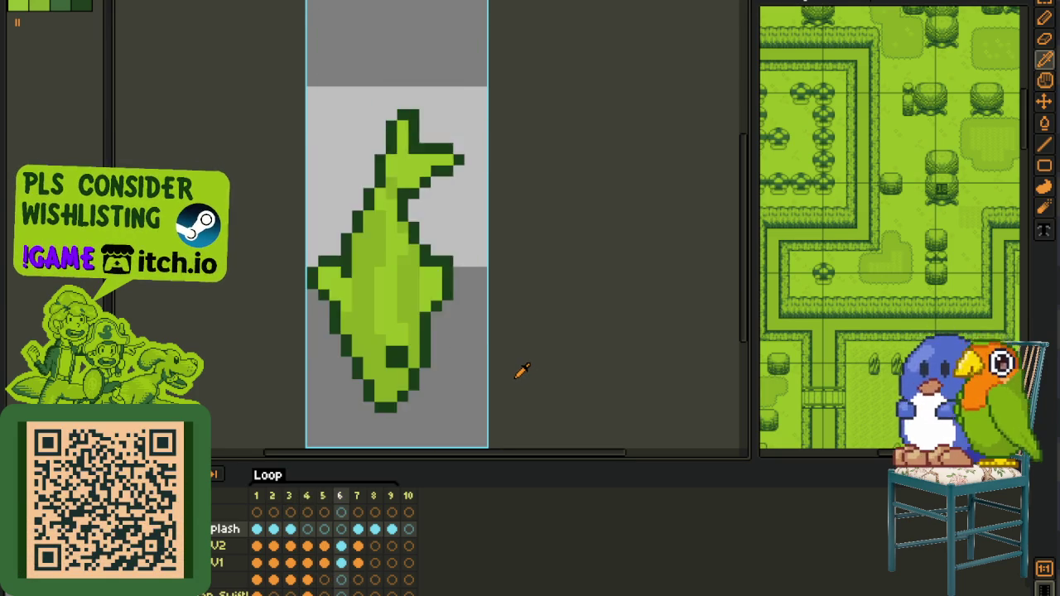
- Marquee-select the top of the leaf sprite, flip it with Shift+H, and deselect
{"action": "scroll", "coordinate": [437, 285], "scroll_direction": "up", "scroll_amount": 2}
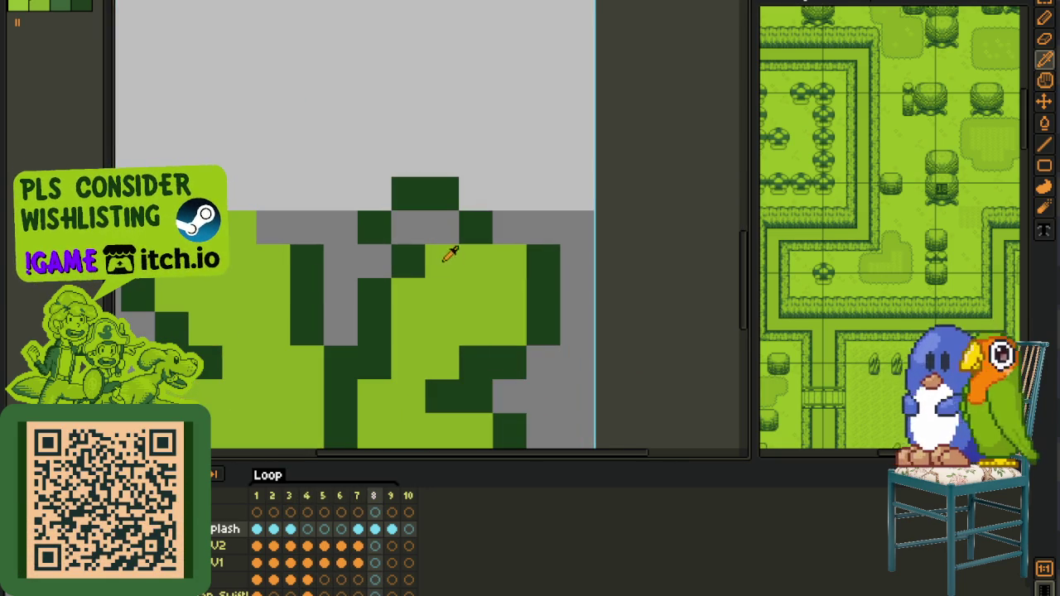
{"action": "scroll", "coordinate": [143, 239], "scroll_direction": "down", "scroll_amount": 1}
{"action": "scroll", "coordinate": [228, 276], "scroll_direction": "down", "scroll_amount": 1}
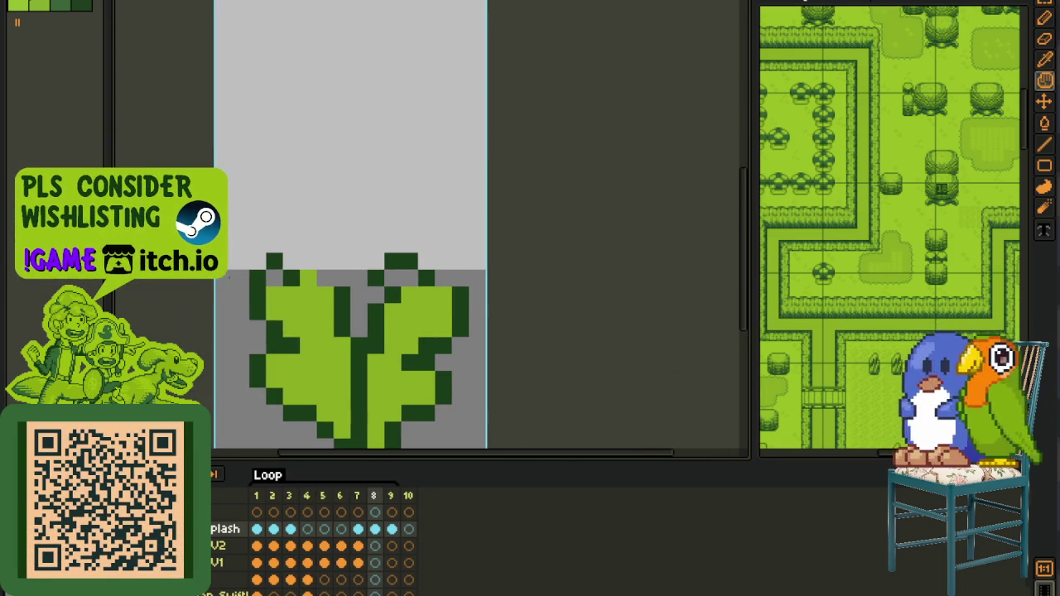
{"action": "left_click_drag", "start_coordinate": [207, 279], "coordinate": [485, 220]}
{"action": "key", "text": "shift+h"}
{"action": "left_click", "coordinate": [577, 227]}
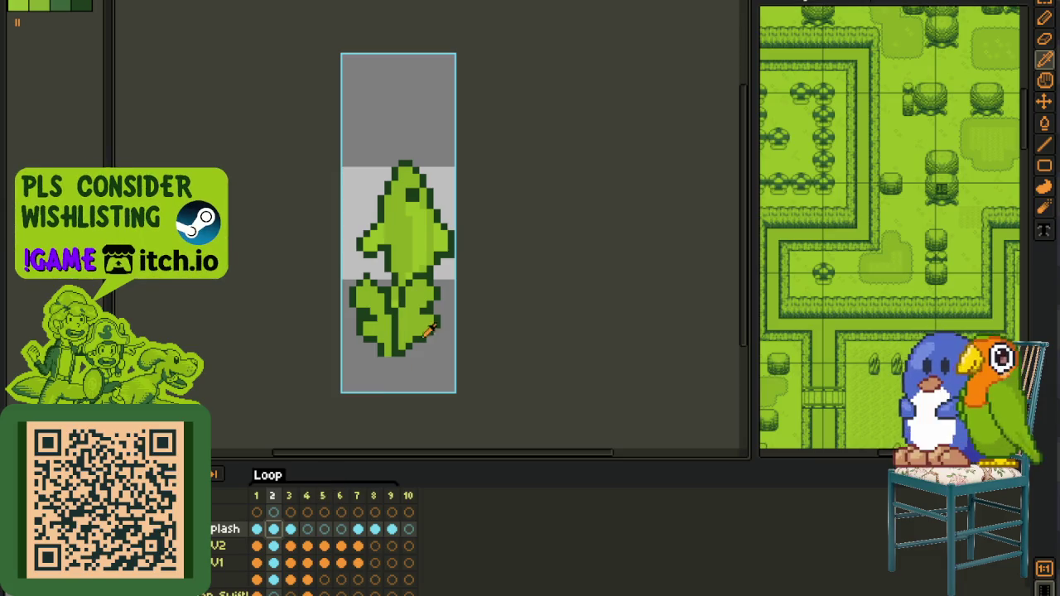
{"action": "scroll", "coordinate": [351, 290], "scroll_direction": "up", "scroll_amount": 2}
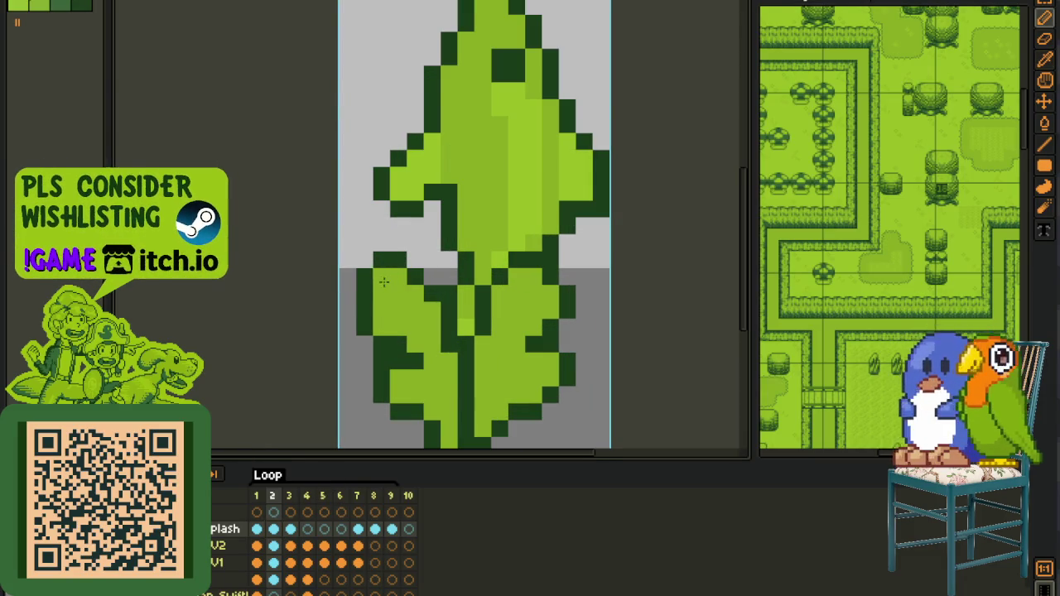
{"action": "scroll", "coordinate": [485, 303], "scroll_direction": "down", "scroll_amount": 4}
{"action": "scroll", "coordinate": [464, 360], "scroll_direction": "up", "scroll_amount": 1}
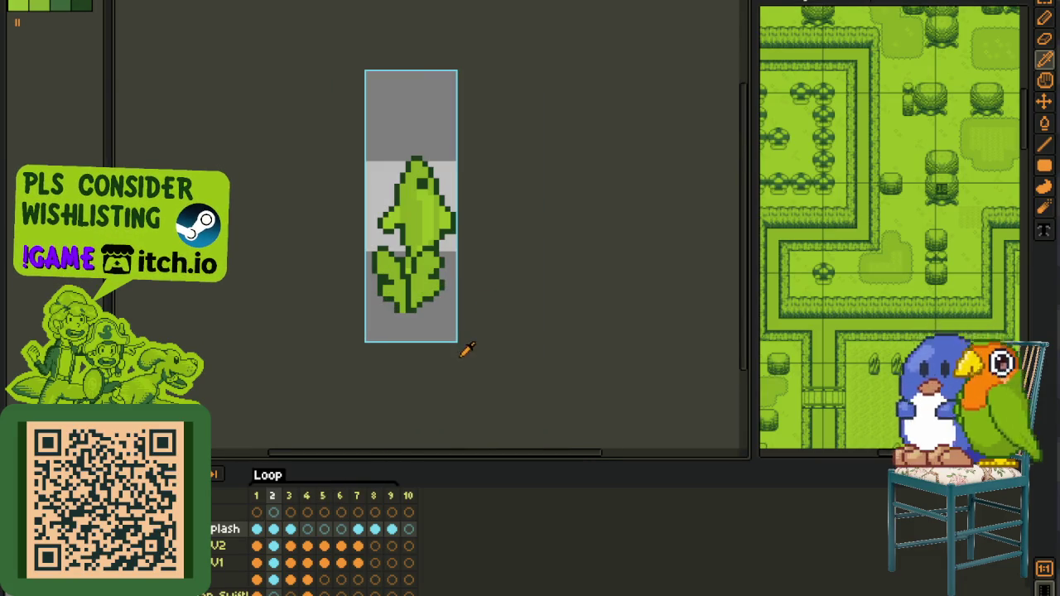
{"action": "key", "text": "v"}
{"action": "key", "text": "b"}
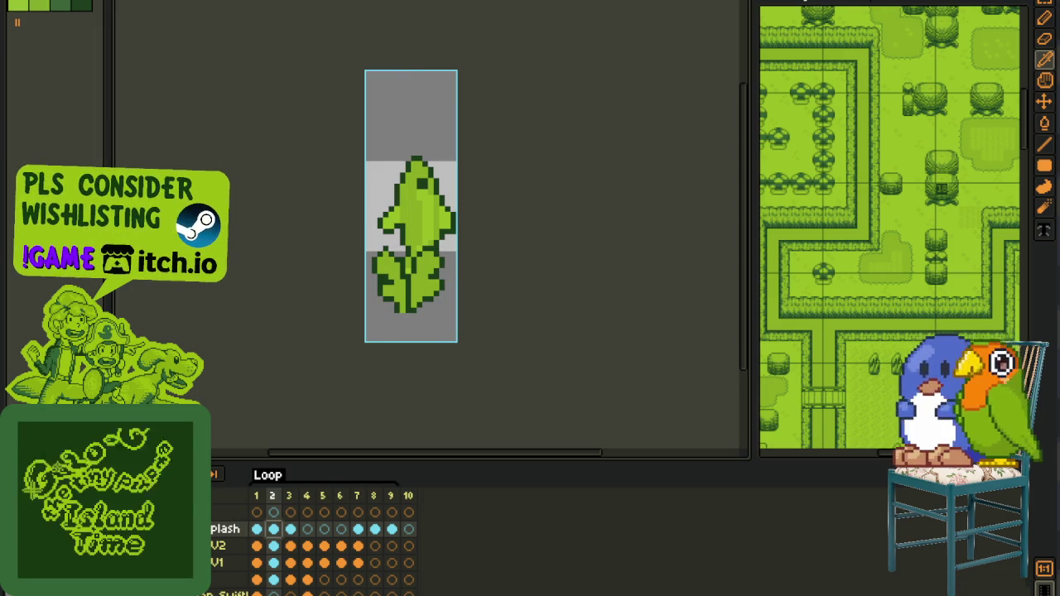
{"action": "right_click", "coordinate": [240, 530]}
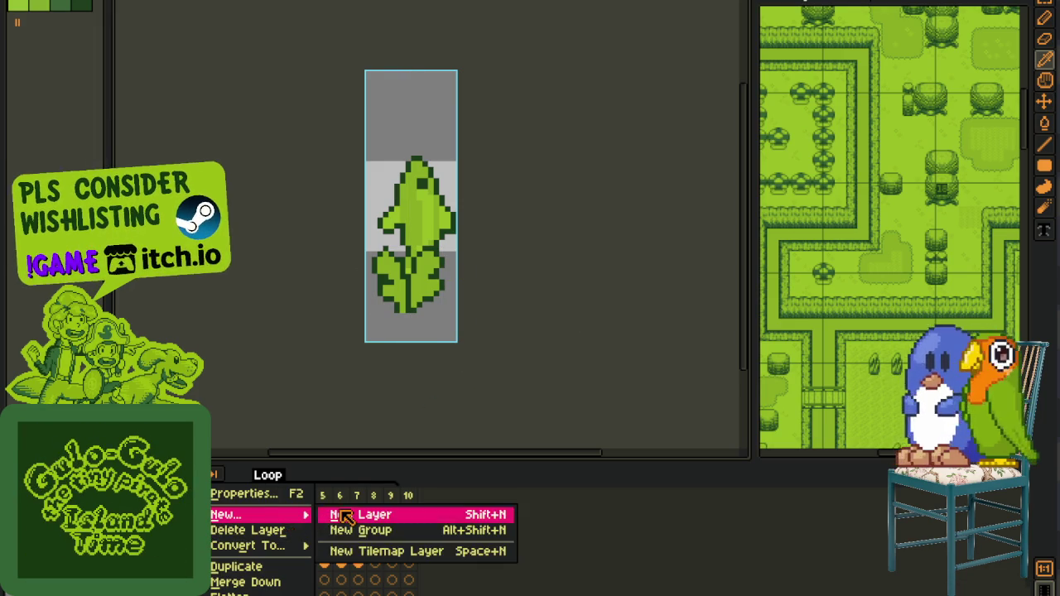
- Add a new layer and hide the fish so only the leaves show
{"action": "left_click", "coordinate": [348, 512]}
{"action": "key", "text": "Delete"}
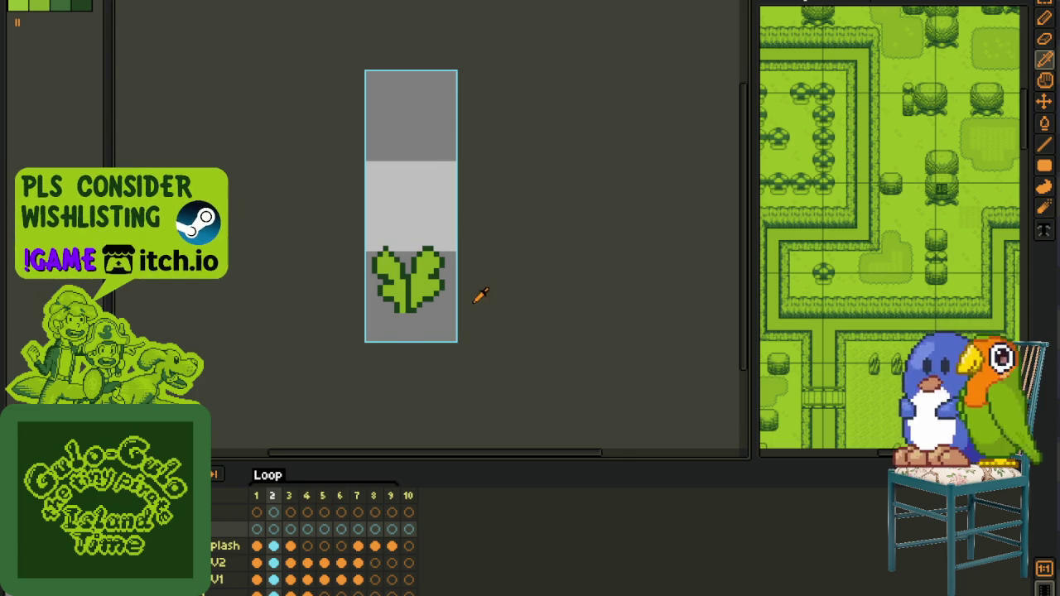
{"action": "scroll", "coordinate": [476, 297], "scroll_direction": "up", "scroll_amount": 1}
{"action": "key", "text": "Tab"}
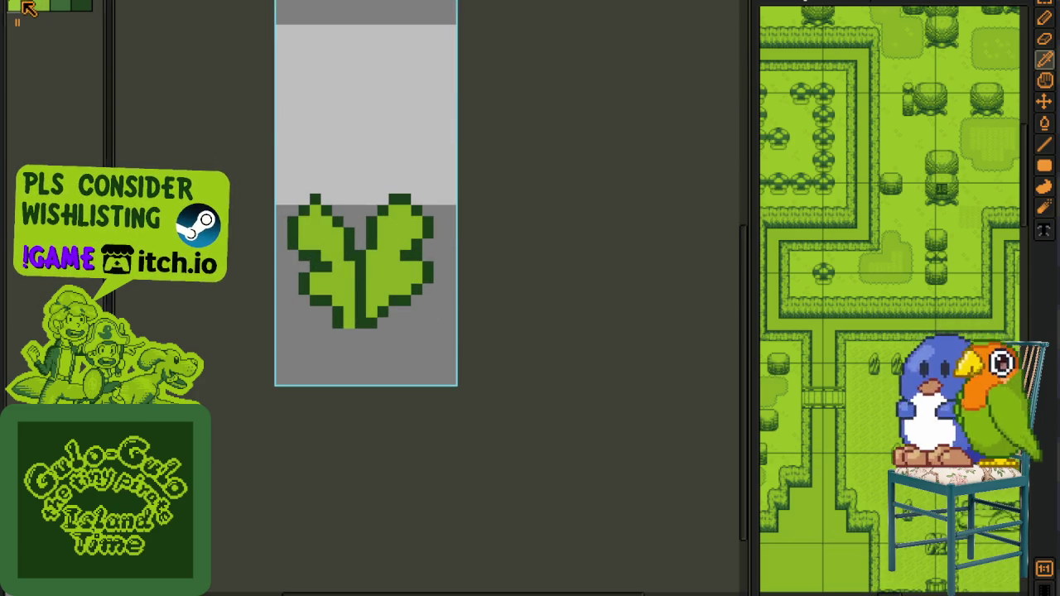
{"action": "scroll", "coordinate": [358, 268], "scroll_direction": "up", "scroll_amount": 4}
{"action": "scroll", "coordinate": [307, 171], "scroll_direction": "down", "scroll_amount": 2}
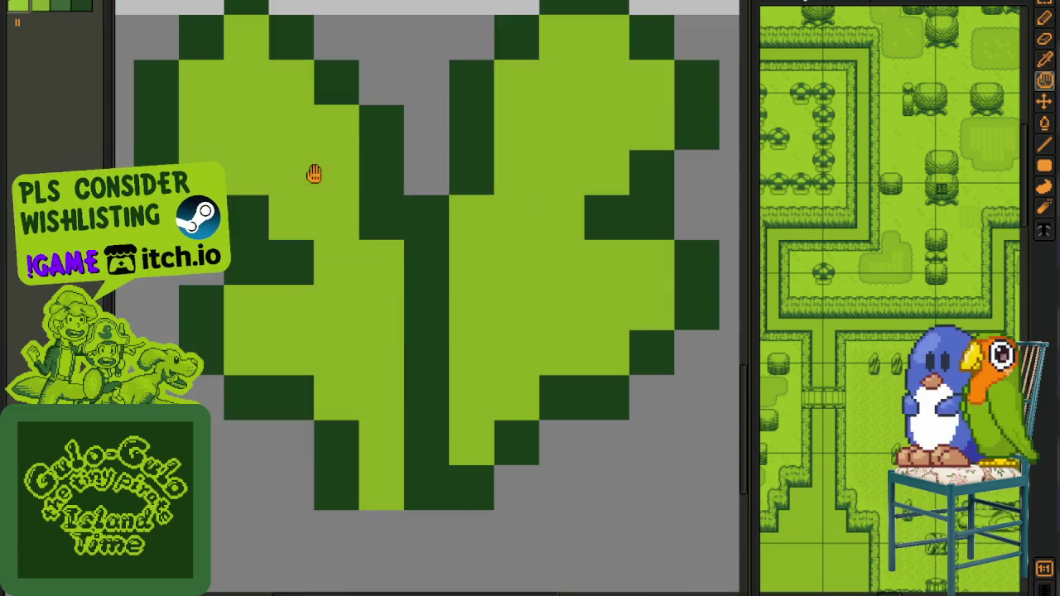
- Paint light- and mid-green highlights along the left leaf toward its centre
{"action": "mouse_move", "coordinate": [297, 193]}
{"action": "left_mouse_down"}
{"action": "mouse_move", "coordinate": [296, 209]}
{"action": "mouse_move", "coordinate": [367, 289]}
{"action": "mouse_move", "coordinate": [407, 370]}
{"action": "left_mouse_up"}
{"action": "left_click", "coordinate": [419, 435]}
{"action": "left_click", "coordinate": [420, 474]}
{"action": "left_click", "coordinate": [329, 433]}
{"action": "left_click", "coordinate": [374, 433]}
{"action": "left_click", "coordinate": [377, 388]}
{"action": "left_click", "coordinate": [394, 386]}
{"action": "left_click", "coordinate": [417, 381]}
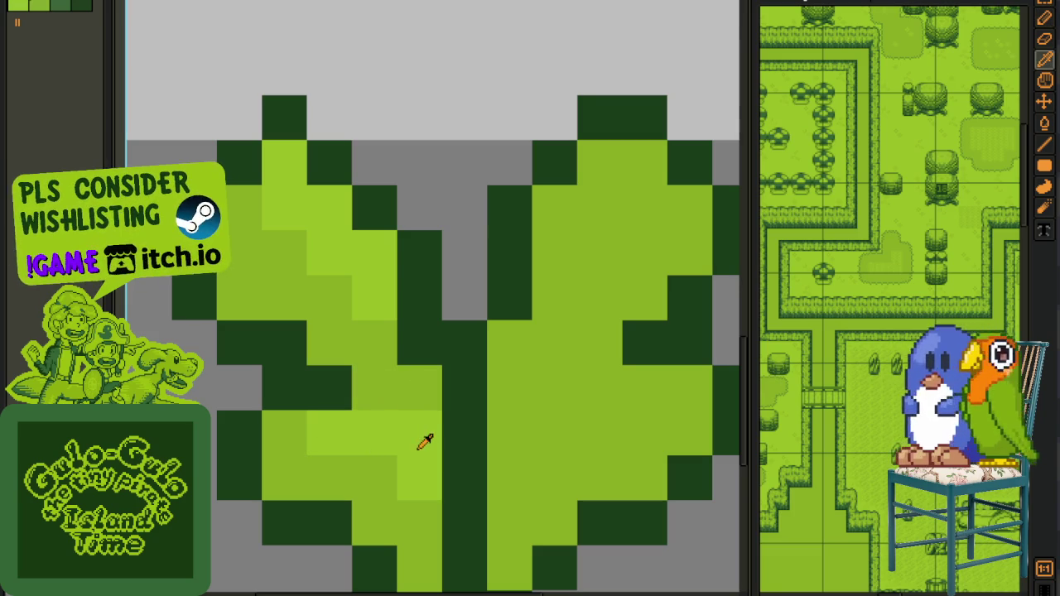
{"action": "left_click", "coordinate": [418, 520]}
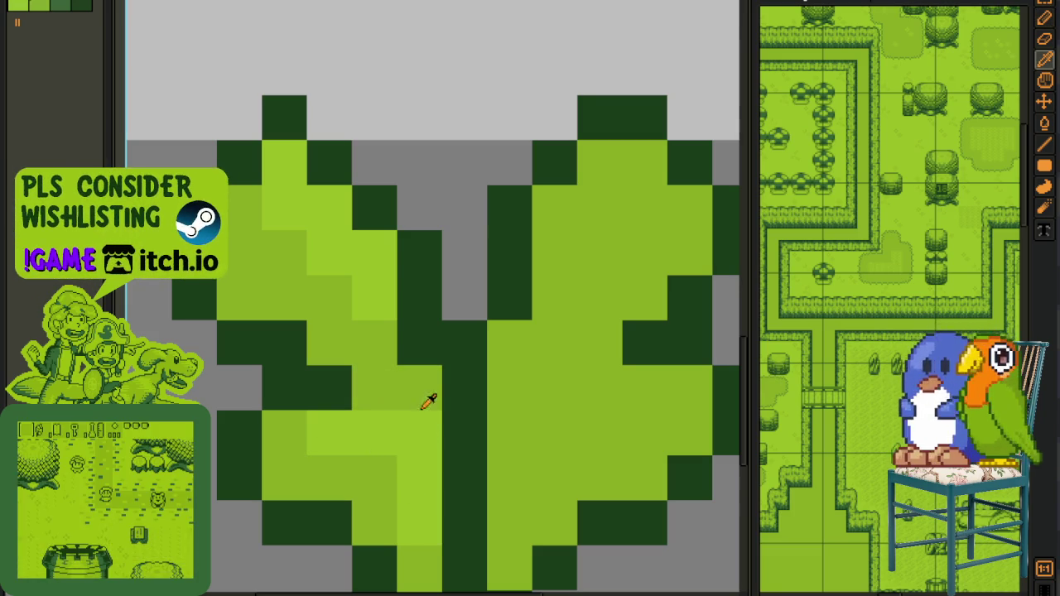
{"action": "left_click", "coordinate": [416, 437]}
- Paint light-green highlight pixels across the right leaf
{"action": "key", "text": "alt"}
{"action": "left_click_drag", "start_coordinate": [549, 305], "coordinate": [448, 387]}
{"action": "left_click", "coordinate": [459, 293]}
{"action": "left_click", "coordinate": [449, 334]}
{"action": "left_click", "coordinate": [518, 246]}
{"action": "left_click", "coordinate": [543, 246]}
{"action": "left_click", "coordinate": [499, 291]}
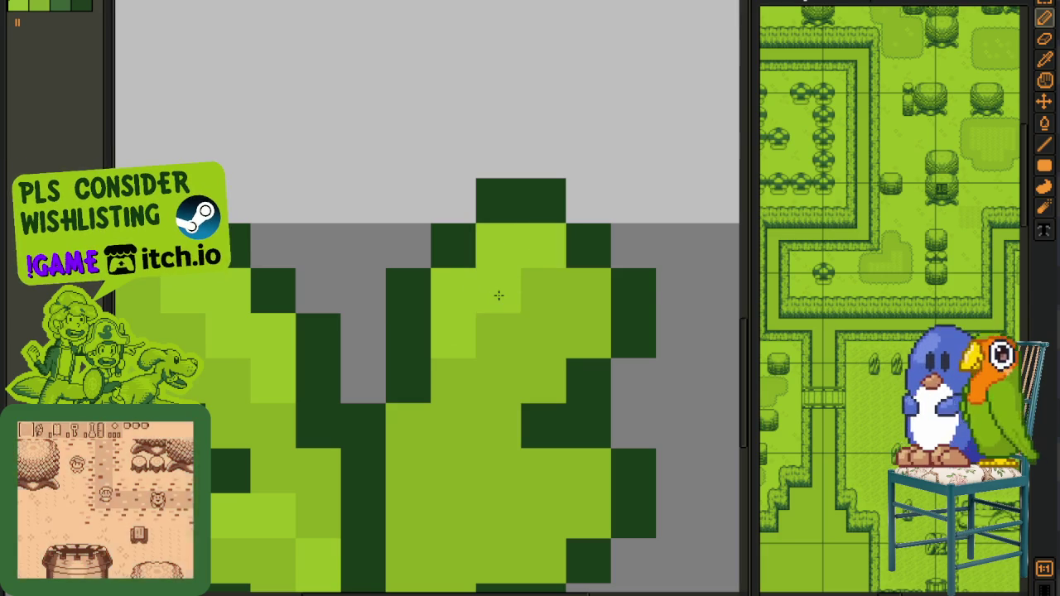
{"action": "scroll", "coordinate": [498, 291], "scroll_direction": "down", "scroll_amount": 2}
{"action": "scroll", "coordinate": [479, 387], "scroll_direction": "up", "scroll_amount": 1}
- Lighten the stem pixels and one more right-leaf pixel
{"action": "left_click", "coordinate": [477, 383]}
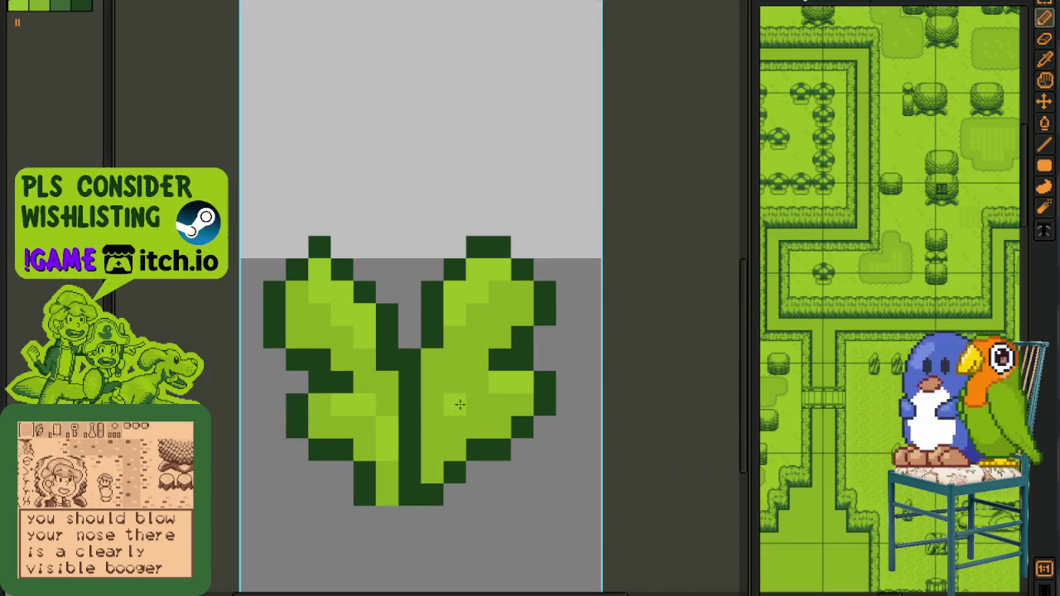
{"action": "left_click_drag", "start_coordinate": [434, 385], "coordinate": [434, 361]}
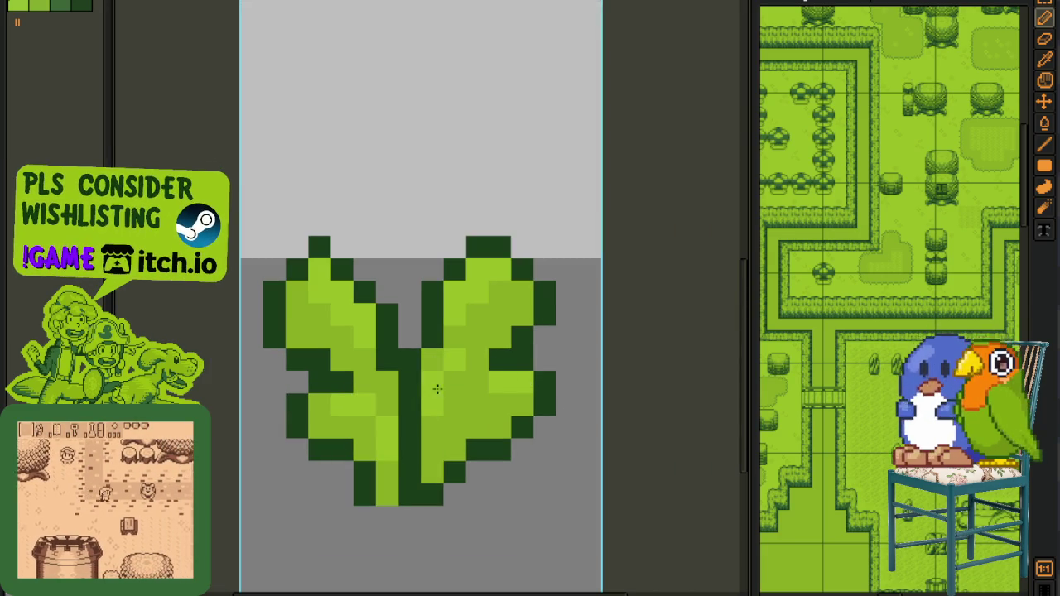
{"action": "left_click", "coordinate": [472, 380]}
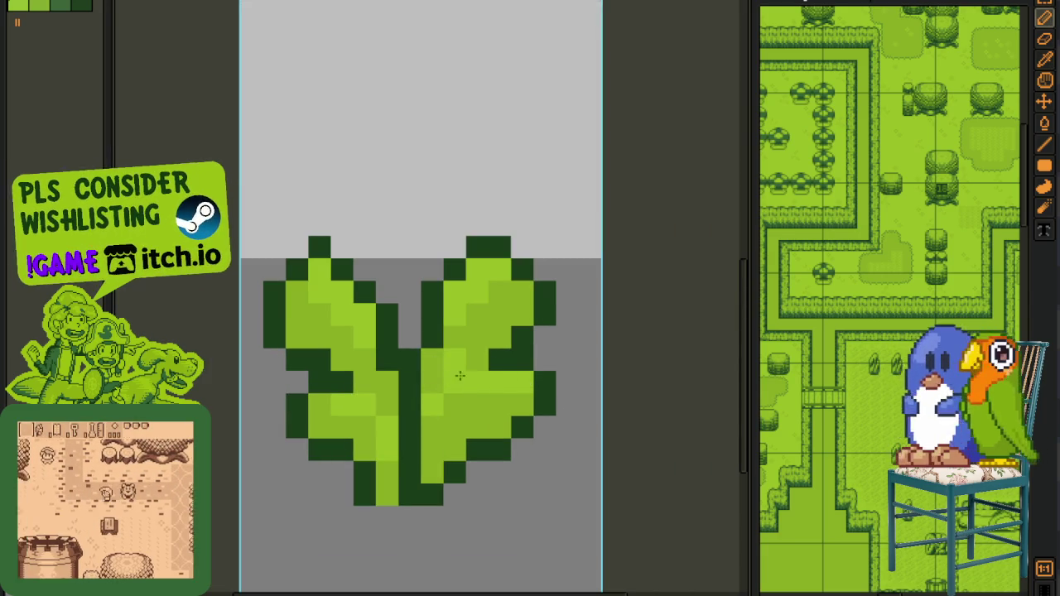
{"action": "left_click", "coordinate": [432, 383]}
{"action": "left_click", "coordinate": [430, 414]}
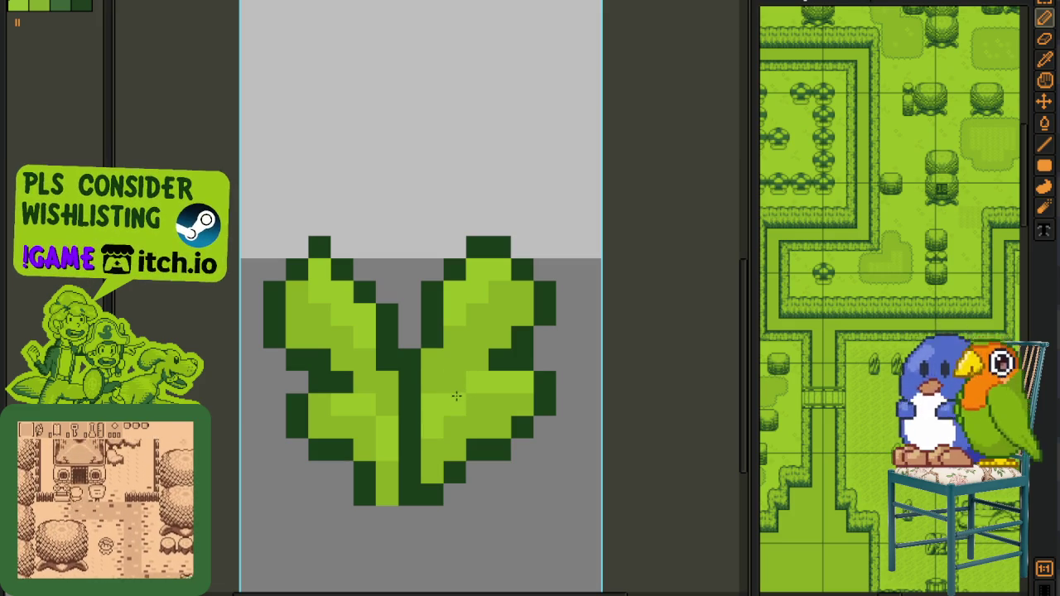
- Switch to the eyedropper, zoom around the shaded leaves, and restore the timeline
{"action": "scroll", "coordinate": [554, 421], "scroll_direction": "down", "scroll_amount": 3}
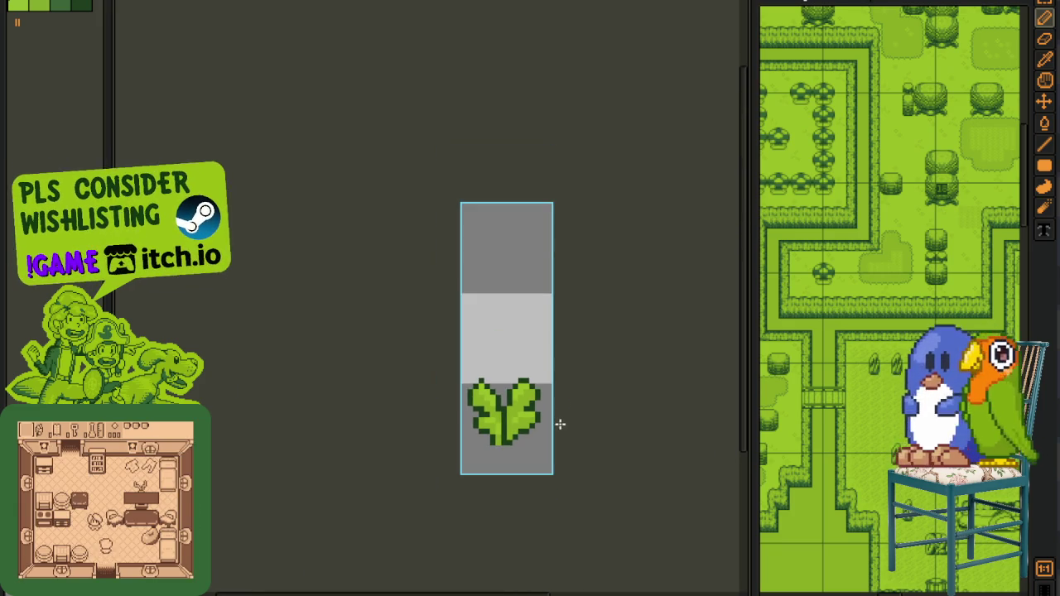
{"action": "key", "text": "i"}
{"action": "scroll", "coordinate": [551, 386], "scroll_direction": "up", "scroll_amount": 2}
{"action": "scroll", "coordinate": [510, 381], "scroll_direction": "up", "scroll_amount": 1}
{"action": "scroll", "coordinate": [497, 373], "scroll_direction": "down", "scroll_amount": 2}
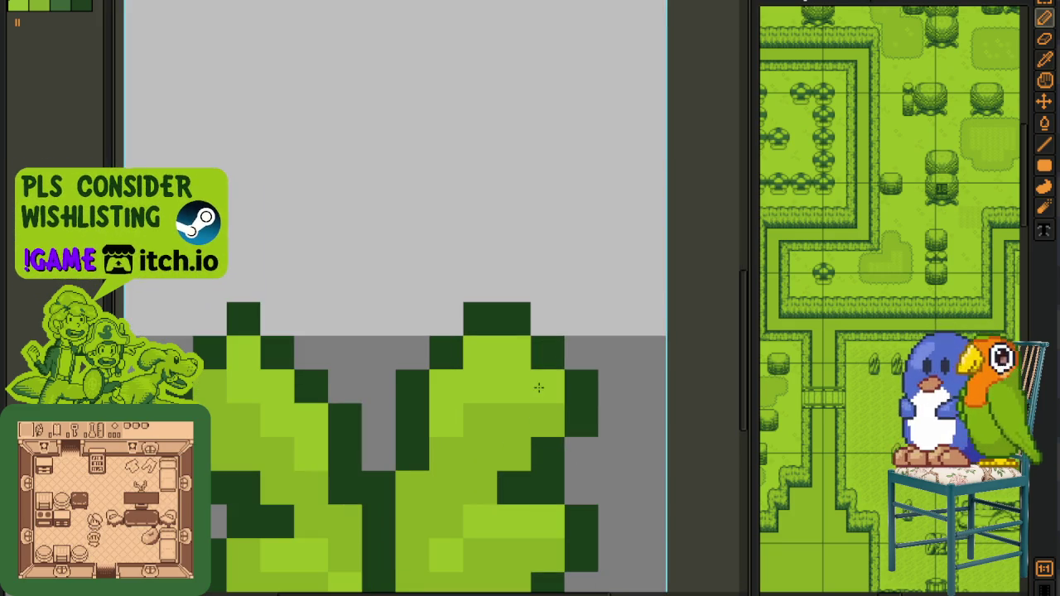
{"action": "scroll", "coordinate": [538, 381], "scroll_direction": "down", "scroll_amount": 3}
{"action": "scroll", "coordinate": [584, 388], "scroll_direction": "up", "scroll_amount": 1}
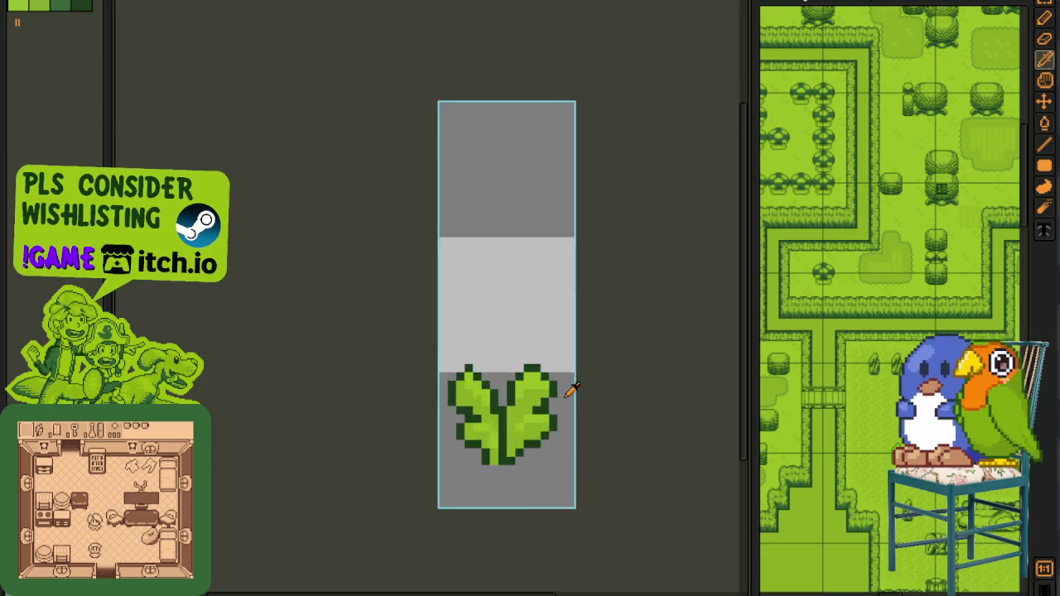
{"action": "scroll", "coordinate": [575, 386], "scroll_direction": "up", "scroll_amount": 2}
{"action": "scroll", "coordinate": [480, 373], "scroll_direction": "down", "scroll_amount": 3}
{"action": "key", "text": "Tab"}
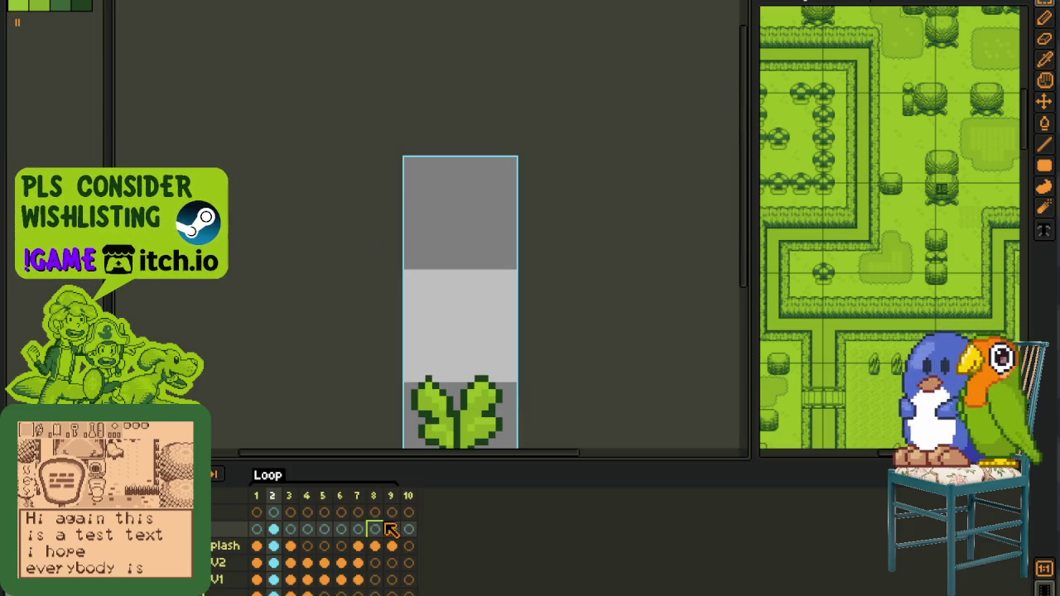
- Paint light-green highlights on both small leaves in the two-leaf frame
{"action": "left_click", "coordinate": [341, 497]}
{"action": "key", "text": "Tab"}
{"action": "scroll", "coordinate": [419, 433], "scroll_direction": "up", "scroll_amount": 1}
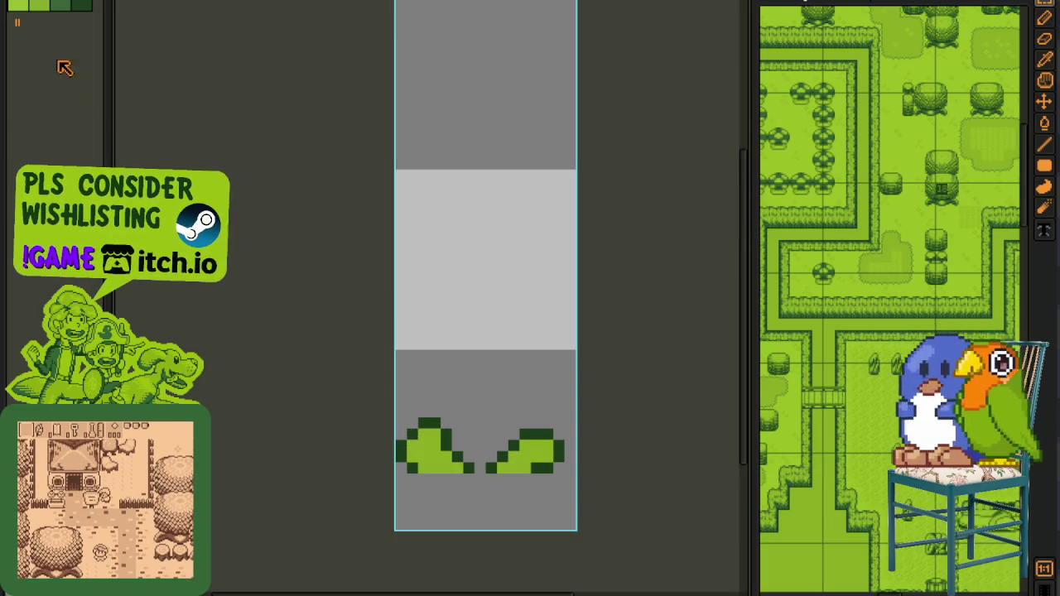
{"action": "scroll", "coordinate": [453, 489], "scroll_direction": "up", "scroll_amount": 2}
{"action": "left_click_drag", "start_coordinate": [406, 435], "coordinate": [335, 332]}
{"action": "scroll", "coordinate": [470, 387], "scroll_direction": "down", "scroll_amount": 1}
{"action": "left_click_drag", "start_coordinate": [523, 419], "coordinate": [580, 379]}
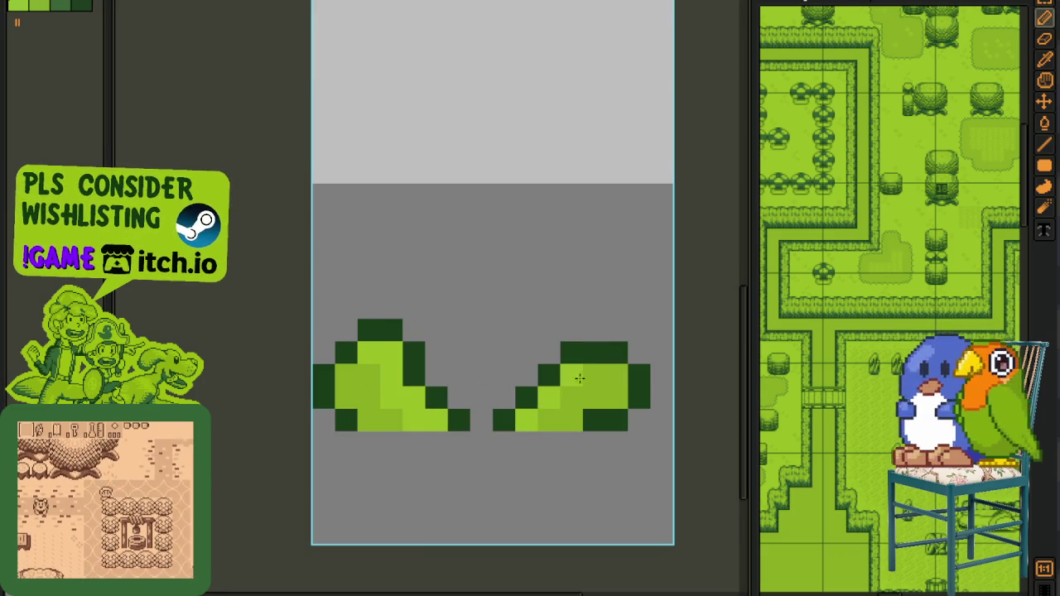
{"action": "key", "text": "i"}
{"action": "scroll", "coordinate": [580, 347], "scroll_direction": "down", "scroll_amount": 1}
{"action": "scroll", "coordinate": [575, 329], "scroll_direction": "down", "scroll_amount": 1}
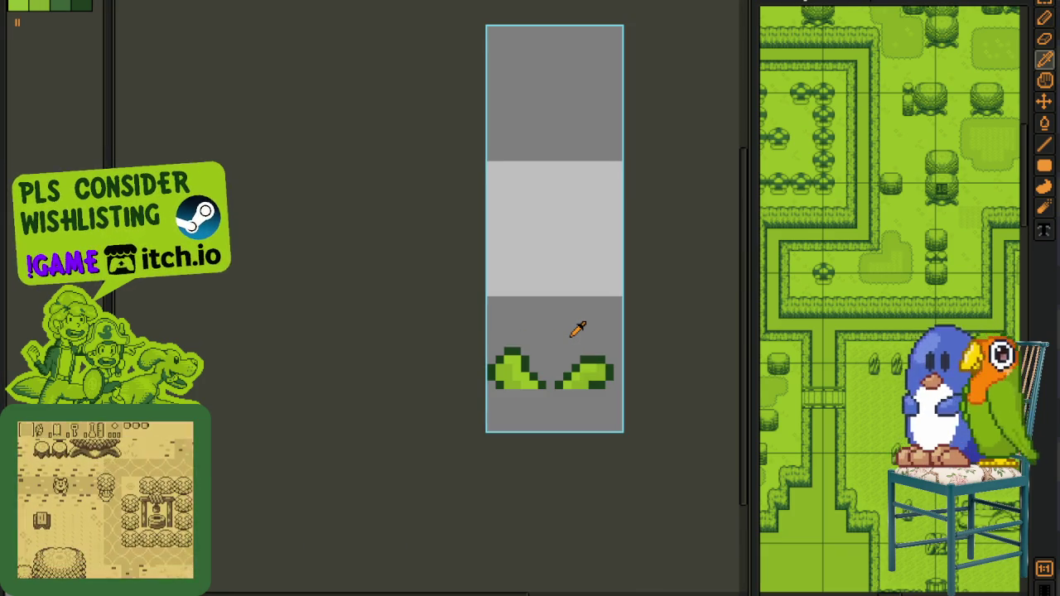
{"action": "key", "text": "Tab"}
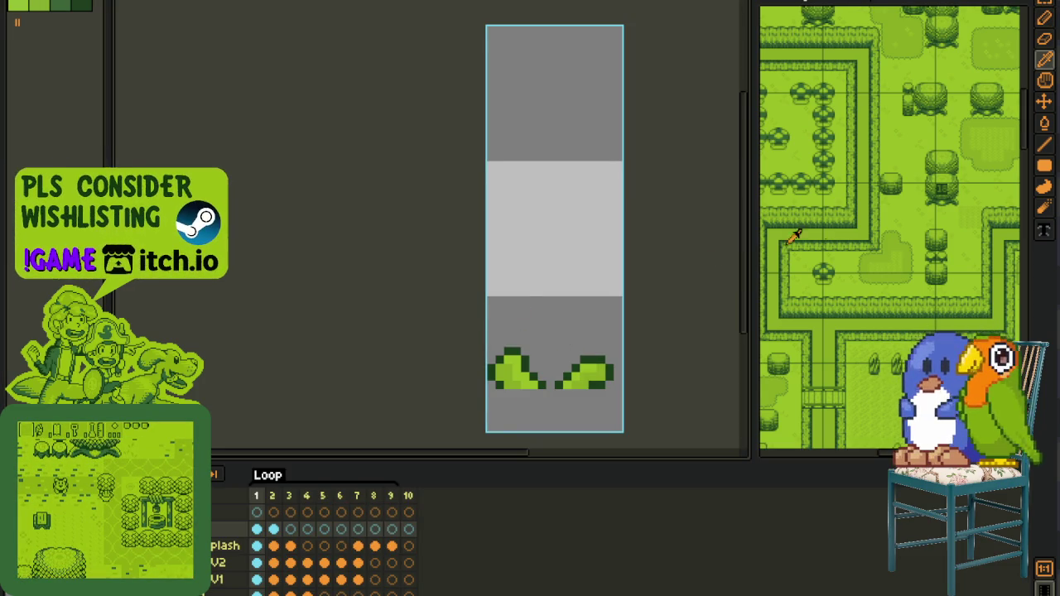
{"action": "scroll", "coordinate": [869, 305], "scroll_direction": "up", "scroll_amount": 1}
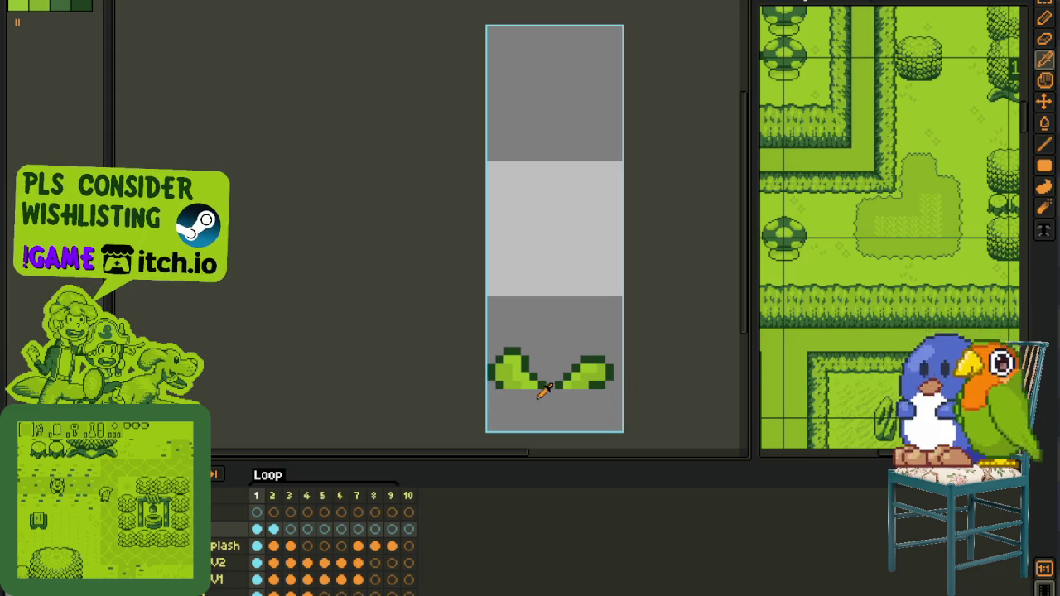
- Paint light-green highlight pixels on frame 3's droplets, undoing one stray pixel
{"action": "left_click_drag", "start_coordinate": [530, 395], "coordinate": [497, 357]}
{"action": "left_click", "coordinate": [292, 530]}
{"action": "scroll", "coordinate": [544, 356], "scroll_direction": "up", "scroll_amount": 1}
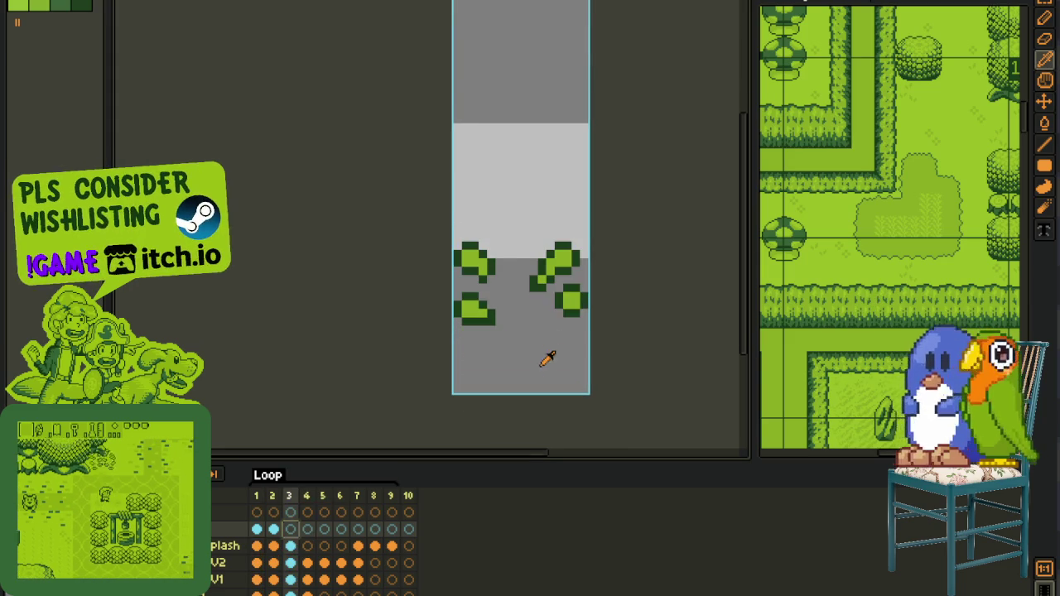
{"action": "scroll", "coordinate": [497, 307], "scroll_direction": "up", "scroll_amount": 2}
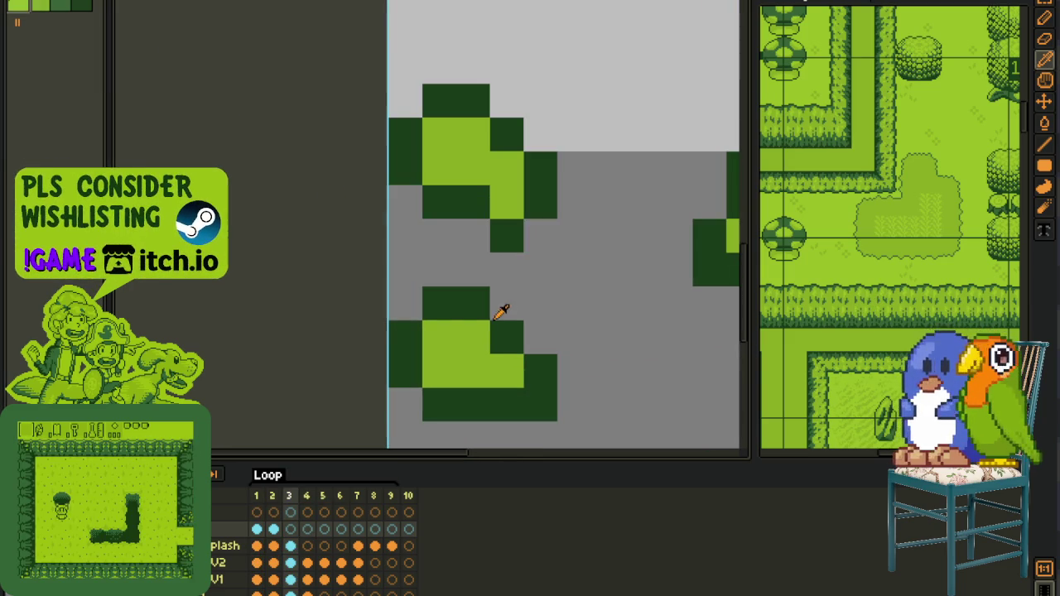
{"action": "left_click", "coordinate": [507, 371]}
{"action": "left_click", "coordinate": [473, 337]}
{"action": "left_click", "coordinate": [481, 236]}
{"action": "key", "text": "ctrl+z"}
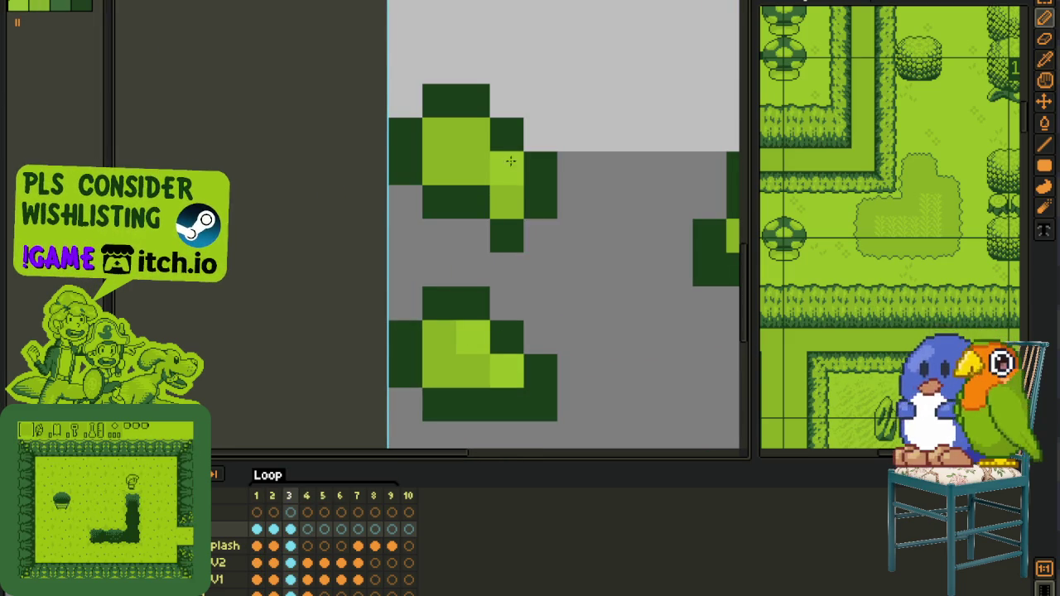
- Copy the first three splash cels and move to frame 7
{"action": "left_click_drag", "start_coordinate": [550, 140], "coordinate": [329, 262]}
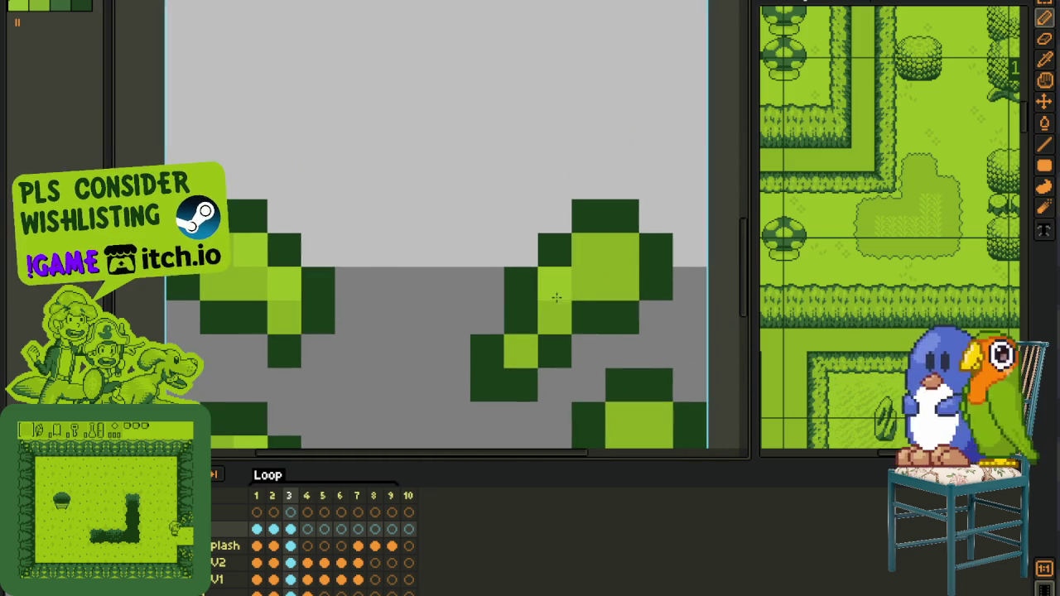
{"action": "scroll", "coordinate": [568, 260], "scroll_direction": "down", "scroll_amount": 2}
{"action": "scroll", "coordinate": [568, 260], "scroll_direction": "up", "scroll_amount": 1}
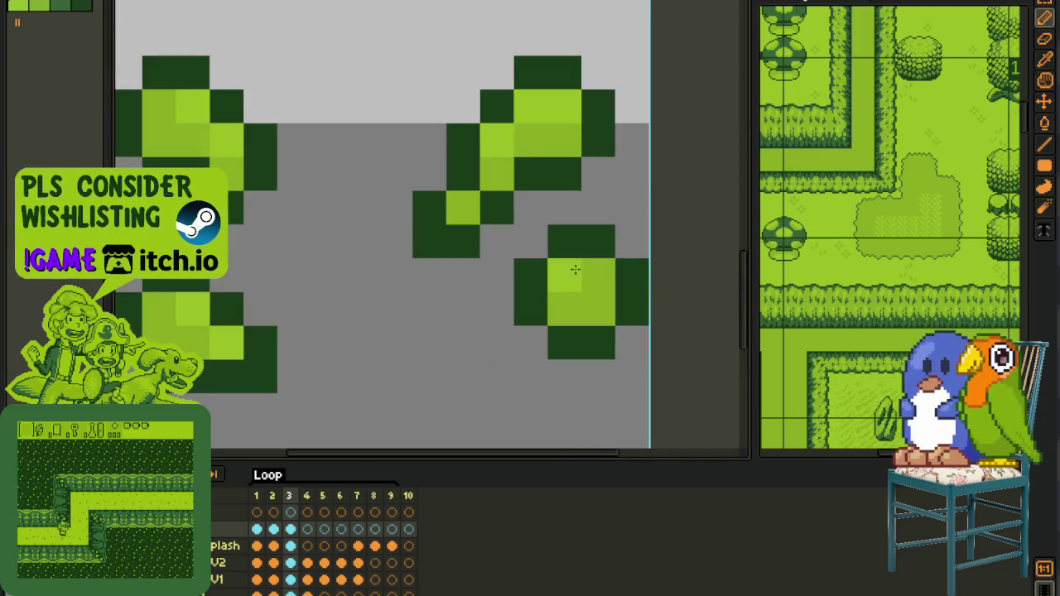
{"action": "scroll", "coordinate": [497, 290], "scroll_direction": "down", "scroll_amount": 2}
{"action": "key", "text": "b"}
{"action": "scroll", "coordinate": [470, 356], "scroll_direction": "down", "scroll_amount": 1}
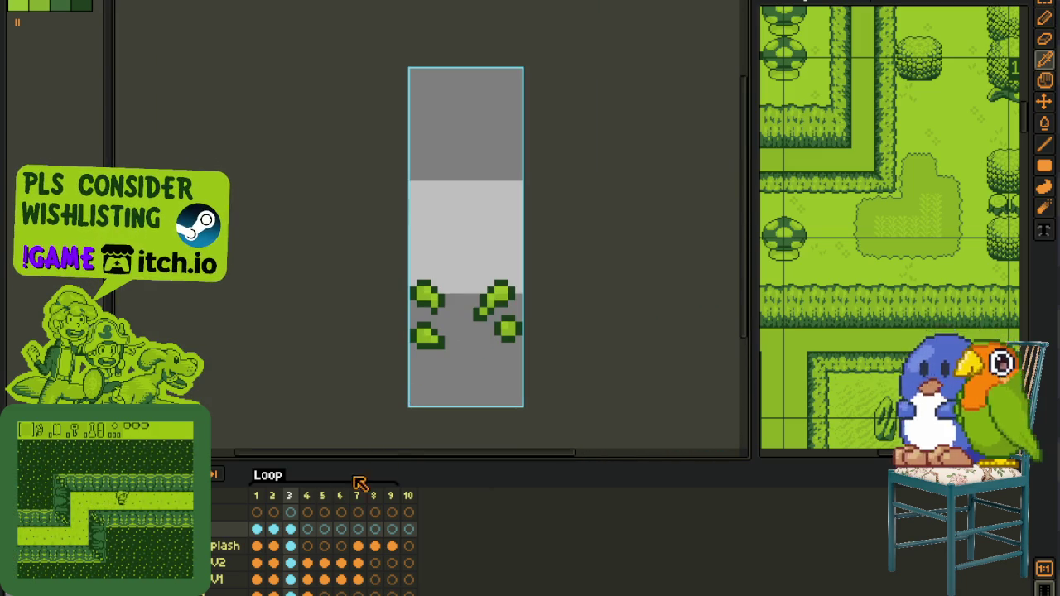
{"action": "key", "text": "ctrl+c"}
{"action": "key", "text": "Return"}
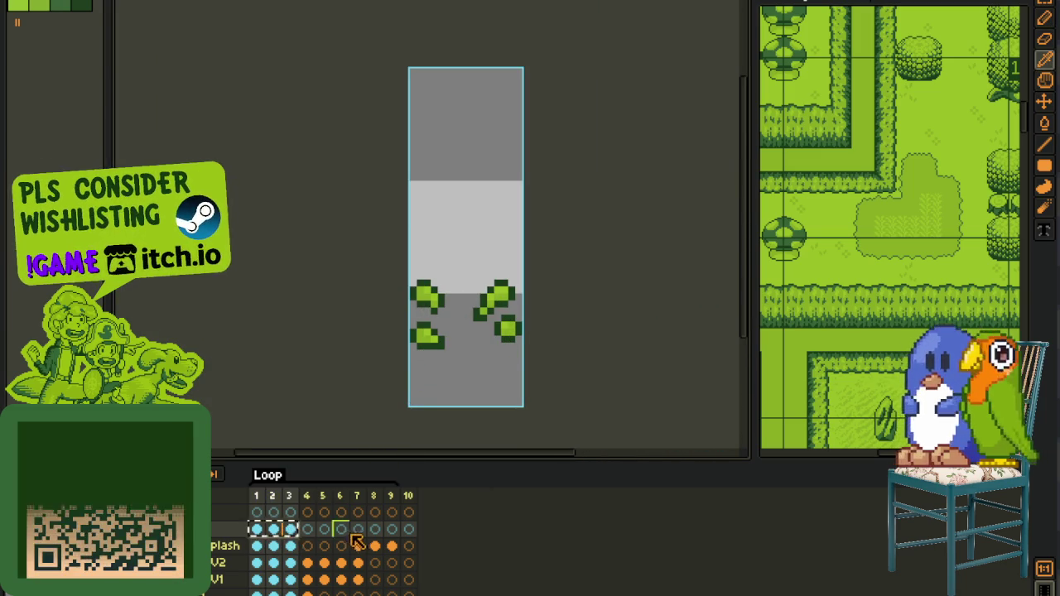
- Paste the copied cels into frames 7–9 and merge the top layer down into Splash
{"action": "key", "text": "ctrl+v"}
{"action": "left_click_drag", "start_coordinate": [409, 263], "coordinate": [525, 406]}
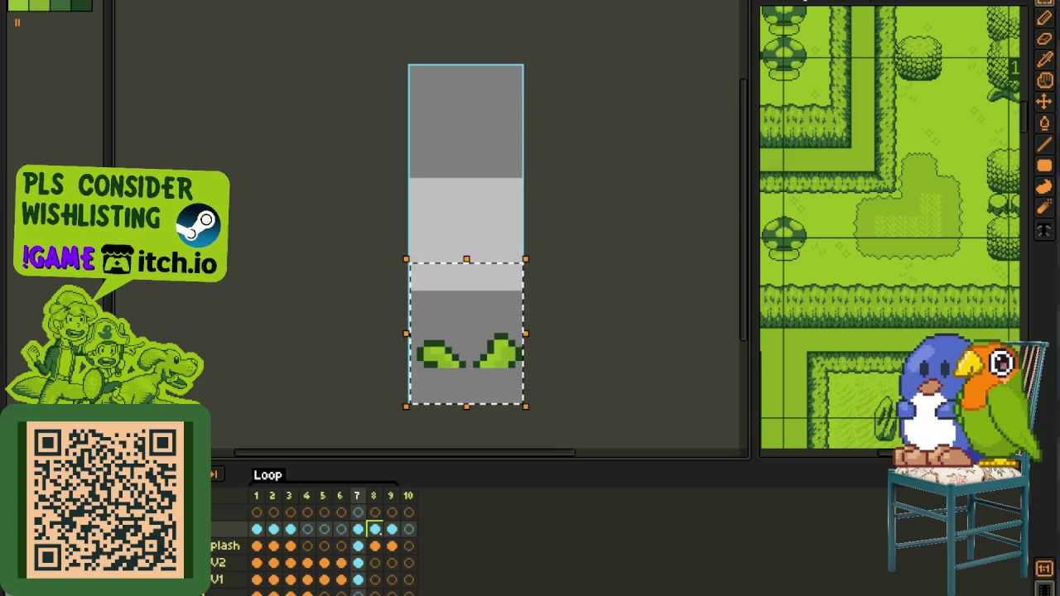
{"action": "key", "text": "ctrl+d"}
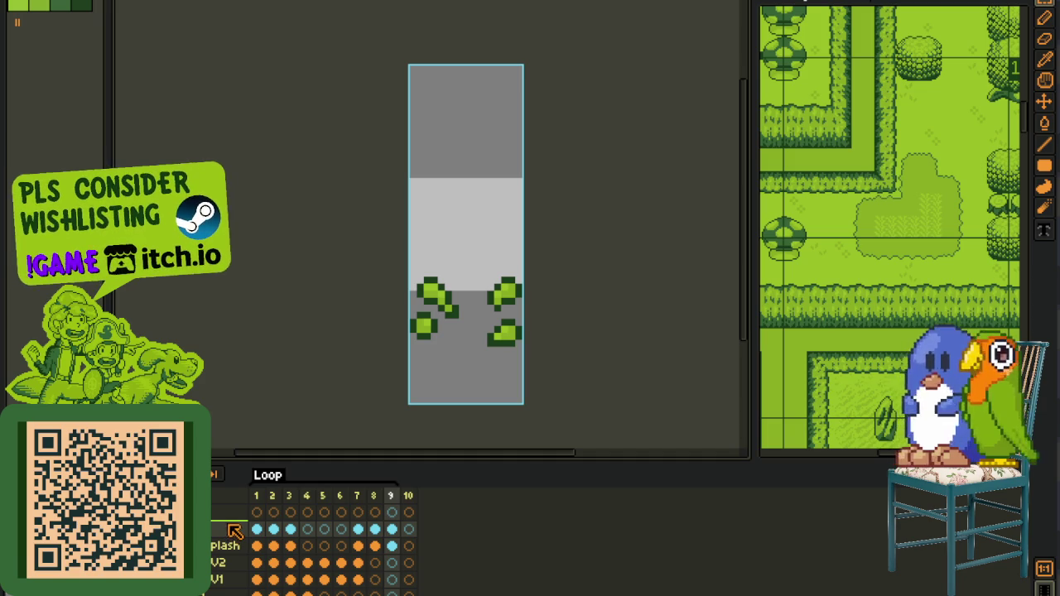
{"action": "right_click", "coordinate": [235, 531]}
{"action": "left_click", "coordinate": [289, 578]}
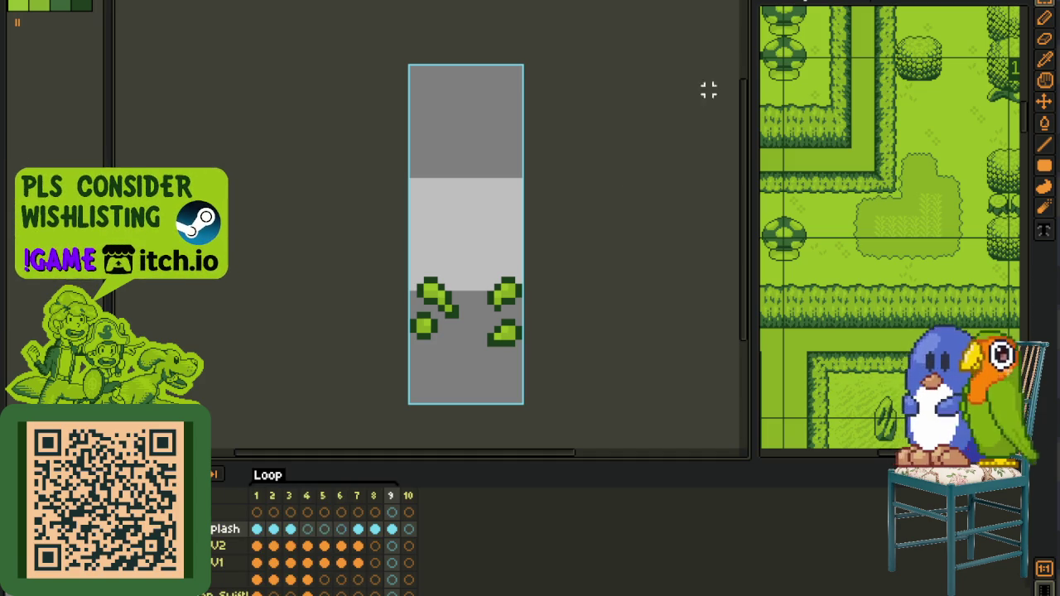
- Tour the map document's tree columns, hedges, castle and houses by zooming and panning
{"action": "left_click", "coordinate": [801, 7]}
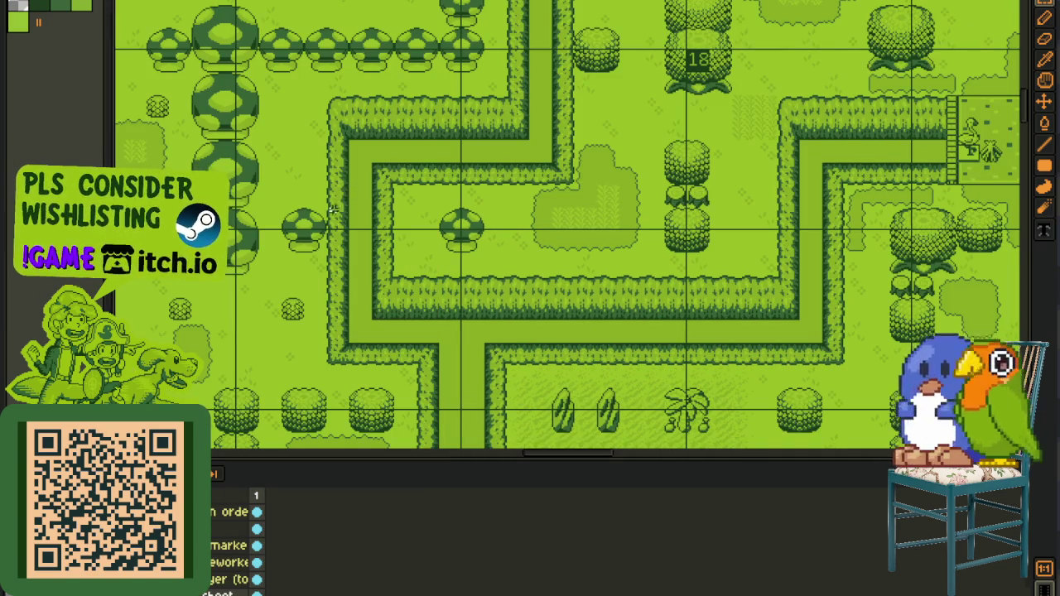
{"action": "scroll", "coordinate": [346, 217], "scroll_direction": "down", "scroll_amount": 5}
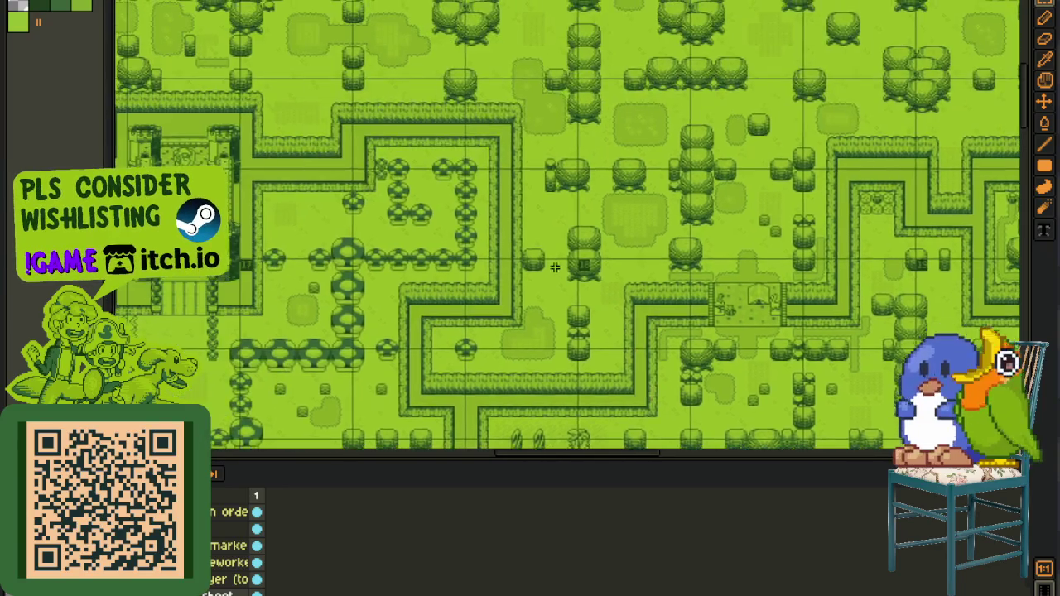
{"action": "scroll", "coordinate": [396, 224], "scroll_direction": "up", "scroll_amount": 6}
{"action": "left_click_drag", "start_coordinate": [325, 148], "coordinate": [384, 390]}
{"action": "scroll", "coordinate": [723, 265], "scroll_direction": "down", "scroll_amount": 3}
{"action": "left_click_drag", "start_coordinate": [722, 266], "coordinate": [428, 267]}
{"action": "mouse_move", "coordinate": [784, 290]}
{"action": "left_mouse_down"}
{"action": "mouse_move", "coordinate": [507, 408]}
{"action": "mouse_move", "coordinate": [491, 367]}
{"action": "left_mouse_up"}
{"action": "left_click_drag", "start_coordinate": [406, 277], "coordinate": [480, 296]}
{"action": "mouse_move", "coordinate": [286, 265]}
{"action": "left_mouse_down"}
{"action": "mouse_move", "coordinate": [613, 254]}
{"action": "mouse_move", "coordinate": [832, 221]}
{"action": "left_mouse_up"}
{"action": "scroll", "coordinate": [254, 267], "scroll_direction": "down", "scroll_amount": 1}
{"action": "left_click_drag", "start_coordinate": [308, 249], "coordinate": [525, 206]}
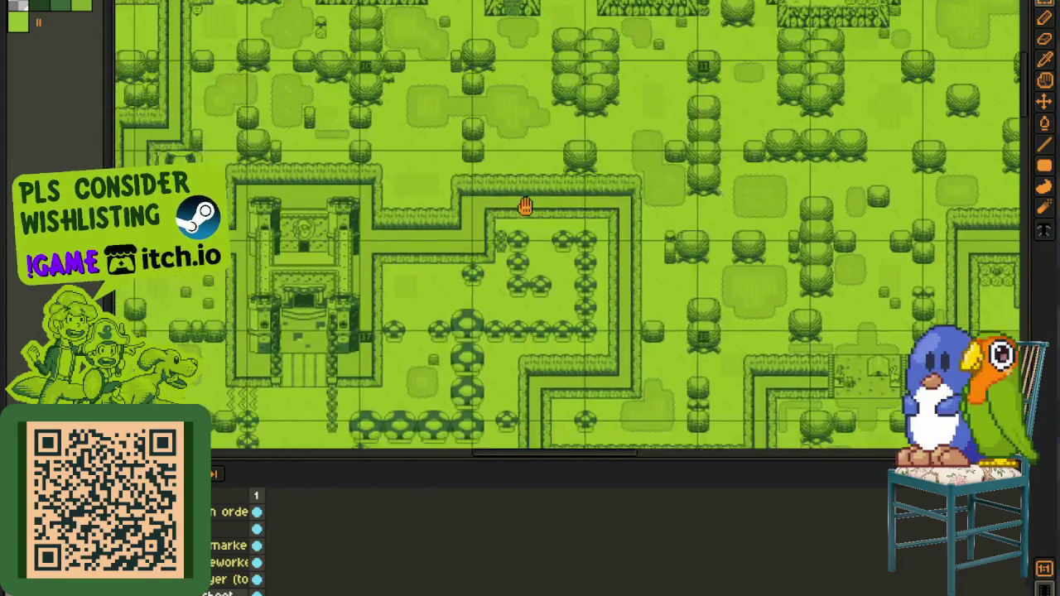
{"action": "scroll", "coordinate": [237, 294], "scroll_direction": "up", "scroll_amount": 1}
{"action": "scroll", "coordinate": [237, 294], "scroll_direction": "up", "scroll_amount": 2}
{"action": "scroll", "coordinate": [238, 294], "scroll_direction": "down", "scroll_amount": 1}
{"action": "left_click_drag", "start_coordinate": [277, 290], "coordinate": [750, 426]}
{"action": "scroll", "coordinate": [660, 374], "scroll_direction": "up", "scroll_amount": 1}
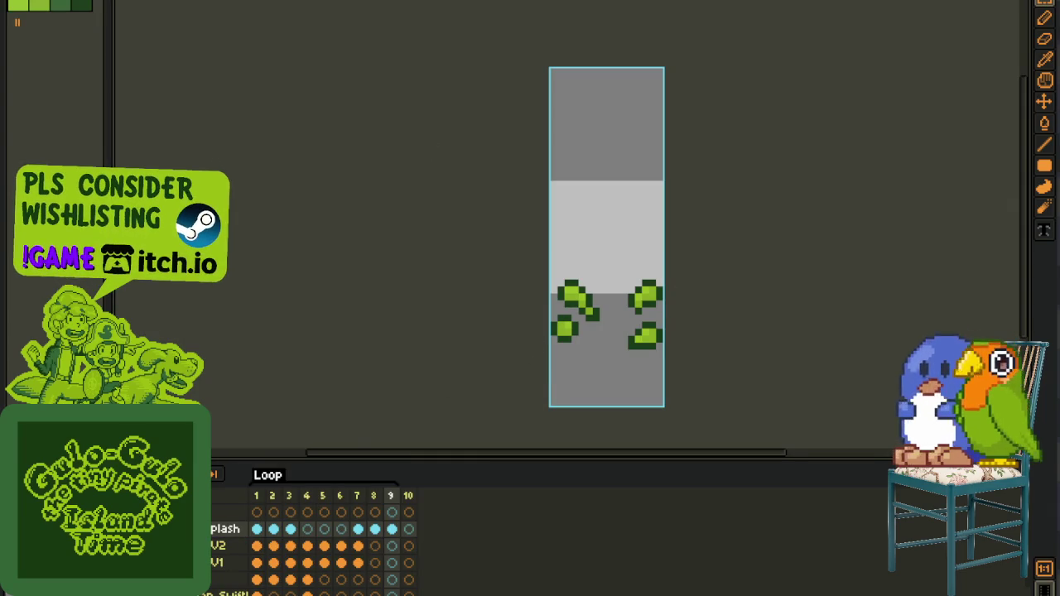
- Zoom in and out to watch the shaded splash animation play
{"action": "scroll", "coordinate": [535, 327], "scroll_direction": "down", "scroll_amount": 3}
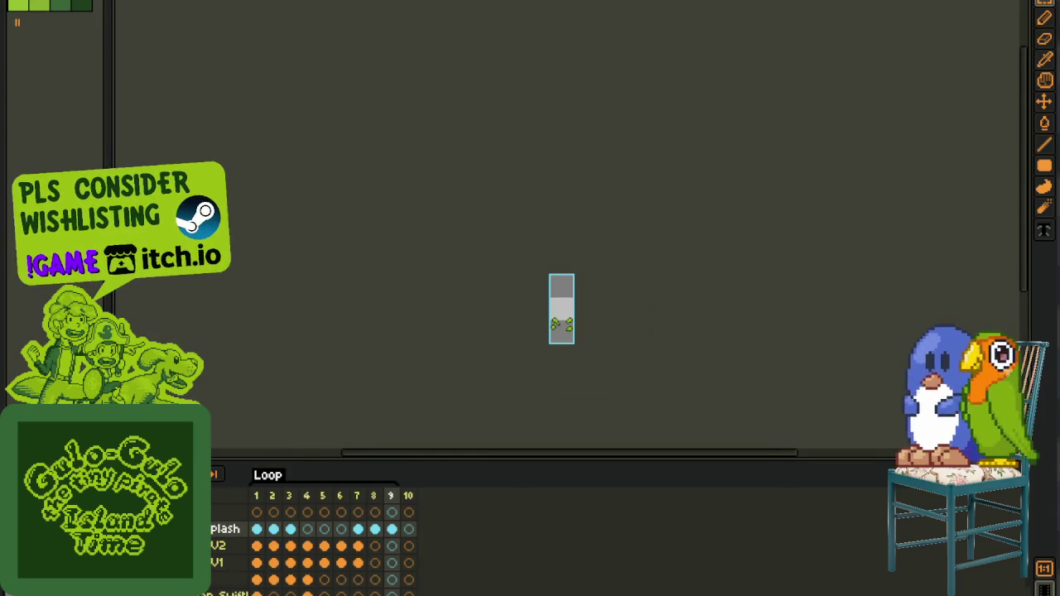
{"action": "scroll", "coordinate": [490, 328], "scroll_direction": "up", "scroll_amount": 2}
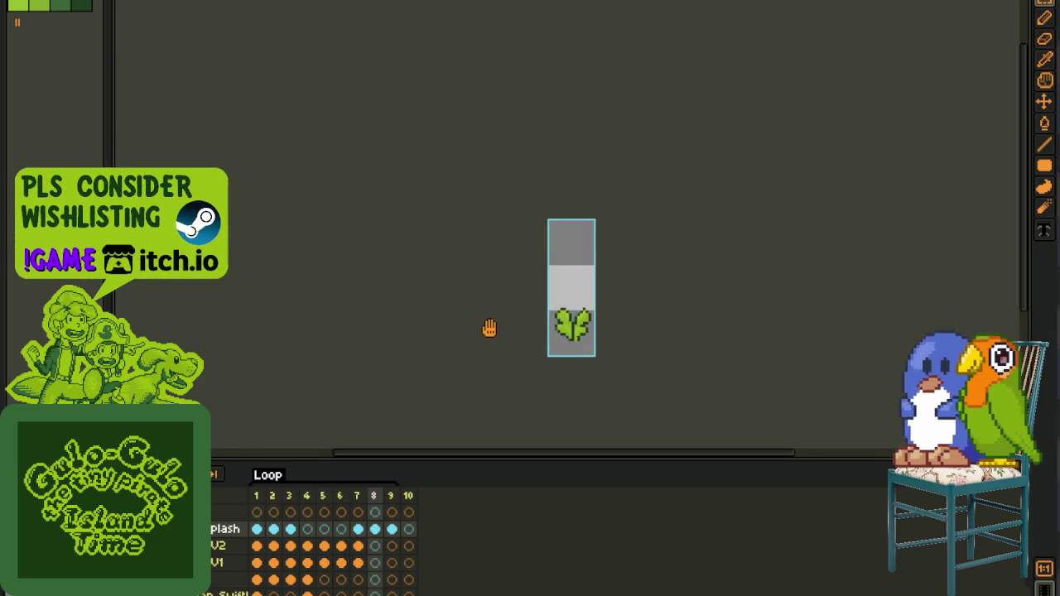
{"action": "scroll", "coordinate": [490, 328], "scroll_direction": "up", "scroll_amount": 2}
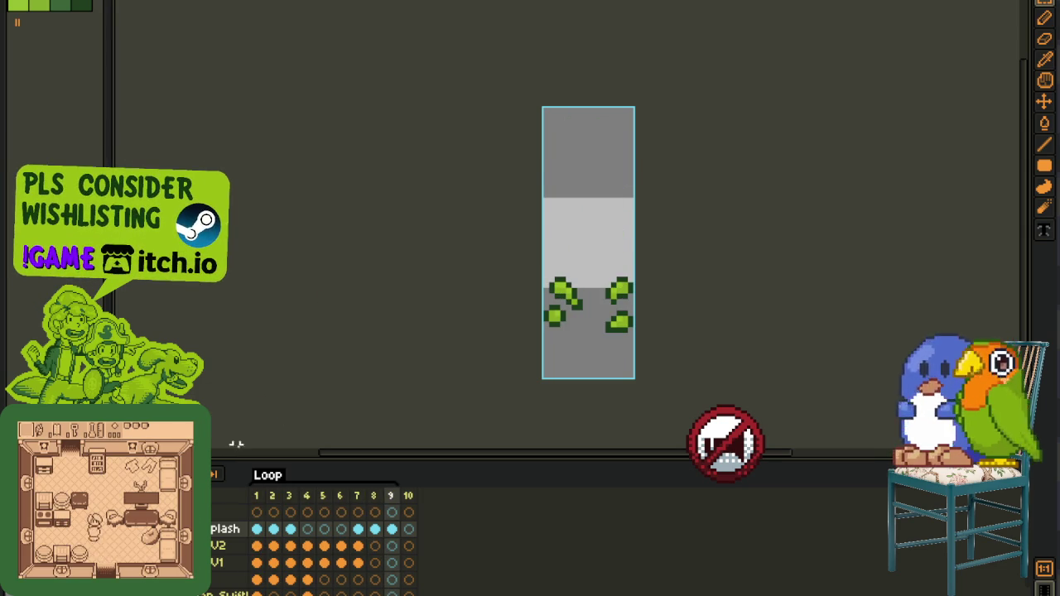
{"action": "scroll", "coordinate": [542, 379], "scroll_direction": "down", "scroll_amount": 1}
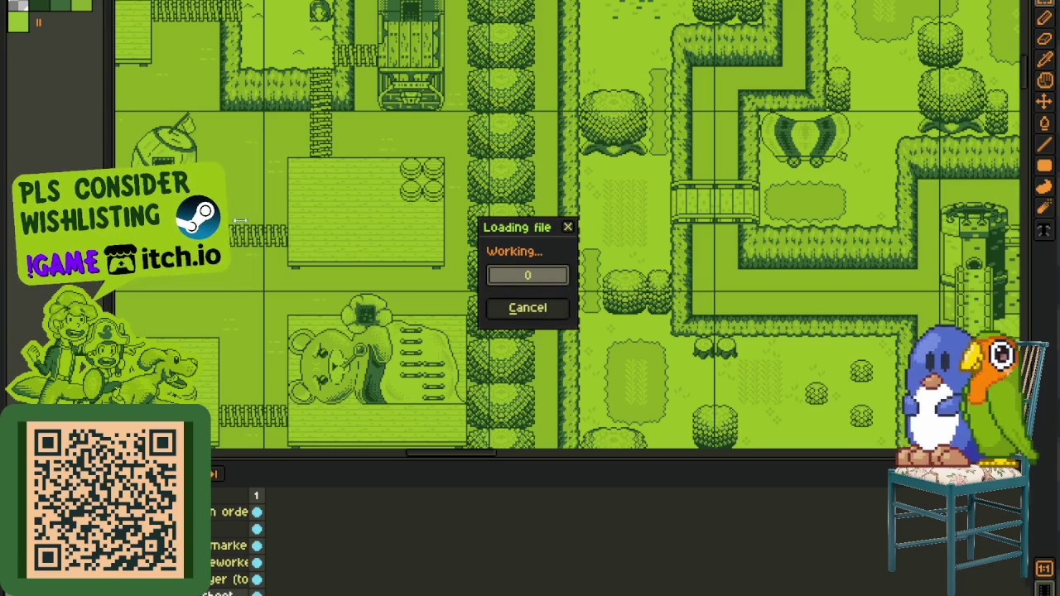
- Step through bird frames 5 and 3, then play the pick r animation
{"action": "scroll", "coordinate": [580, 201], "scroll_direction": "up", "scroll_amount": 7}
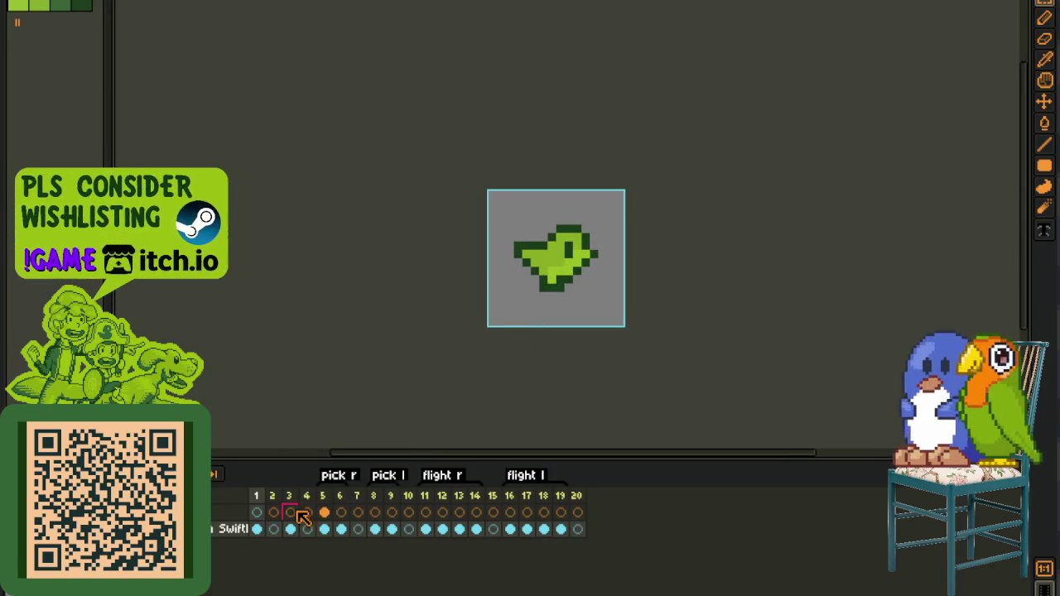
{"action": "left_click", "coordinate": [324, 511]}
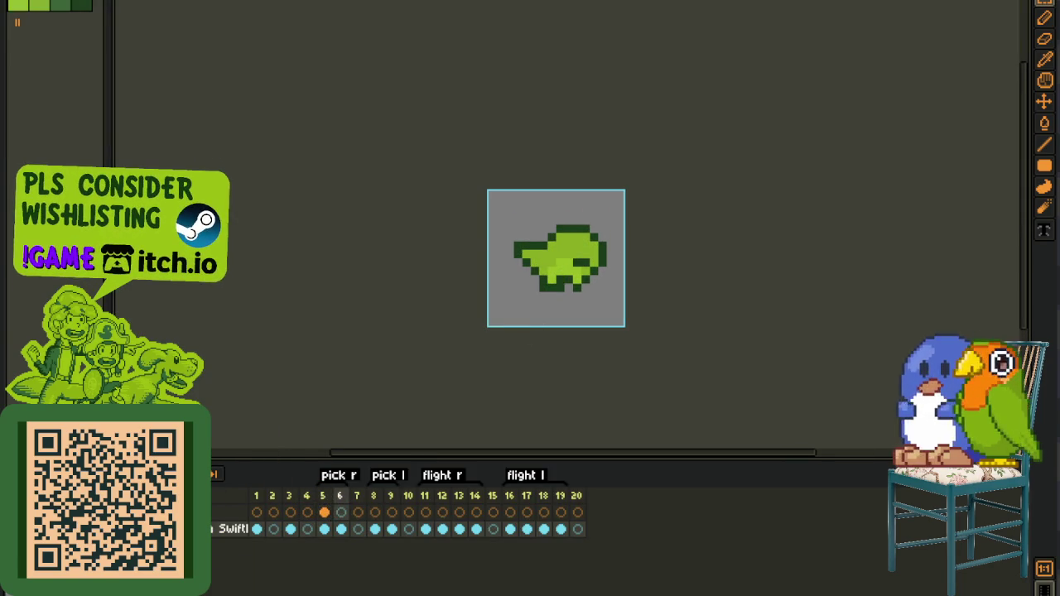
{"action": "scroll", "coordinate": [309, 307], "scroll_direction": "down", "scroll_amount": 1}
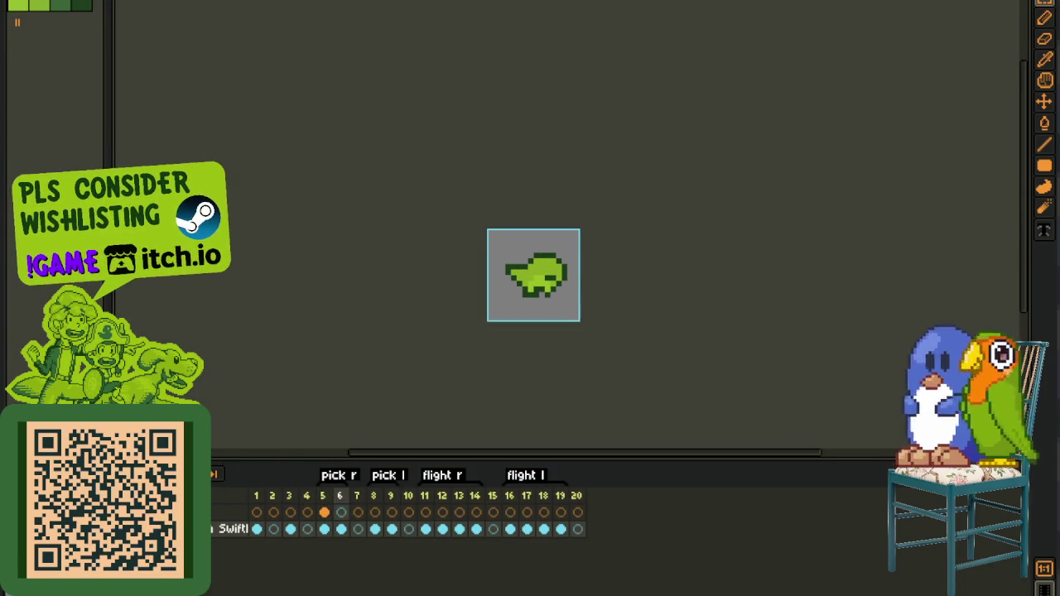
{"action": "left_click", "coordinate": [290, 512]}
{"action": "scroll", "coordinate": [485, 345], "scroll_direction": "up", "scroll_amount": 1}
{"action": "left_click", "coordinate": [257, 497]}
{"action": "left_click", "coordinate": [290, 497]}
{"action": "left_click", "coordinate": [323, 497]}
{"action": "key", "text": "Return"}
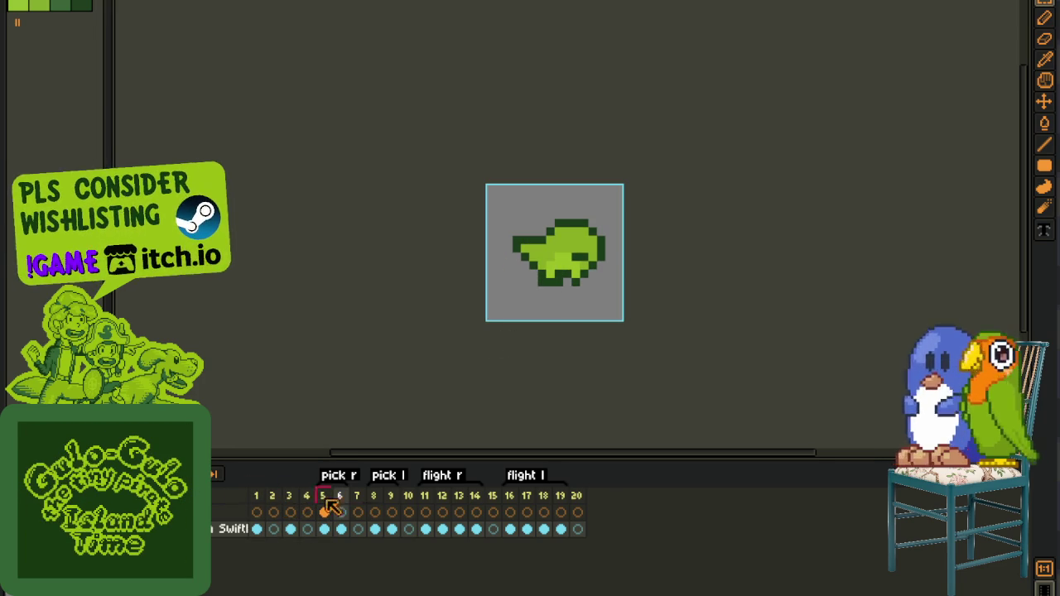
- Play the flight r animation from frame 11, select all, and return to the map
{"action": "left_click", "coordinate": [425, 505]}
{"action": "key", "text": "Return"}
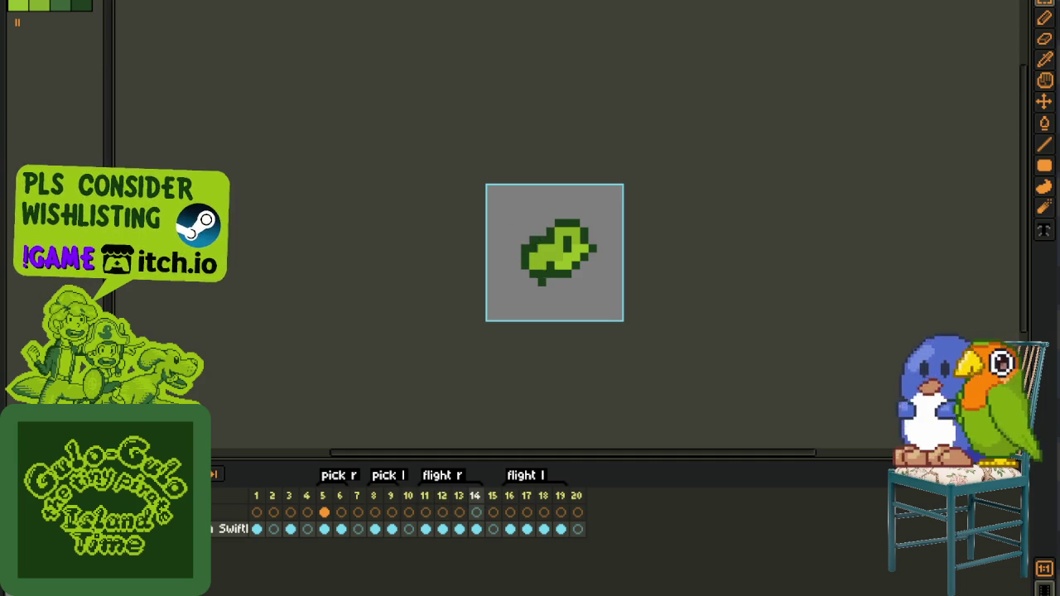
{"action": "key", "text": "ctrl+a"}
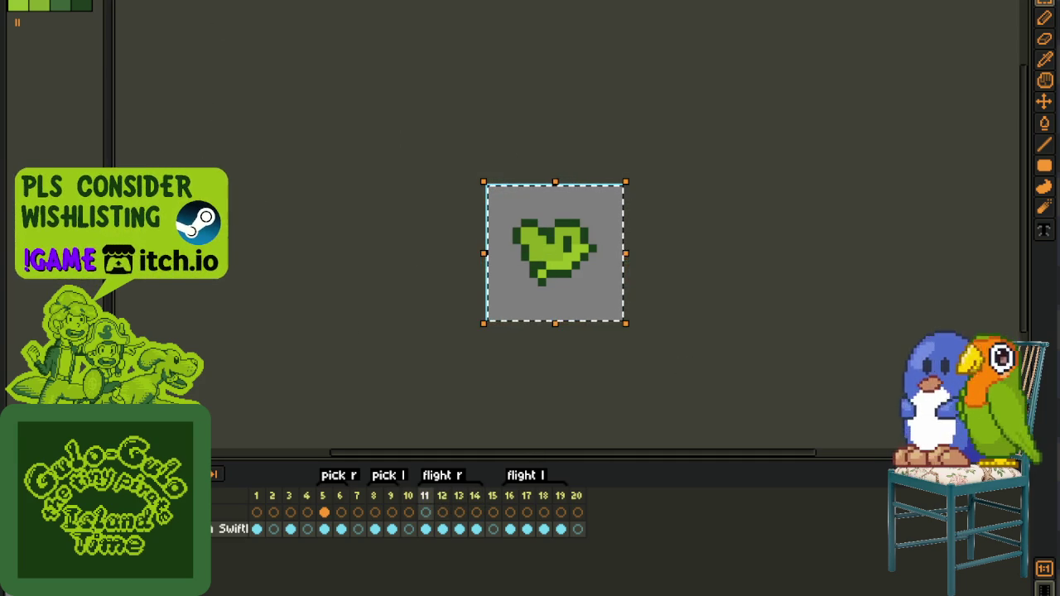
{"action": "key", "text": "ctrl+Tab"}
{"action": "scroll", "coordinate": [342, 163], "scroll_direction": "down", "scroll_amount": 2}
{"action": "scroll", "coordinate": [342, 163], "scroll_direction": "down", "scroll_amount": 2}
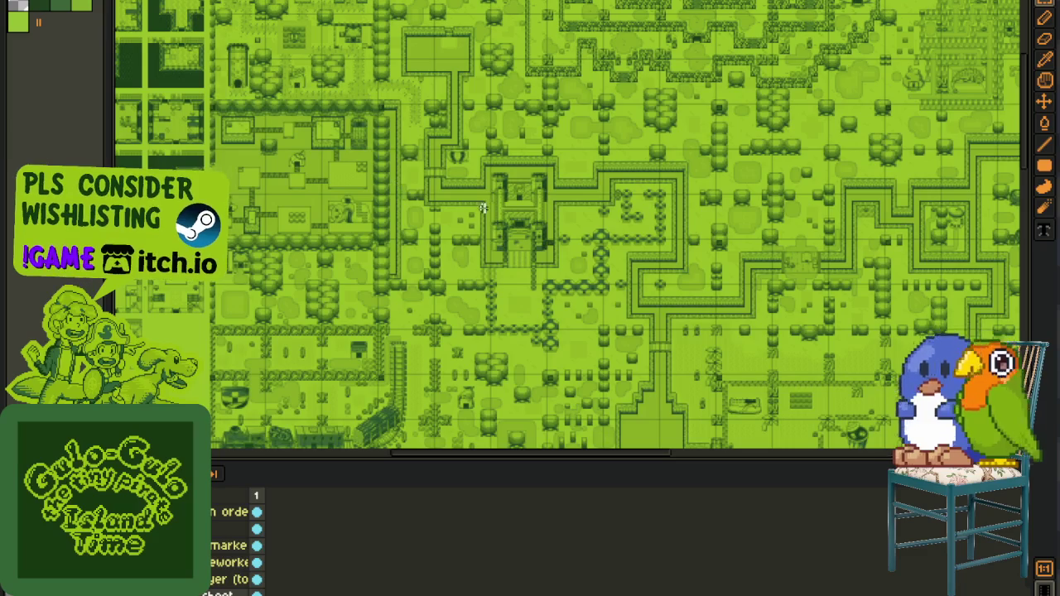
- Pan and zoom across the tilemap, then switch to the Loop/Right/Left/fall sprite document
{"action": "scroll", "coordinate": [276, 168], "scroll_direction": "up", "scroll_amount": 2}
{"action": "scroll", "coordinate": [275, 168], "scroll_direction": "right", "scroll_amount": 1}
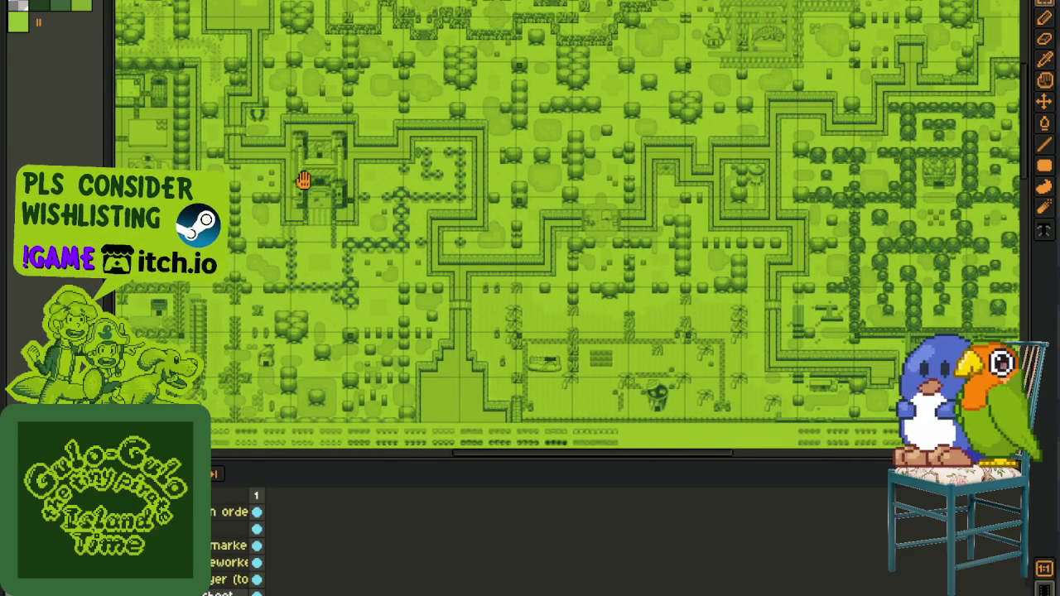
{"action": "scroll", "coordinate": [303, 181], "scroll_direction": "right", "scroll_amount": 2}
{"action": "scroll", "coordinate": [303, 181], "scroll_direction": "right", "scroll_amount": 2}
{"action": "scroll", "coordinate": [303, 180], "scroll_direction": "right", "scroll_amount": 2}
{"action": "scroll", "coordinate": [303, 181], "scroll_direction": "up", "scroll_amount": 1}
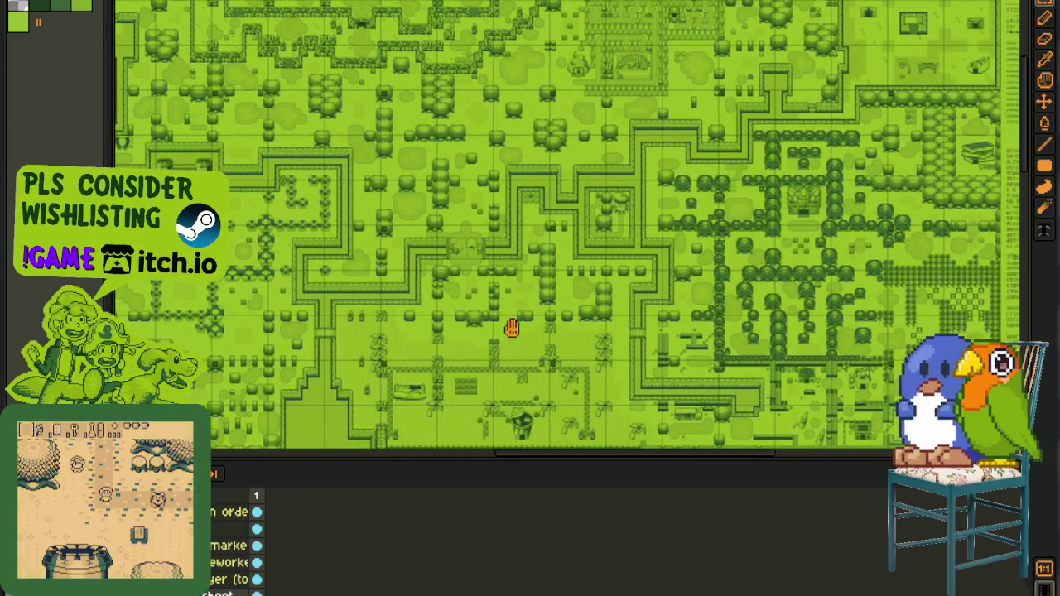
{"action": "scroll", "coordinate": [512, 328], "scroll_direction": "down", "scroll_amount": 2}
{"action": "scroll", "coordinate": [501, 310], "scroll_direction": "up", "scroll_amount": 3}
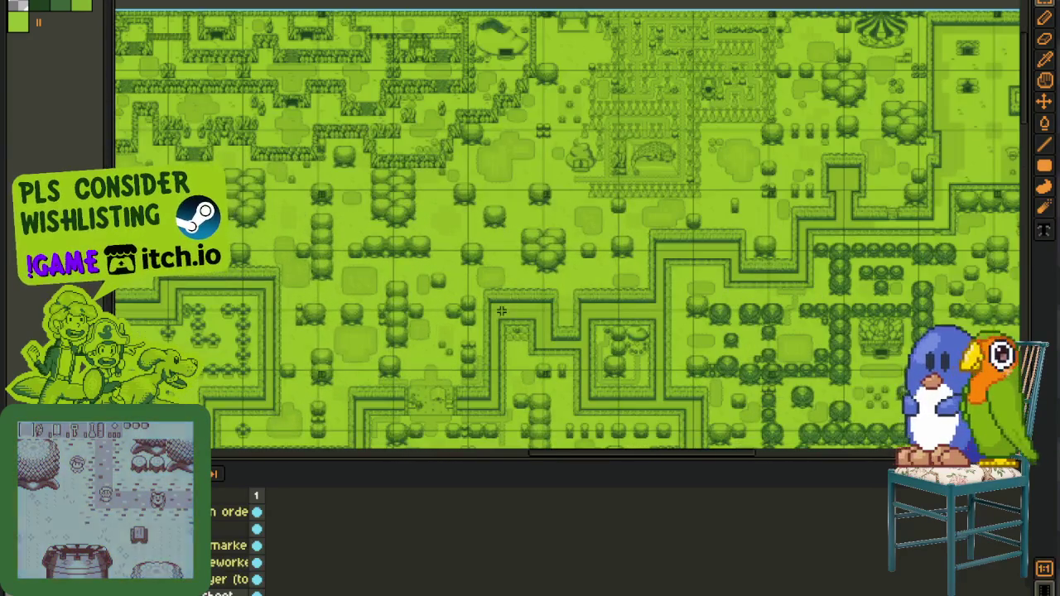
{"action": "scroll", "coordinate": [501, 311], "scroll_direction": "up", "scroll_amount": 2}
{"action": "scroll", "coordinate": [703, 253], "scroll_direction": "up", "scroll_amount": 1}
{"action": "scroll", "coordinate": [704, 254], "scroll_direction": "up", "scroll_amount": 1}
{"action": "scroll", "coordinate": [636, 265], "scroll_direction": "up", "scroll_amount": 1}
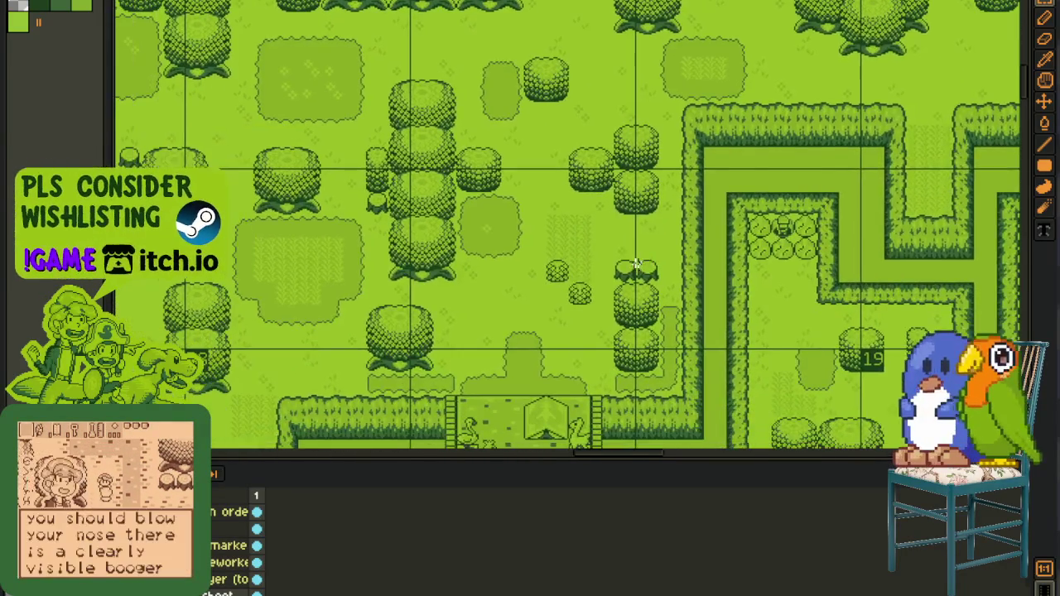
{"action": "scroll", "coordinate": [636, 264], "scroll_direction": "down", "scroll_amount": 3}
{"action": "scroll", "coordinate": [362, 179], "scroll_direction": "up", "scroll_amount": 1}
{"action": "scroll", "coordinate": [362, 179], "scroll_direction": "up", "scroll_amount": 1}
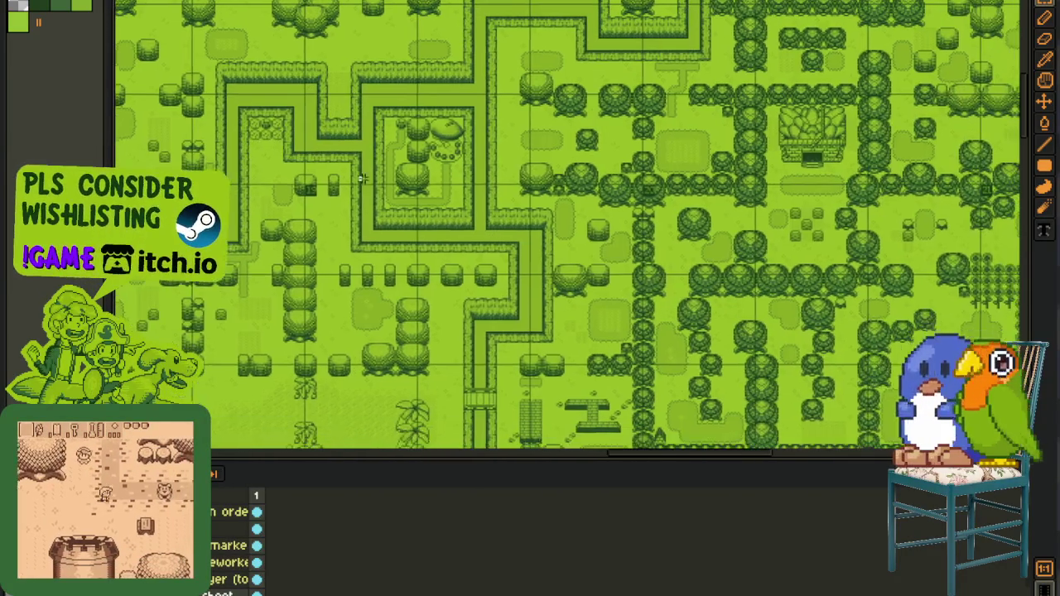
{"action": "mouse_move", "coordinate": [362, 179]}
{"action": "left_mouse_down"}
{"action": "mouse_move", "coordinate": [235, 229]}
{"action": "mouse_move", "coordinate": [580, 307]}
{"action": "left_mouse_up"}
{"action": "scroll", "coordinate": [418, 262], "scroll_direction": "up", "scroll_amount": 2}
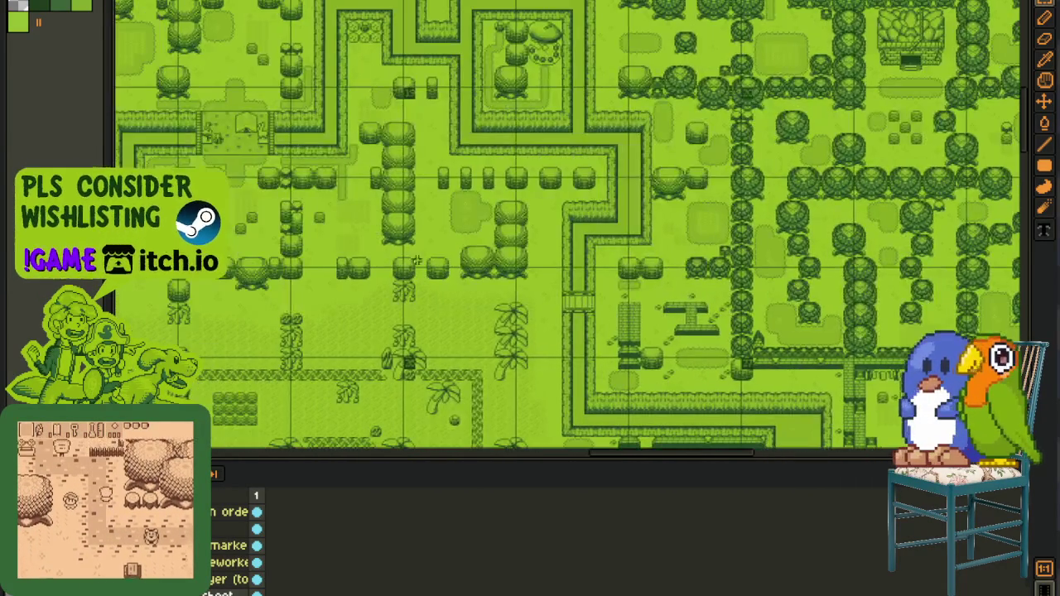
{"action": "key", "text": "ctrl+Tab"}
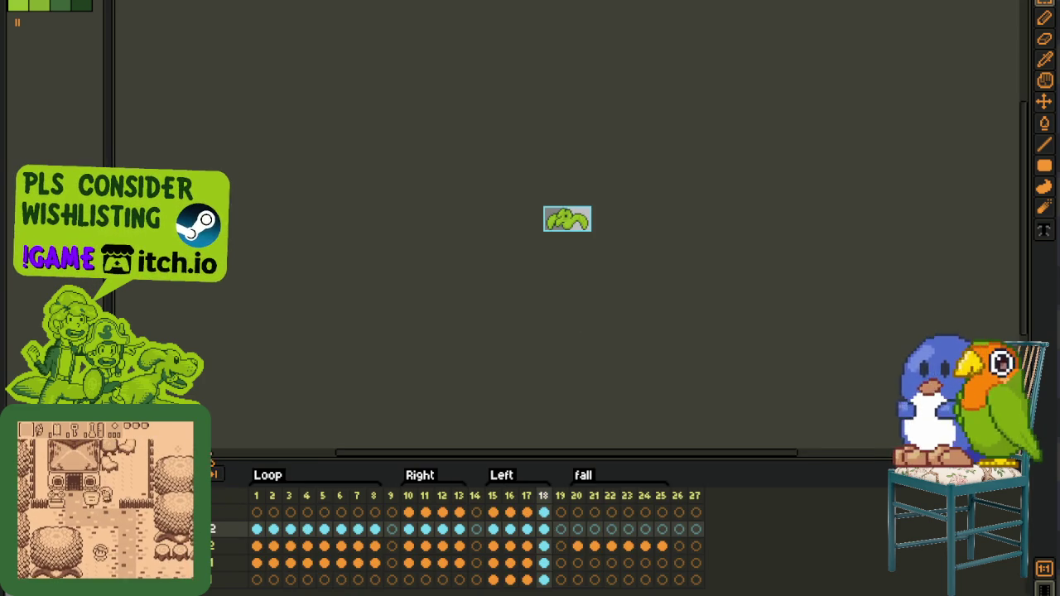
- Switch to the bird sprite and inspect frames 9, 19, 22 and 21
{"action": "scroll", "coordinate": [575, 197], "scroll_direction": "up", "scroll_amount": 3}
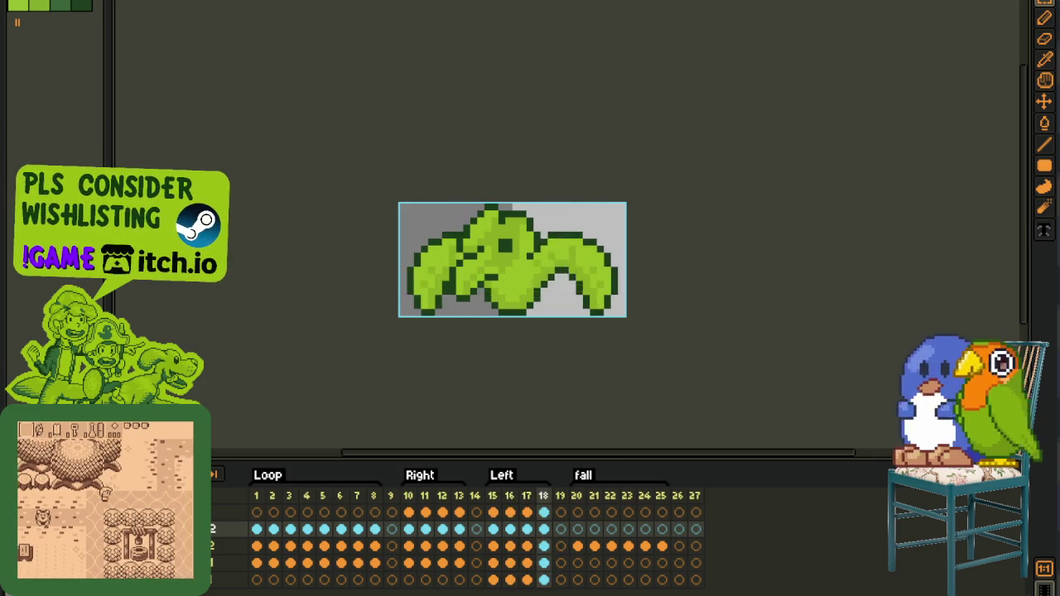
{"action": "key", "text": "ctrl+Tab"}
{"action": "scroll", "coordinate": [547, 174], "scroll_direction": "up", "scroll_amount": 2}
{"action": "scroll", "coordinate": [565, 260], "scroll_direction": "up", "scroll_amount": 2}
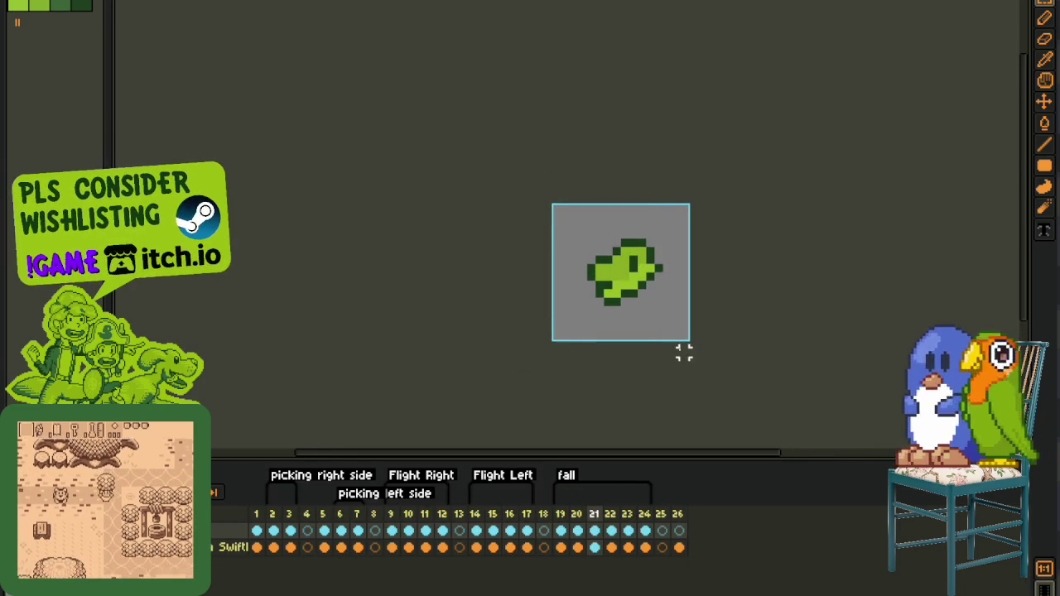
{"action": "scroll", "coordinate": [622, 263], "scroll_direction": "up", "scroll_amount": 3}
{"action": "scroll", "coordinate": [331, 253], "scroll_direction": "down", "scroll_amount": 2}
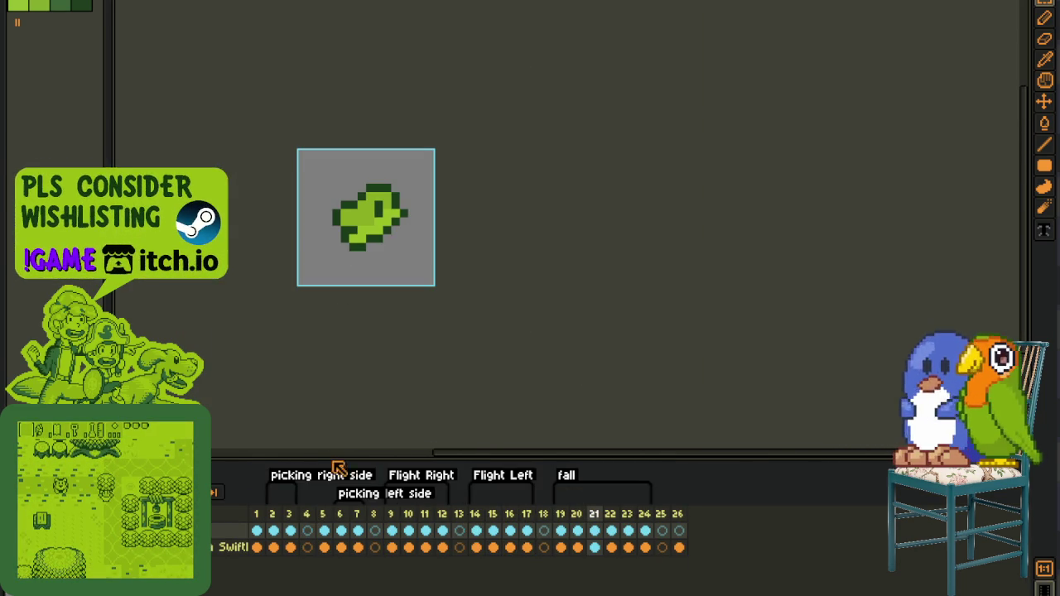
{"action": "left_click", "coordinate": [392, 528]}
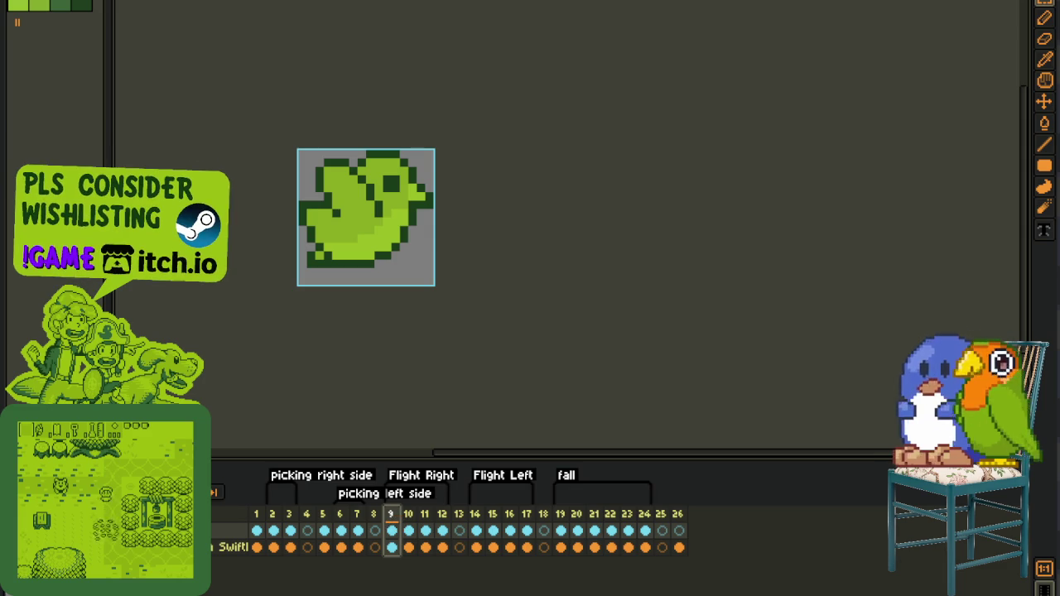
{"action": "left_click", "coordinate": [561, 530]}
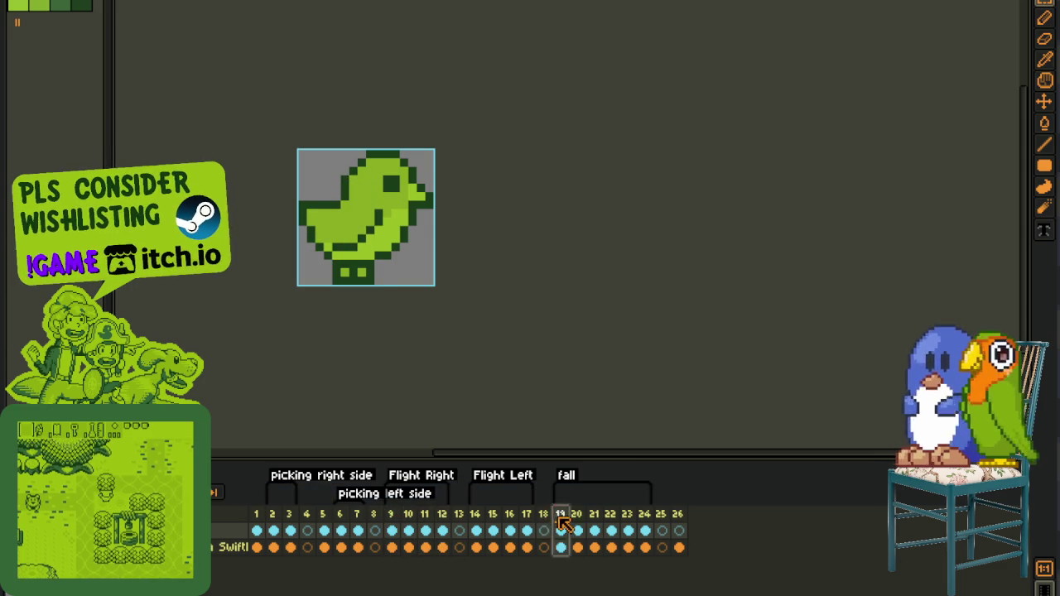
{"action": "key", "text": "Right"}
{"action": "key", "text": "Right"}
{"action": "key", "text": "Right"}
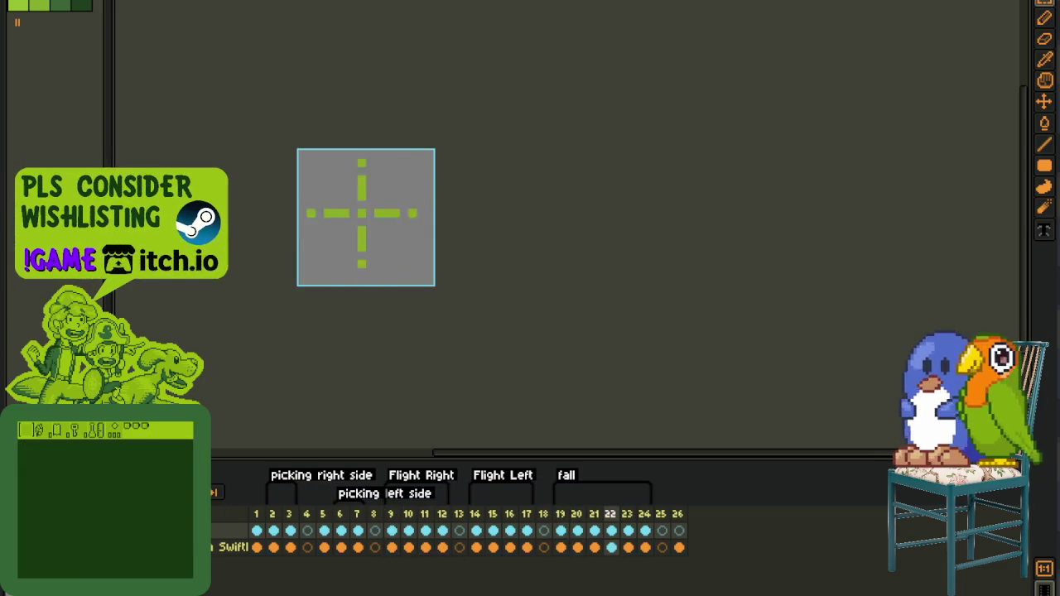
{"action": "key", "text": "Left"}
- Return to frame 9 and play the bird animation
{"action": "scroll", "coordinate": [412, 331], "scroll_direction": "up", "scroll_amount": 1}
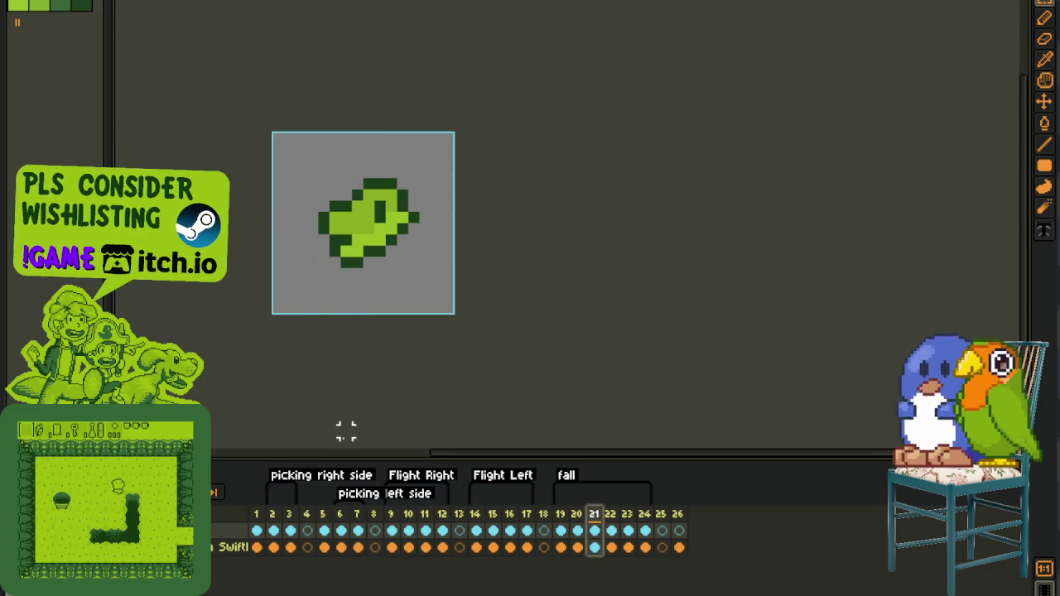
{"action": "left_click", "coordinate": [391, 530]}
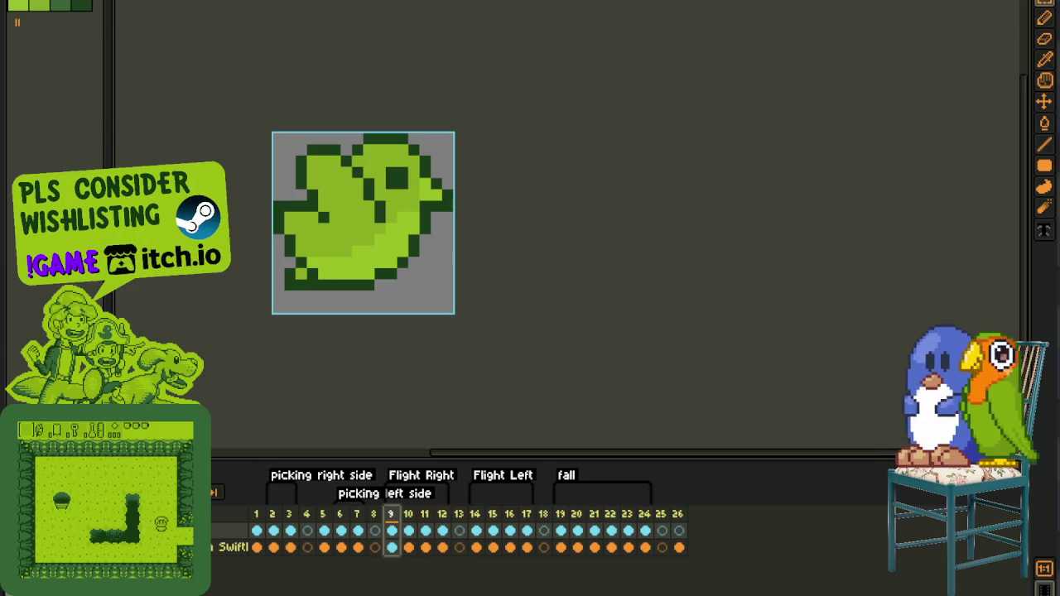
{"action": "scroll", "coordinate": [157, 311], "scroll_direction": "down", "scroll_amount": 1}
{"action": "scroll", "coordinate": [157, 311], "scroll_direction": "down", "scroll_amount": 1}
{"action": "scroll", "coordinate": [158, 311], "scroll_direction": "down", "scroll_amount": 1}
{"action": "key", "text": "Return"}
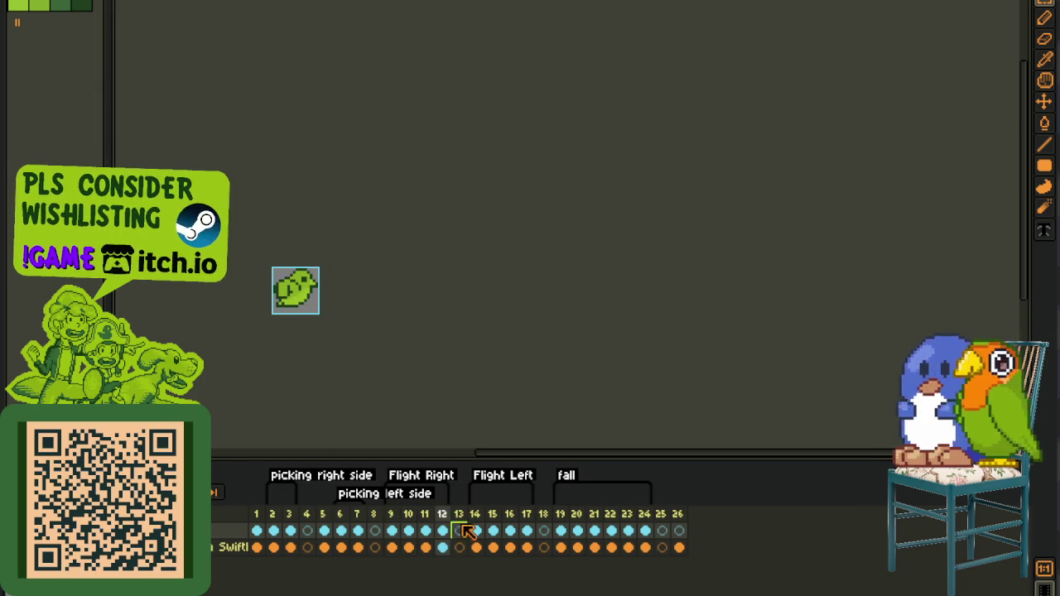
{"action": "scroll", "coordinate": [436, 438], "scroll_direction": "up", "scroll_amount": 1}
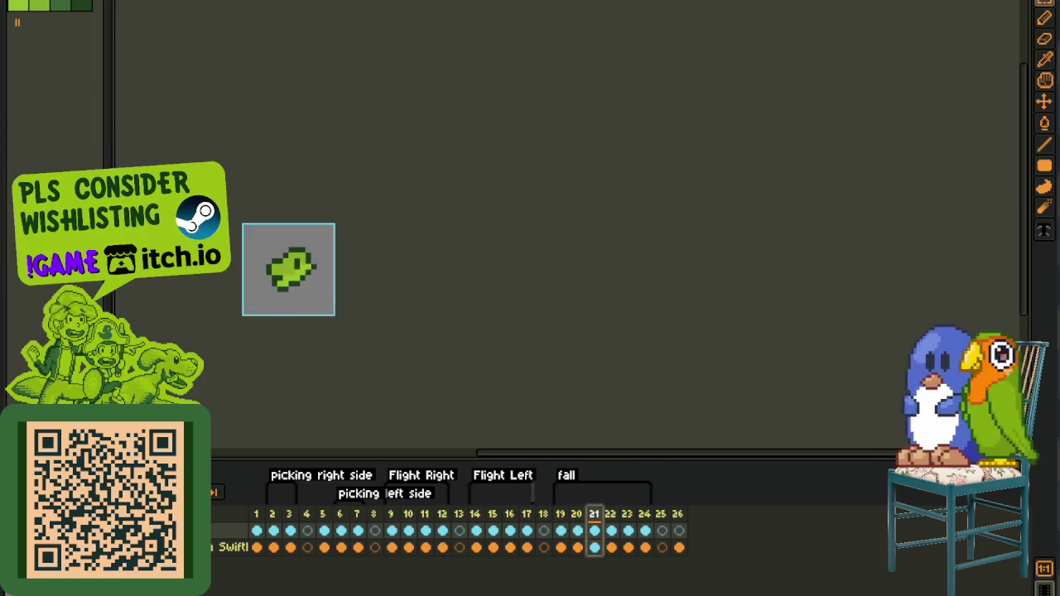
{"action": "scroll", "coordinate": [253, 220], "scroll_direction": "up", "scroll_amount": 1}
- Replay the bird animation from frame 9, then marquee most of the Loop-tag sprite
{"action": "key", "text": "ctrl+a"}
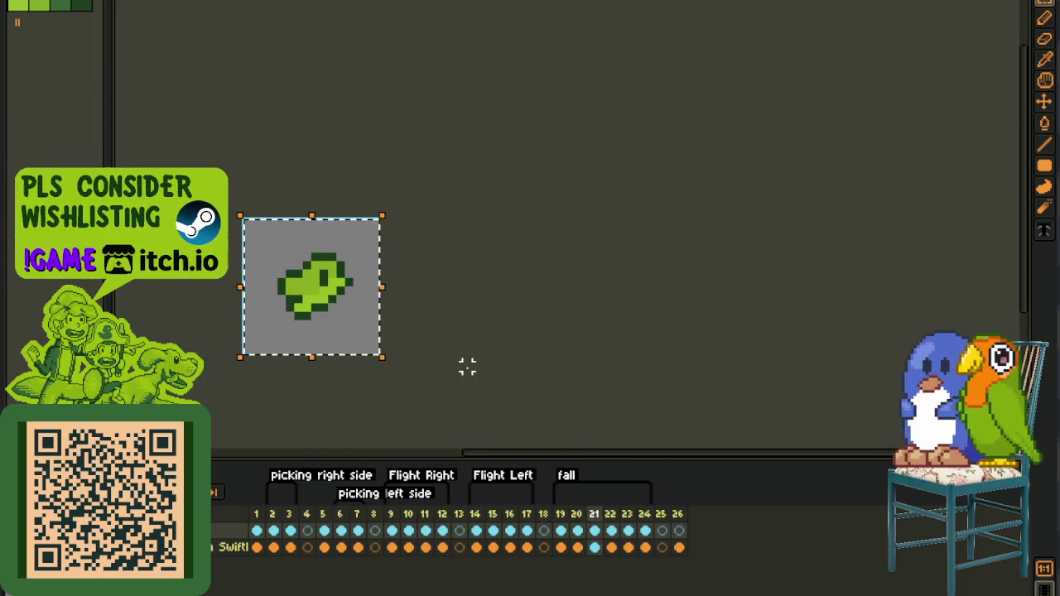
{"action": "key", "text": "ctrl+d"}
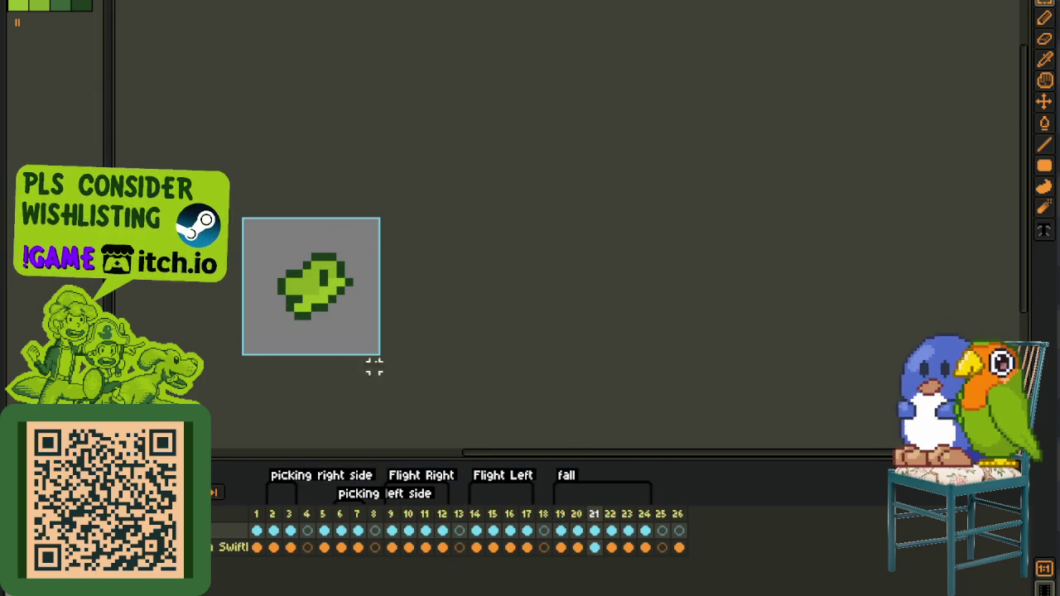
{"action": "scroll", "coordinate": [331, 347], "scroll_direction": "down", "scroll_amount": 1}
{"action": "left_click_drag", "start_coordinate": [331, 514], "coordinate": [398, 527]}
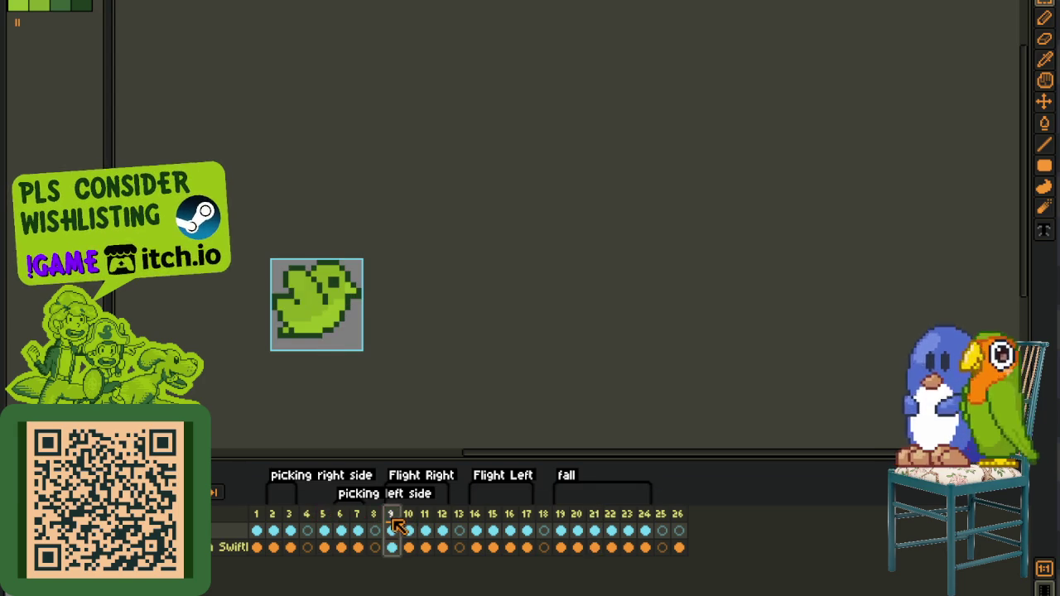
{"action": "key", "text": "Return"}
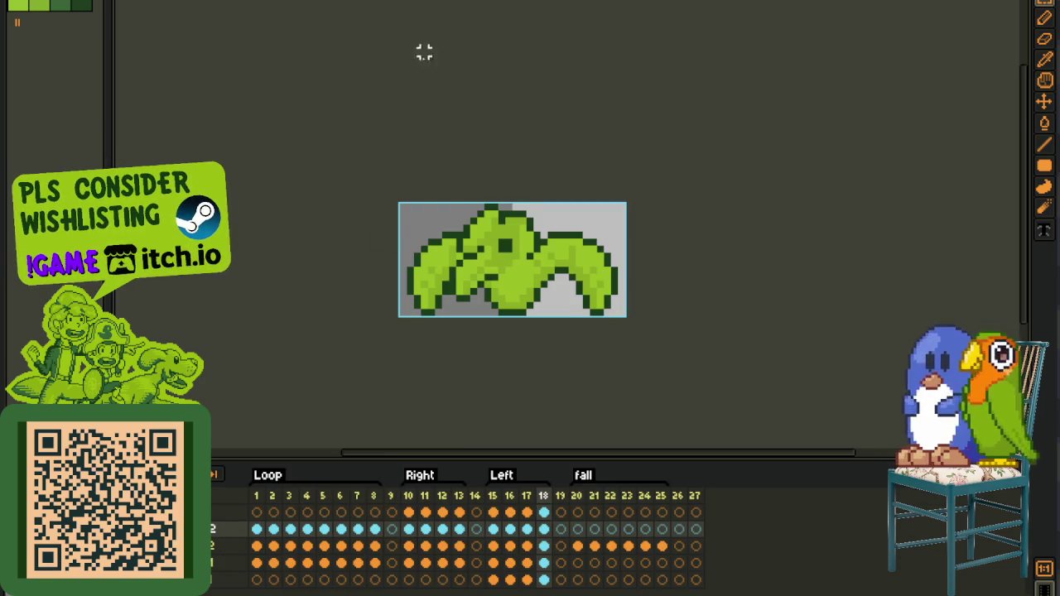
{"action": "key", "text": "ctrl+equal"}
{"action": "left_click_drag", "start_coordinate": [381, 133], "coordinate": [701, 364]}
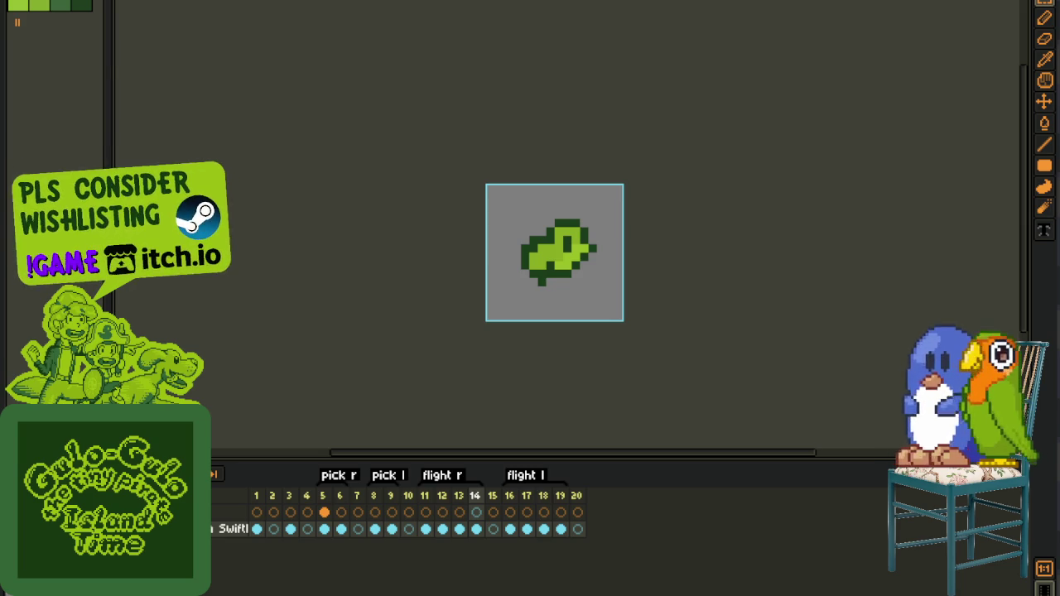
{"action": "scroll", "coordinate": [432, 189], "scroll_direction": "down", "scroll_amount": 3}
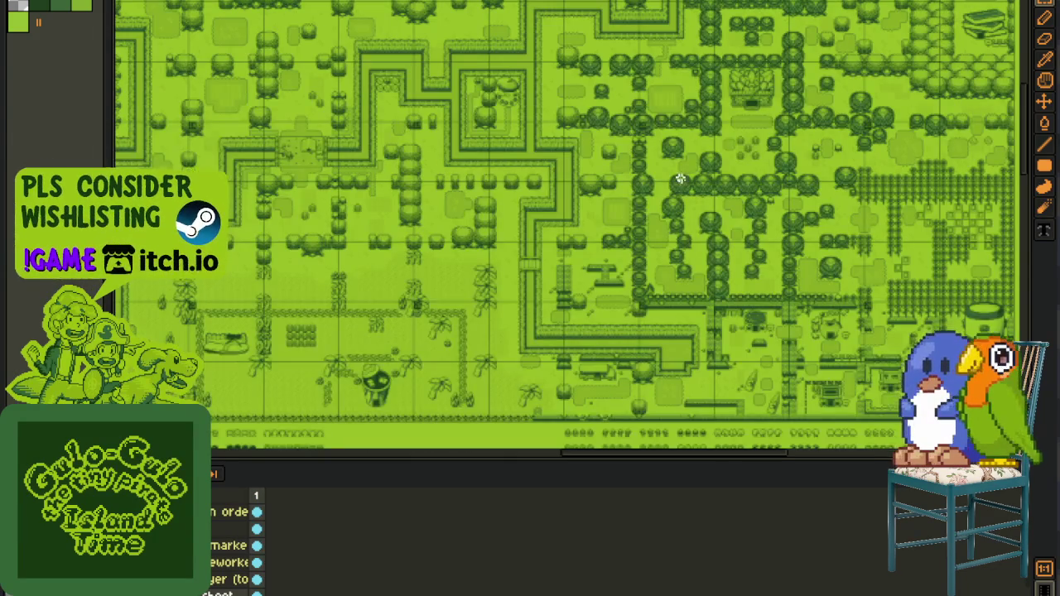
- Enlarge the map canvas by lowering the timeline splitter and pan to the top-left tileset column
{"action": "scroll", "coordinate": [469, 305], "scroll_direction": "up", "scroll_amount": 3}
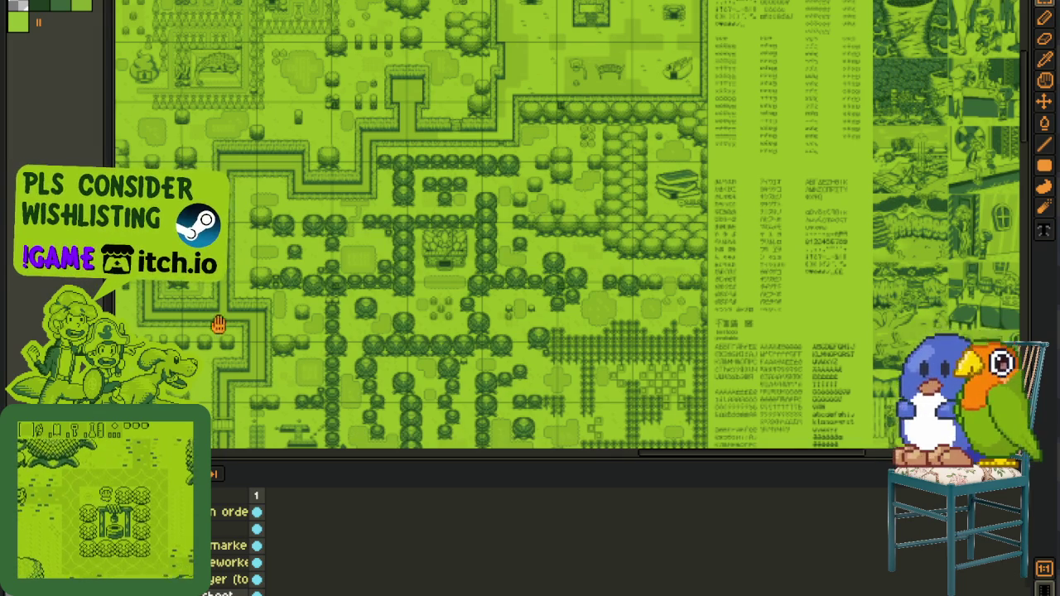
{"action": "scroll", "coordinate": [331, 339], "scroll_direction": "left", "scroll_amount": 5}
{"action": "scroll", "coordinate": [406, 414], "scroll_direction": "left", "scroll_amount": 5}
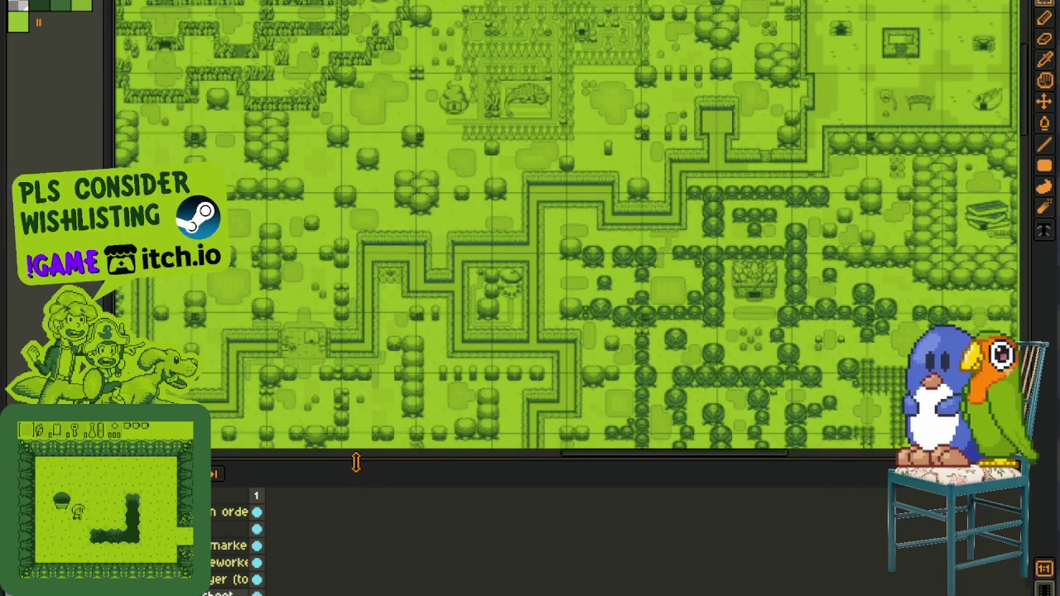
{"action": "left_click_drag", "start_coordinate": [355, 461], "coordinate": [356, 537]}
{"action": "mouse_move", "coordinate": [265, 339]}
{"action": "left_mouse_down"}
{"action": "mouse_move", "coordinate": [495, 337]}
{"action": "mouse_move", "coordinate": [532, 319]}
{"action": "left_mouse_up"}
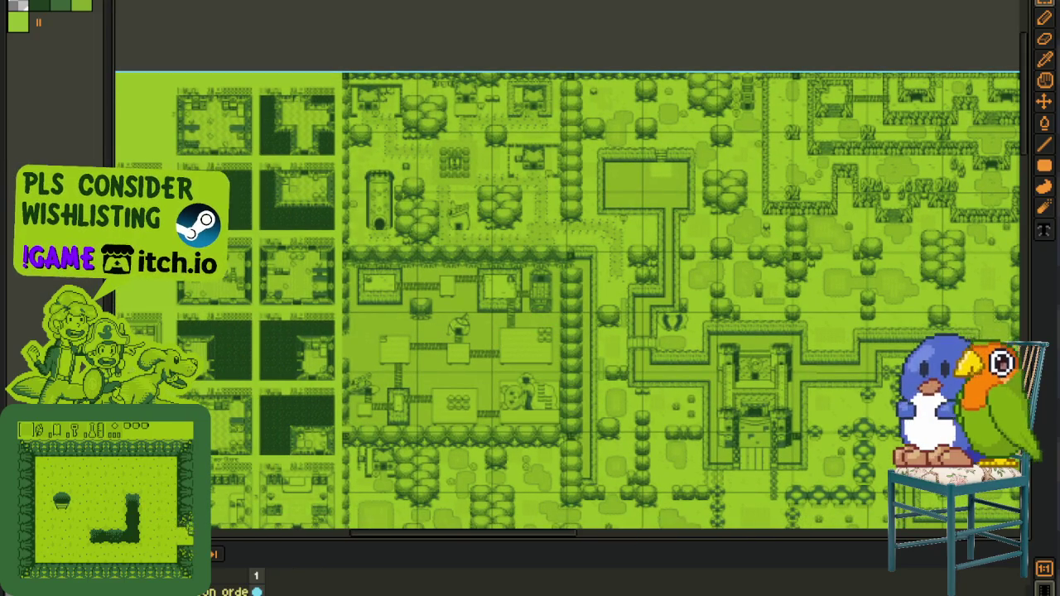